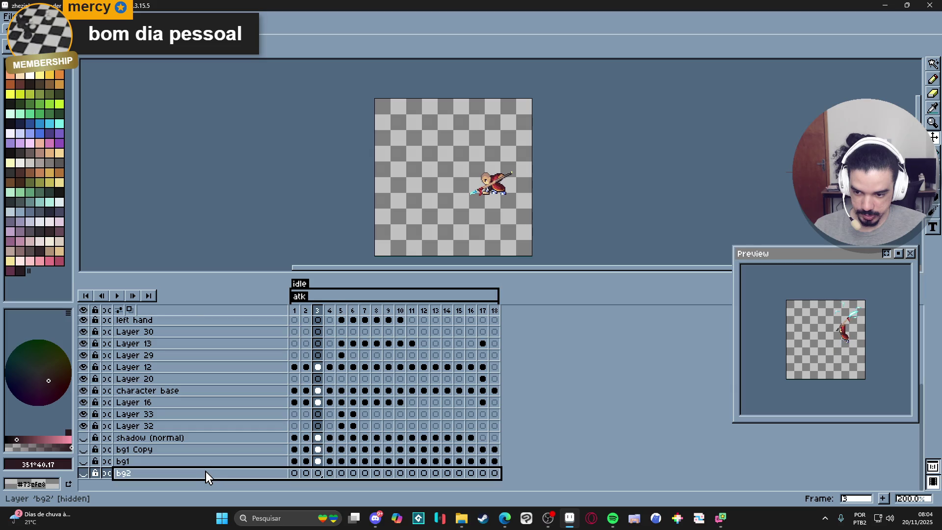
Delete the bg2, bg1, shadow, Layer 19 and Layer 30 layers
key(Delete)
key(Delete)
click(164, 461)
key(Delete)
key(Delete)
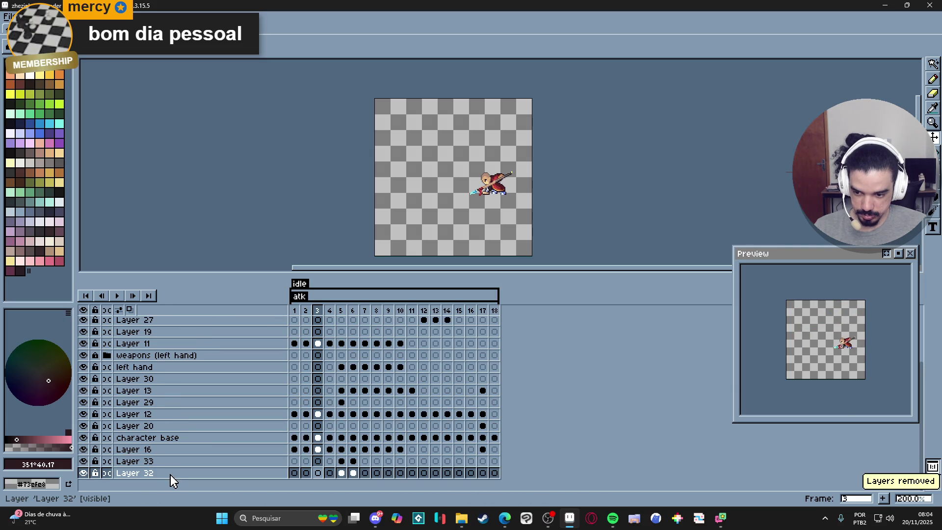
scroll(174, 468, up, 5)
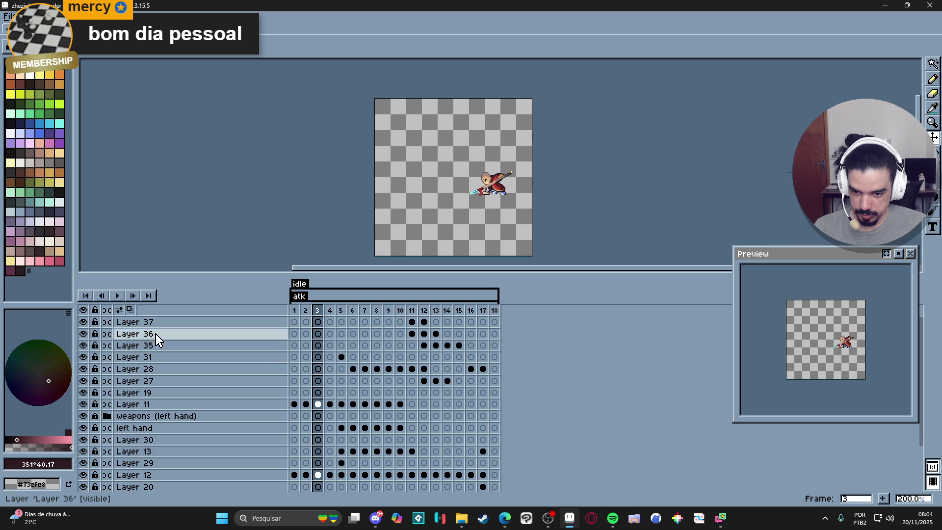
click(212, 391)
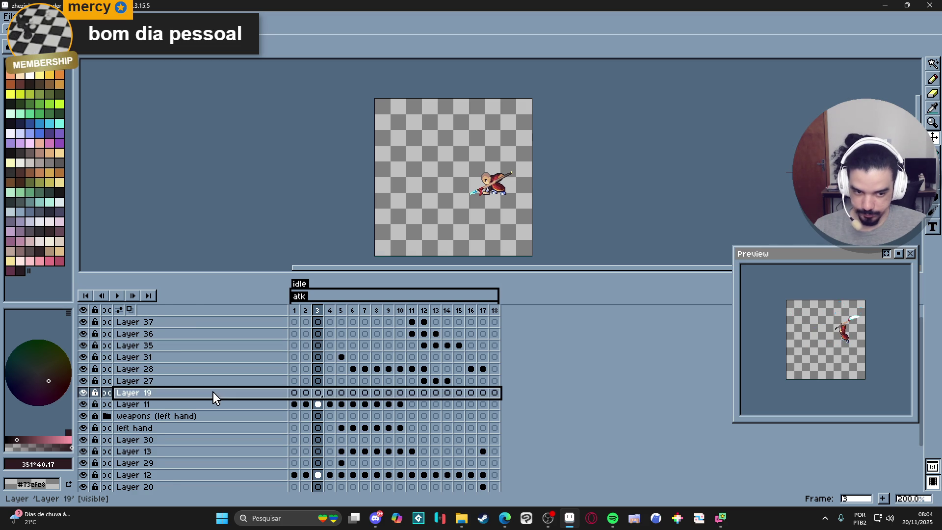
key(Delete)
click(225, 406)
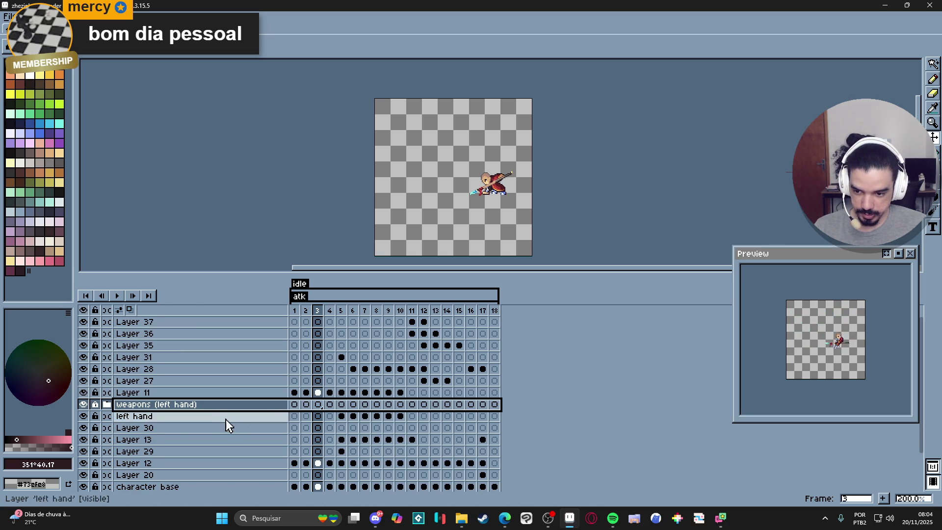
click(190, 427)
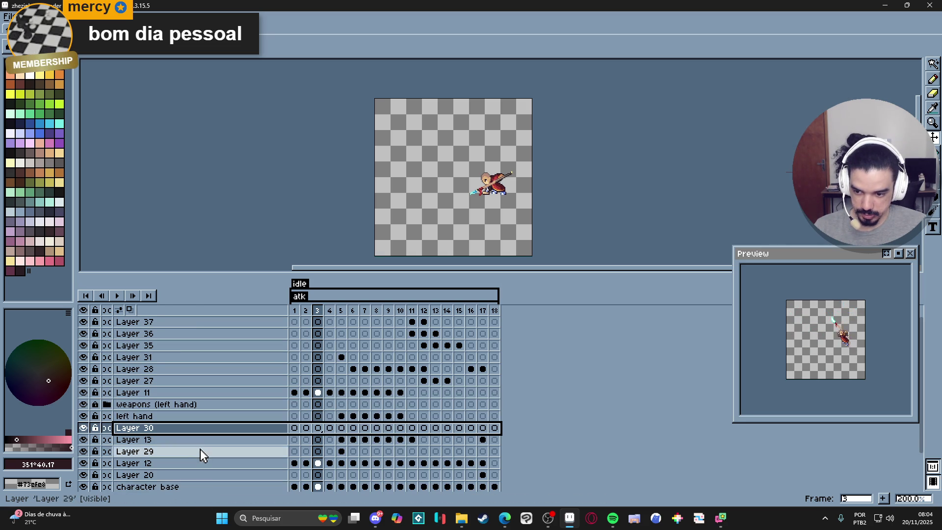
key(Delete)
Check Layer 20's content on frames 16–17, then delete Layer 20
scroll(195, 440, down, 1)
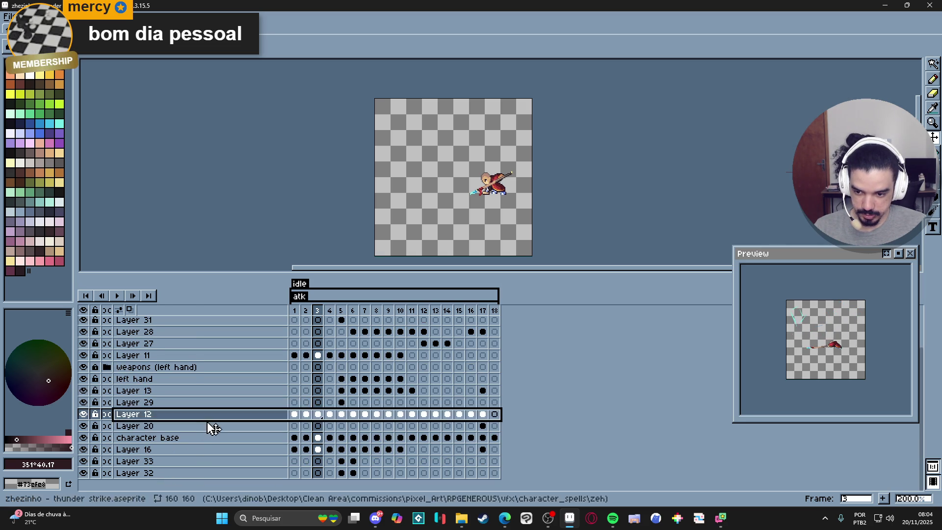
click(208, 426)
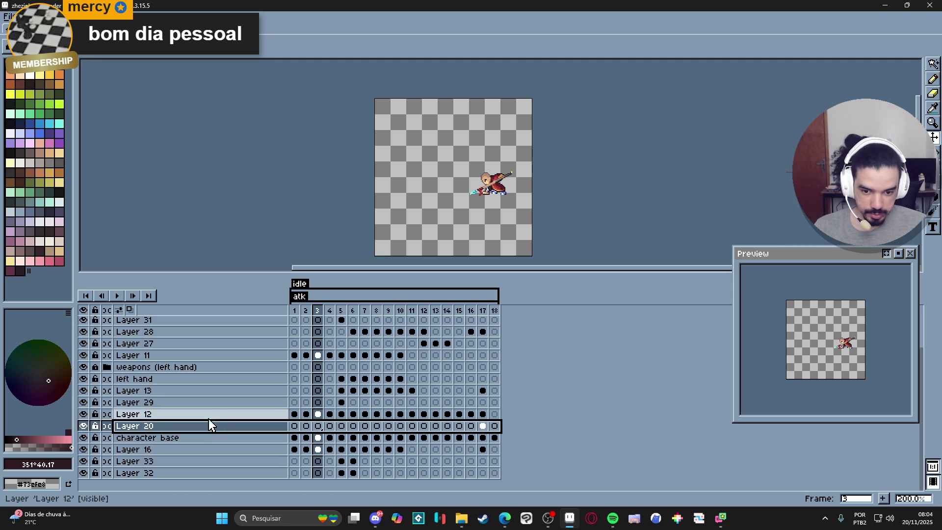
click(84, 426)
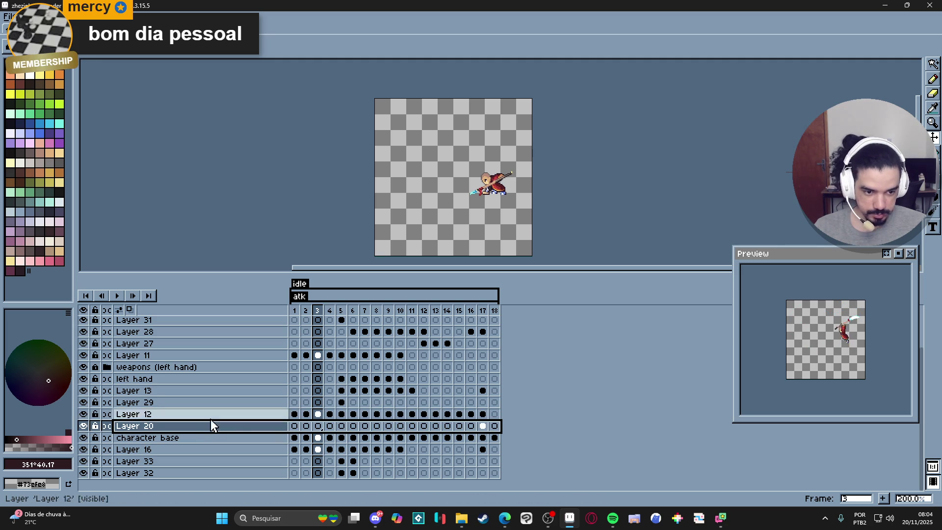
click(482, 414)
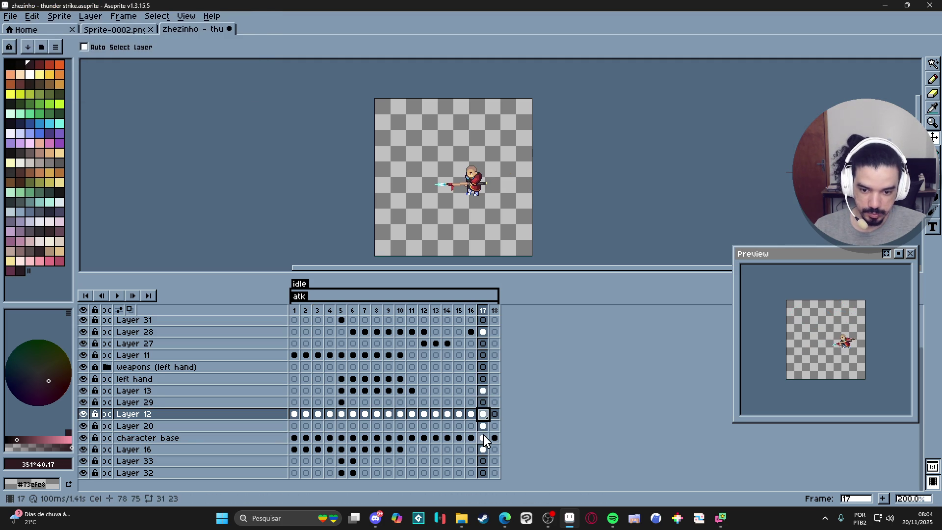
click(482, 437)
click(84, 437)
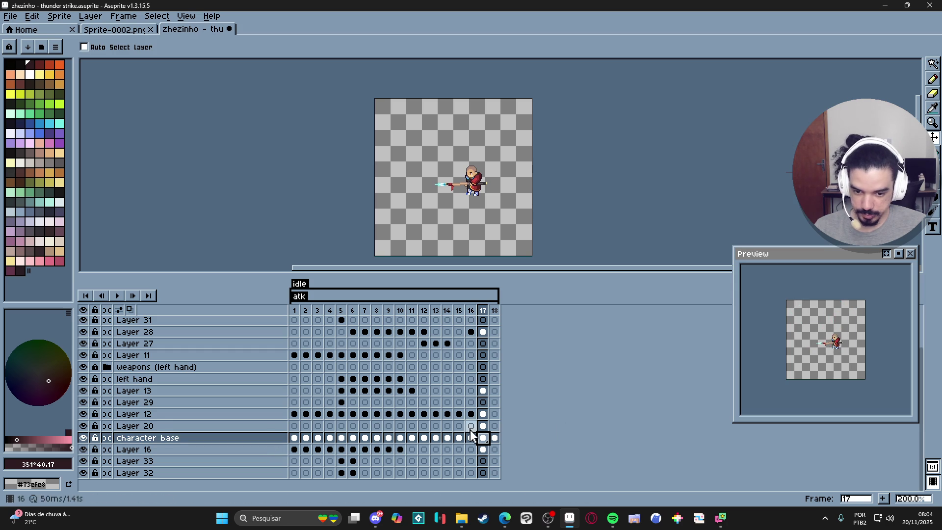
click(471, 425)
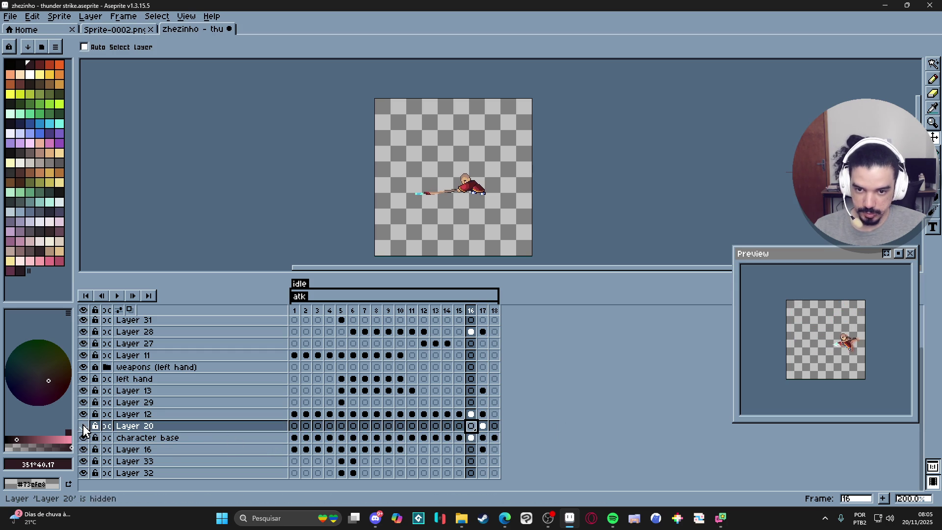
click(158, 426)
key(Delete)
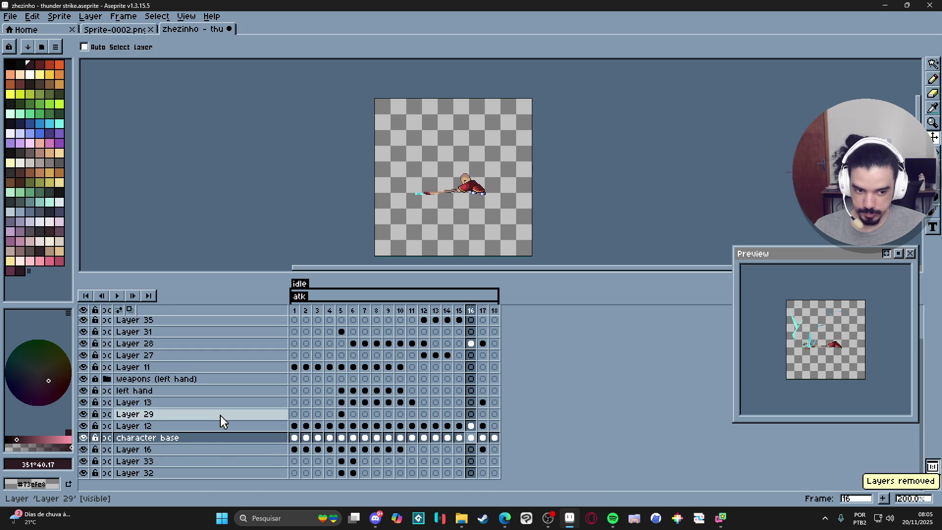
scroll(189, 466, up, 2)
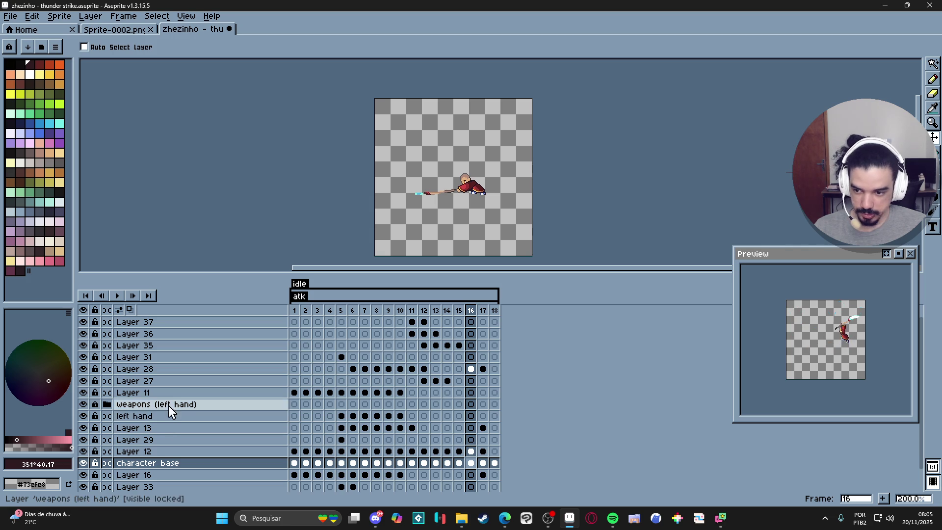
click(425, 311)
Delete Layer 35 on the lightning frame 12
scroll(381, 175, up, 2)
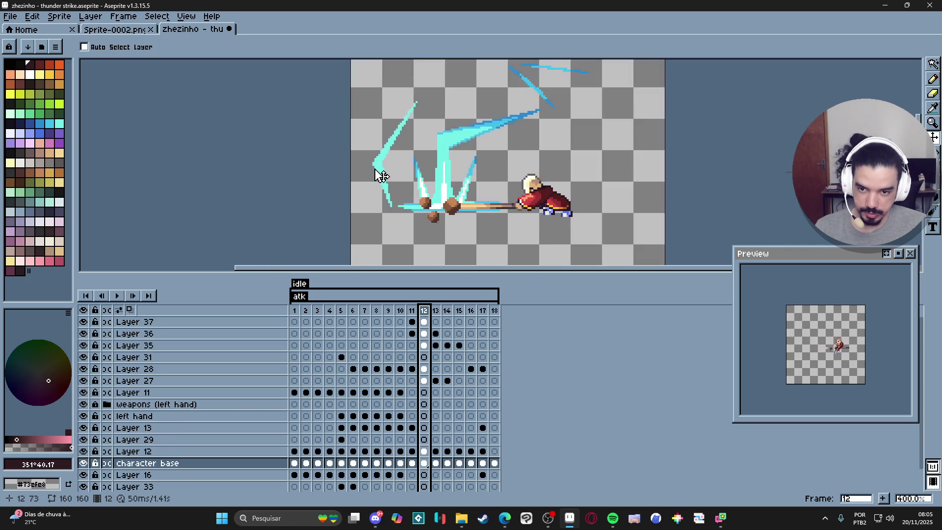
ctrl+click(386, 174)
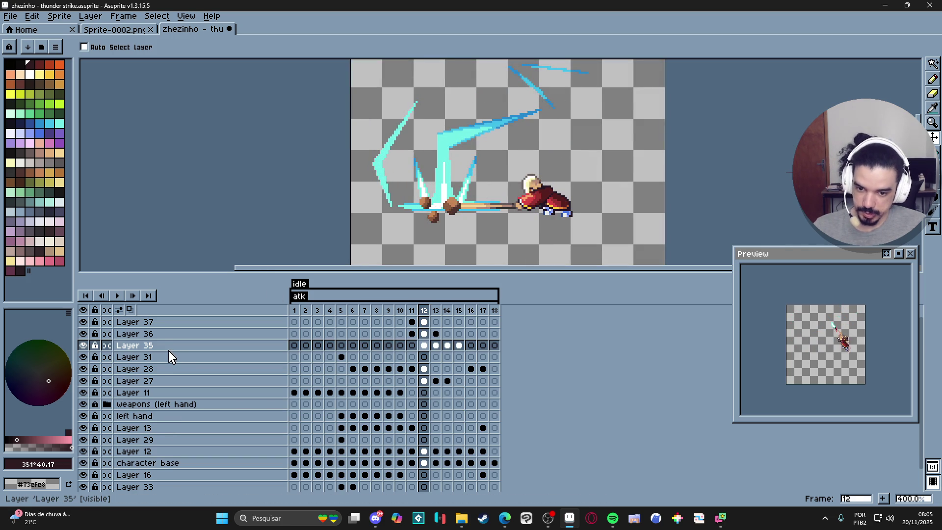
click(169, 349)
key(Delete)
scroll(411, 197, down, 1)
scroll(411, 198, down, 1)
scroll(429, 211, down, 1)
scroll(423, 220, up, 1)
scroll(425, 202, down, 1)
scroll(425, 210, up, 1)
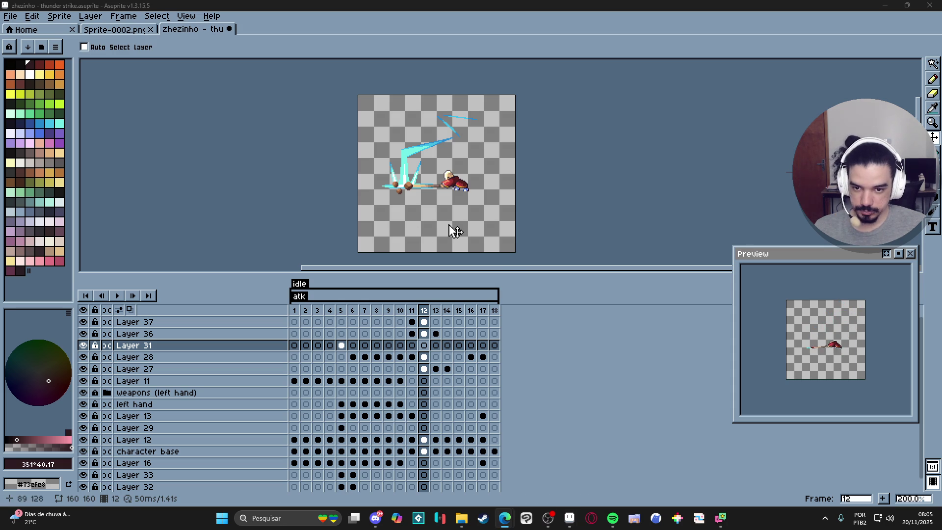
Enlarge the canvas area and hide Layer 27
drag(506, 273, 523, 332)
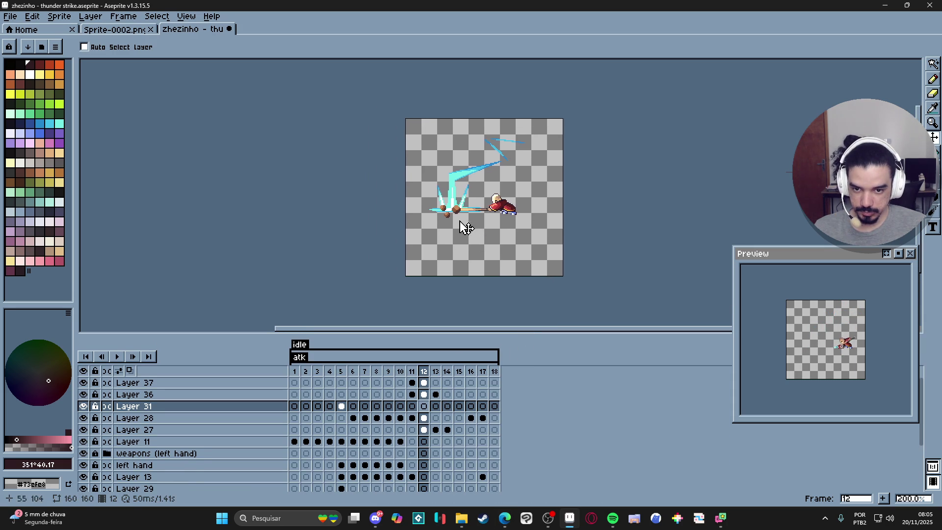
scroll(468, 229, up, 2)
click(127, 429)
click(83, 430)
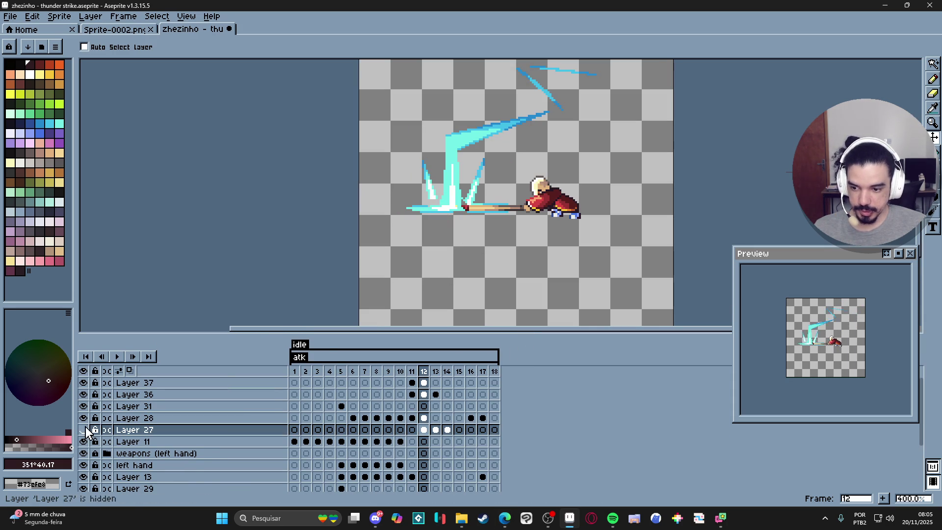
scroll(440, 308, down, 2)
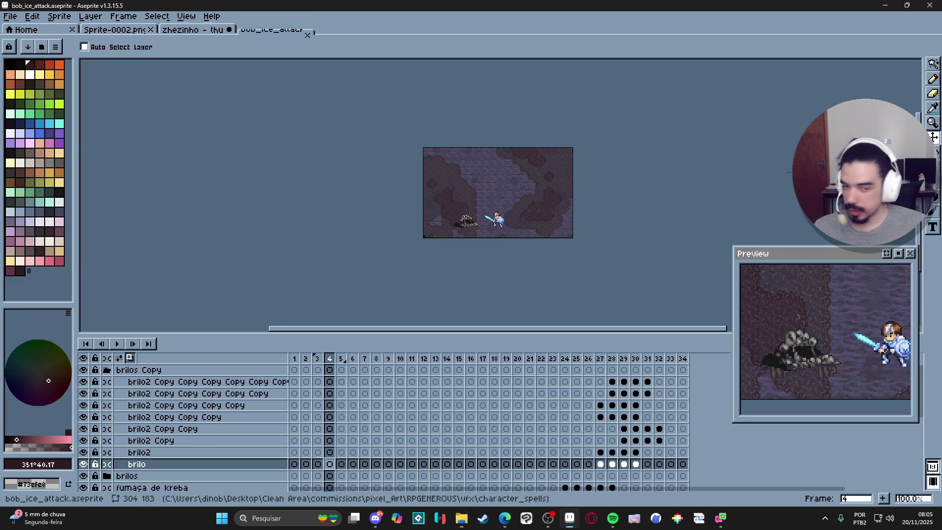
Hide Layer 1's cave background in bob_ice_attack and open bob_ice_attack_mockup.aseprite
scroll(411, 204, up, 2)
scroll(120, 443, down, 5)
ctrl+click(370, 260)
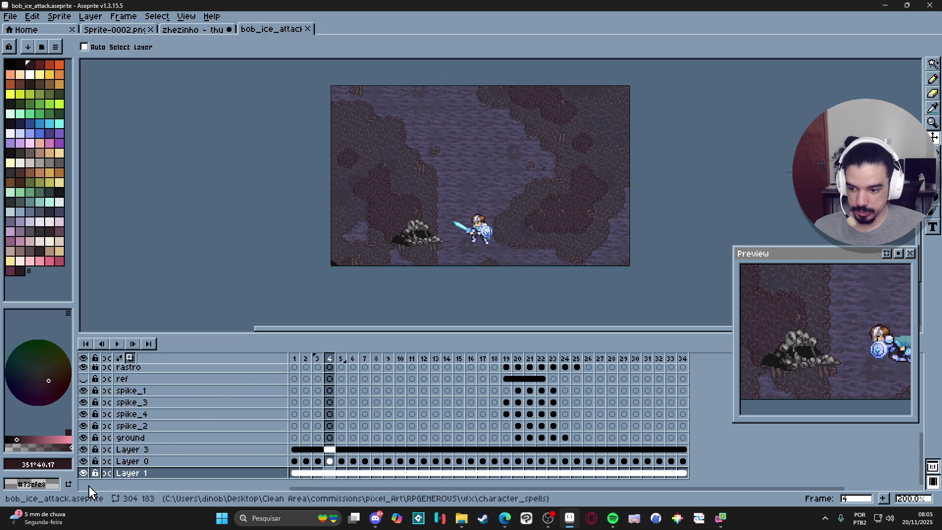
click(84, 472)
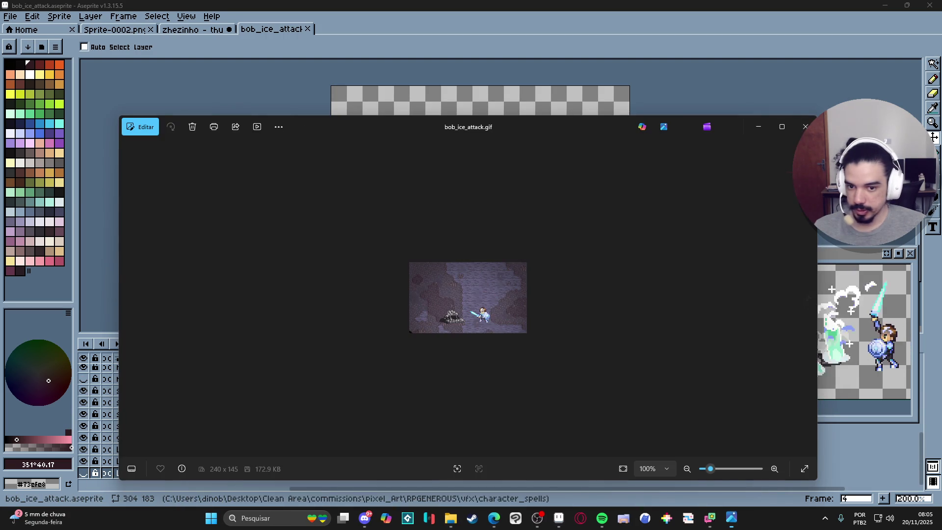
click(802, 124)
mouse_move(941, 265)
mouse_down()
mouse_move(470, 257)
mouse_move(497, 237)
mouse_up()
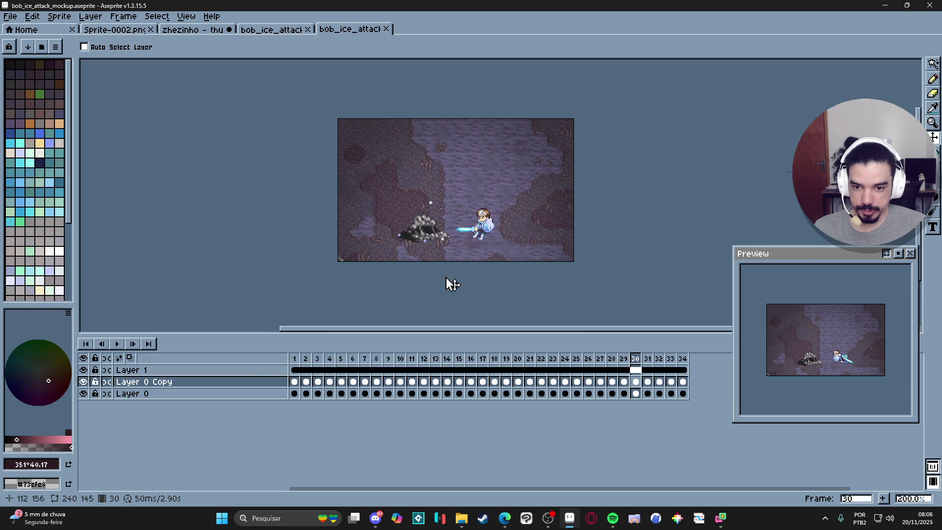
Show Layer 0 Copy and select Layer 0 in the mockup, then return to the zhezinho thunder strike tab
click(84, 382)
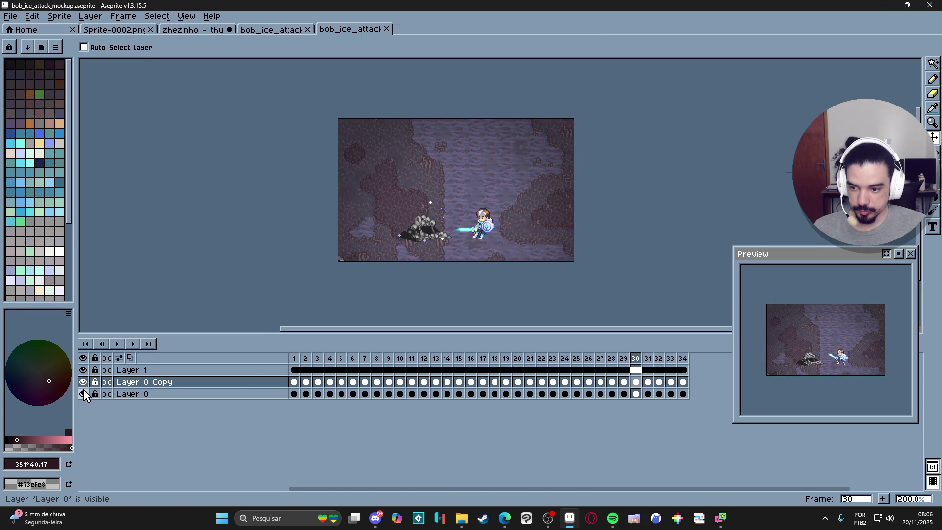
click(147, 394)
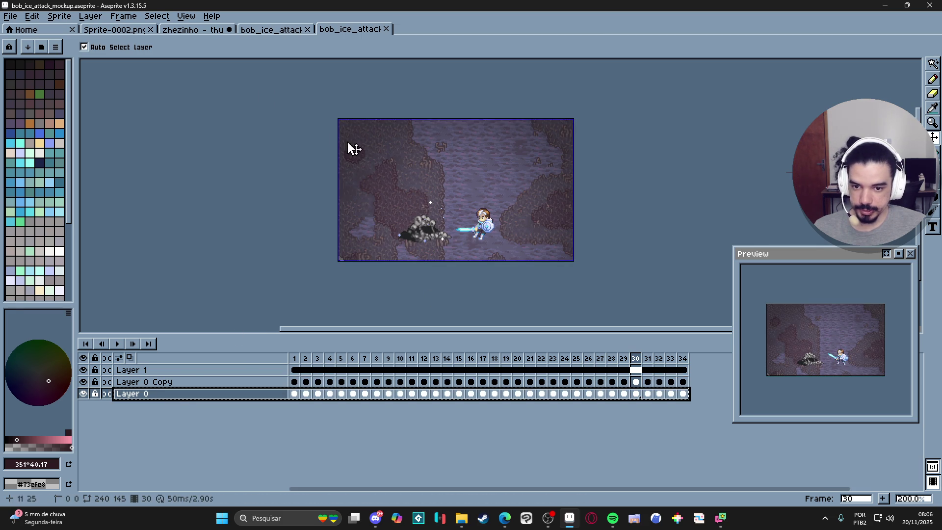
click(262, 30)
click(194, 26)
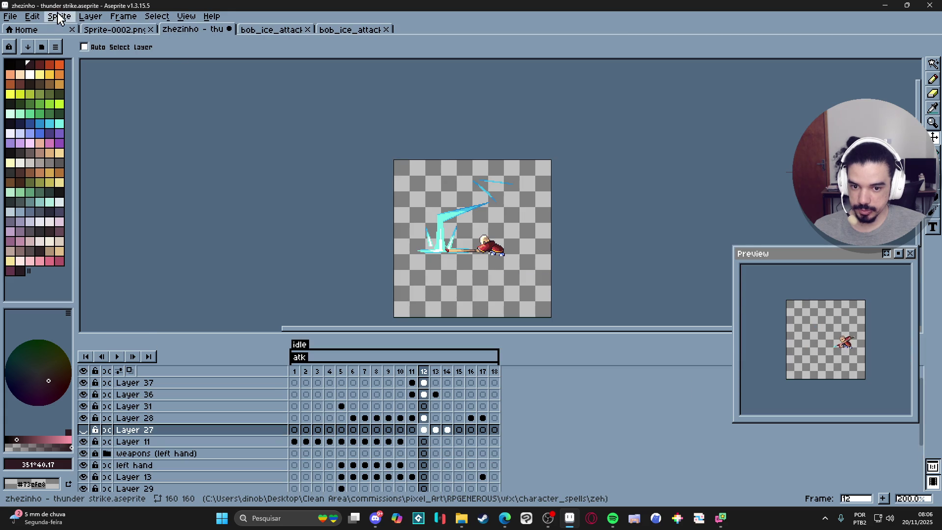
Resize the canvas to 240×145, with the extra space above the character (Top 45)
key(ctrl+alt+c)
text(240)
key(Tab)
text(144)
key(Return)
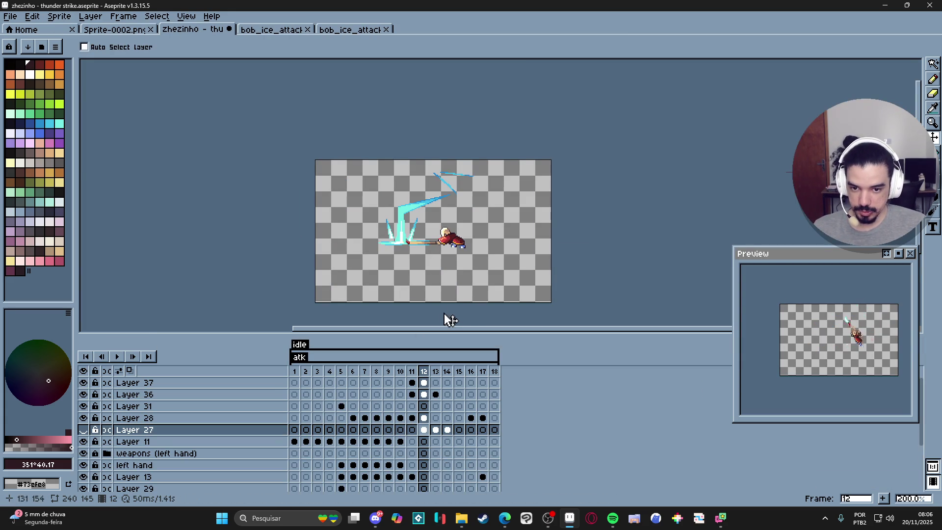
key(ctrl+alt+c)
drag(483, 271, 480, 240)
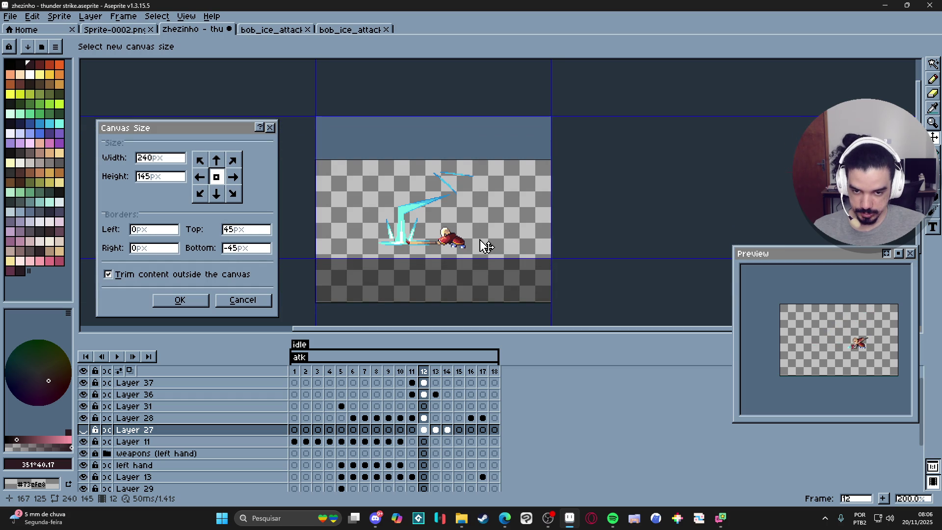
click(183, 301)
scroll(295, 422, down, 3)
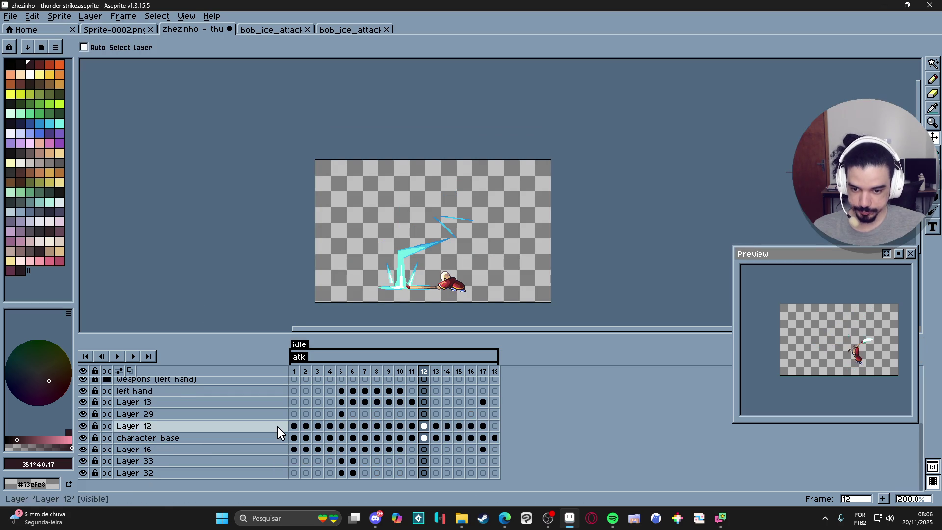
Add a new empty layer from frame 1 of Layer 32
click(296, 472)
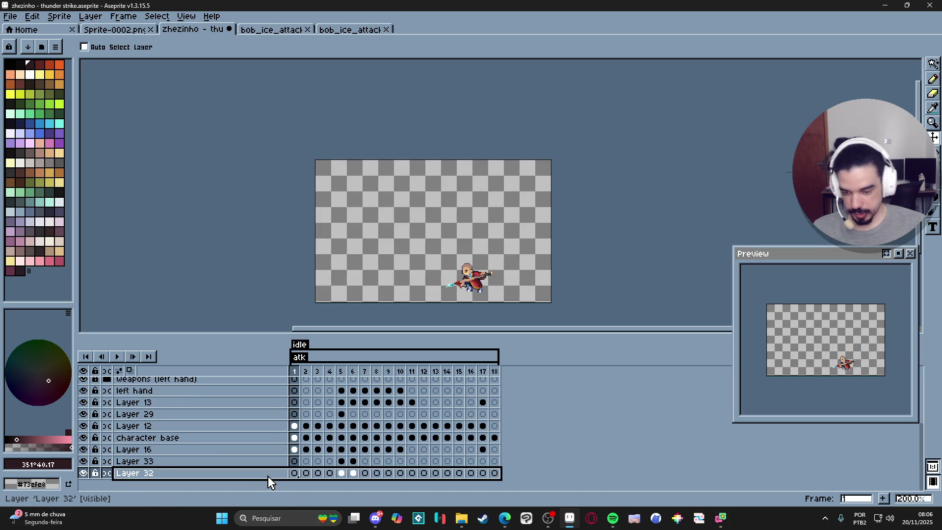
key(shift+n)
scroll(255, 476, down, 2)
Place the new layer above Layer 32 and inspect Layer 0 in the bob_ice_attack file
mouse_move(244, 464)
mouse_down()
mouse_move(257, 477)
mouse_move(294, 479)
mouse_move(299, 492)
mouse_up()
scroll(297, 471, down, 5)
click(271, 29)
click(350, 29)
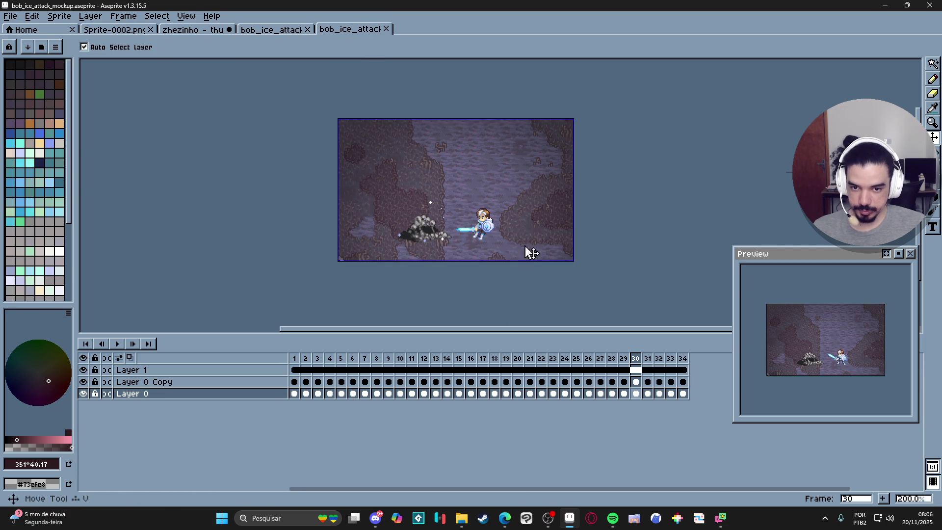
click(83, 394)
click(83, 394)
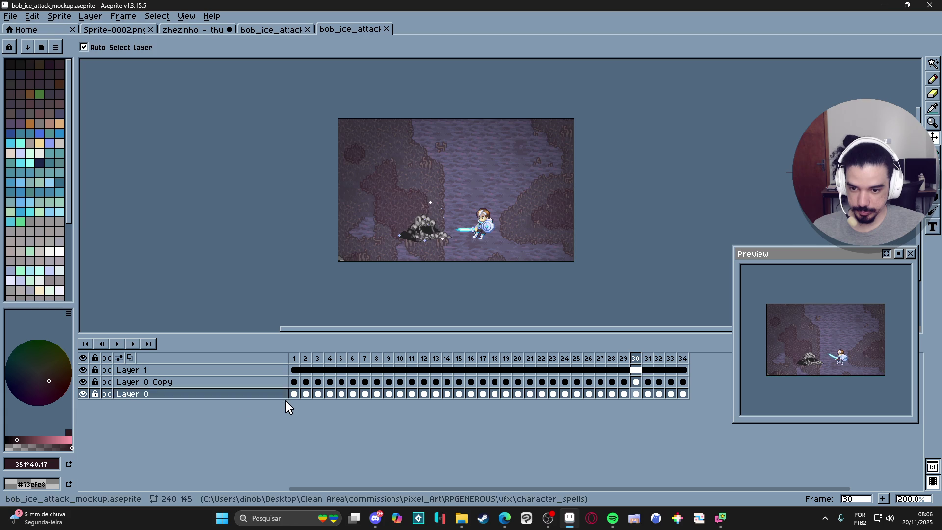
click(294, 393)
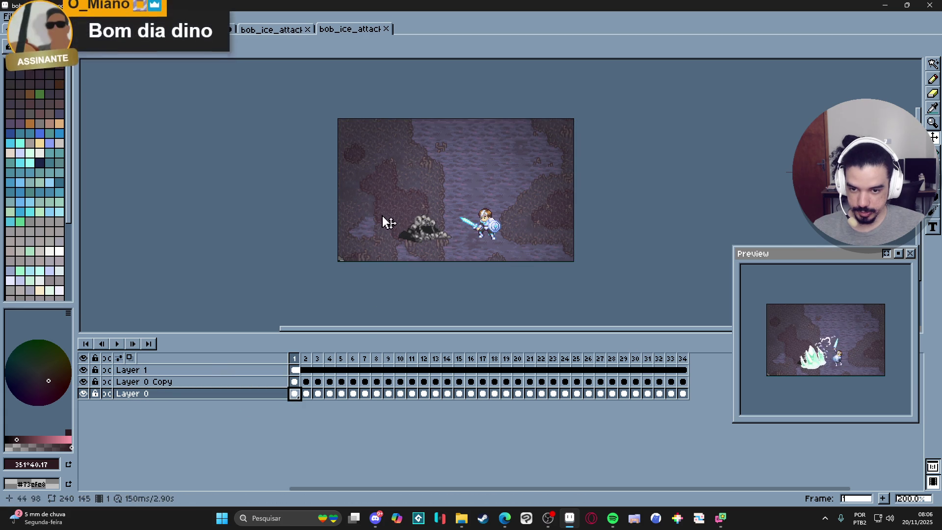
key(Up)
key(Up)
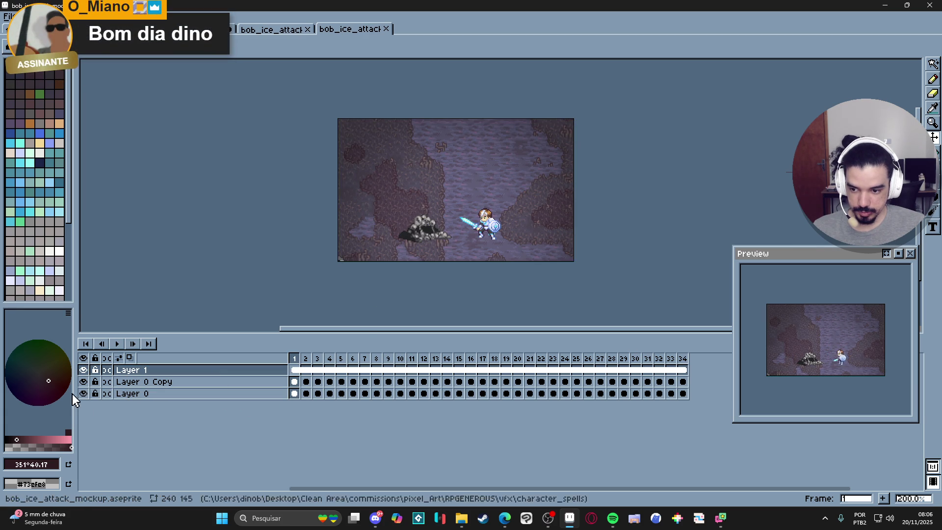
click(84, 394)
click(84, 394)
click(297, 395)
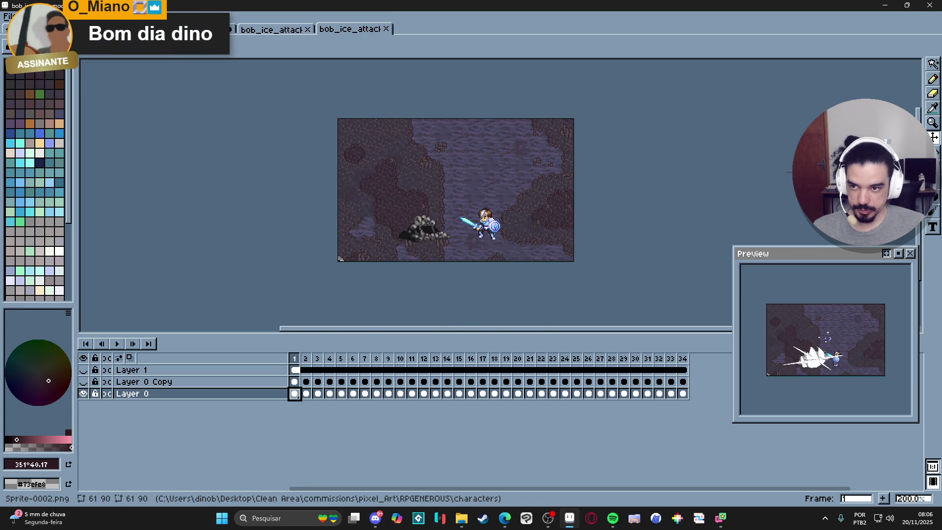
Show Layer 1's cave background in bob_ice_attack and select its frame-1 cel
key(ctrl+w)
key(ctrl+Tab)
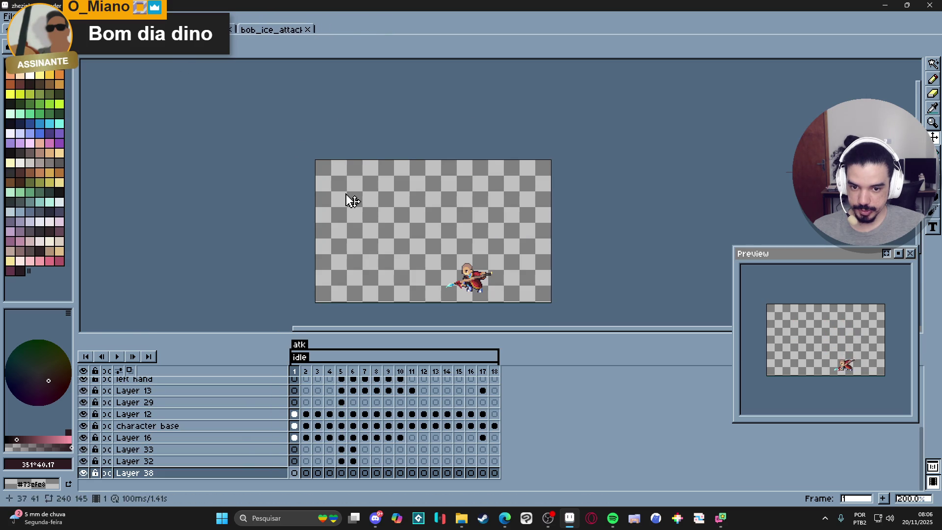
click(267, 28)
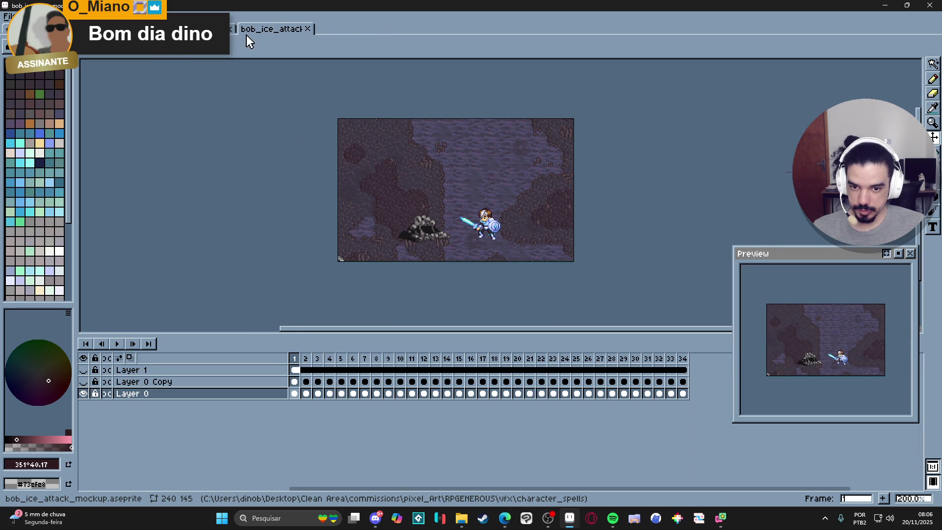
key(ctrl+Tab)
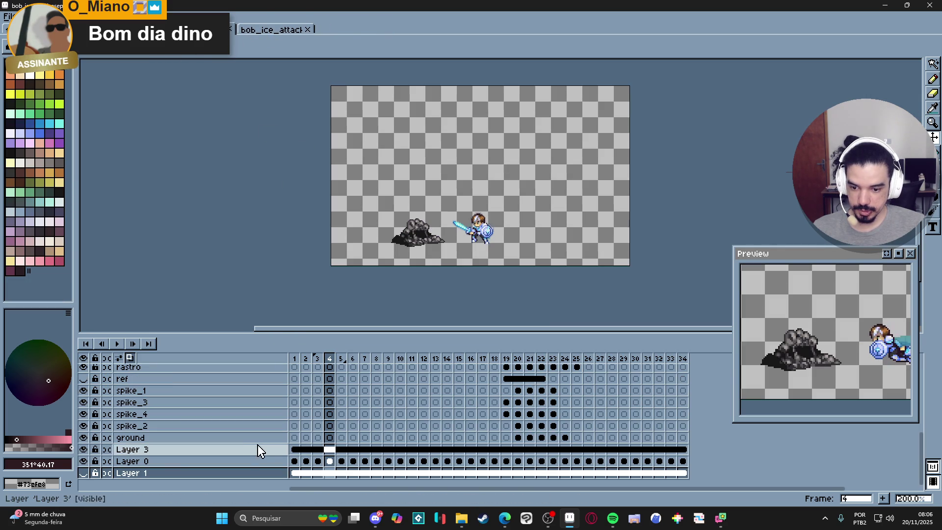
click(83, 472)
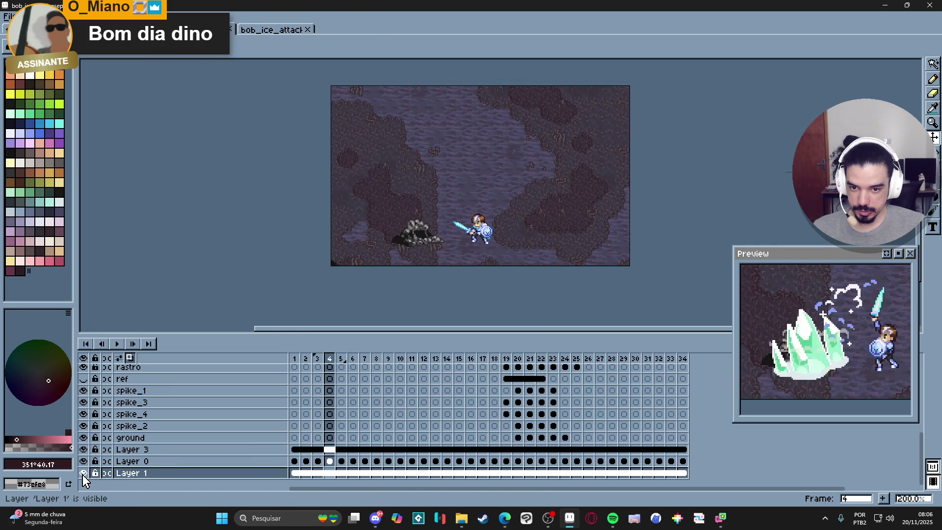
click(295, 474)
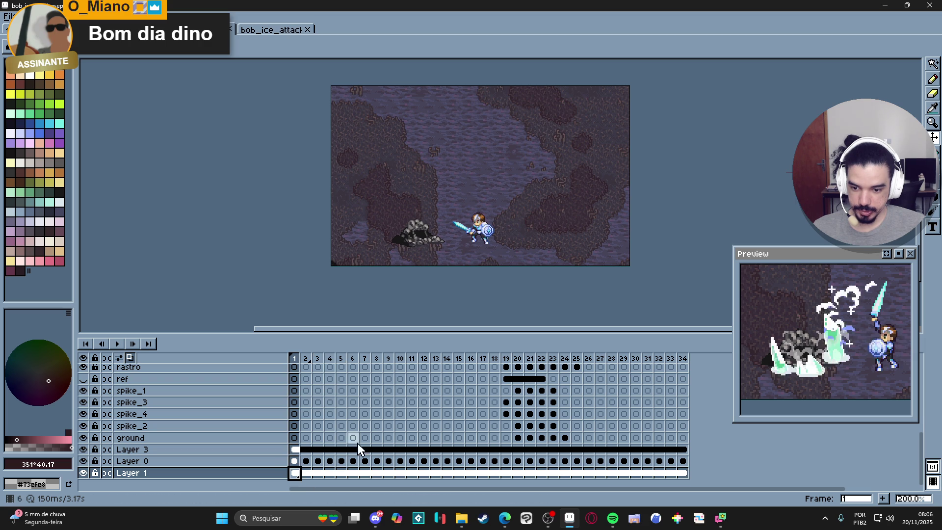
click(285, 30)
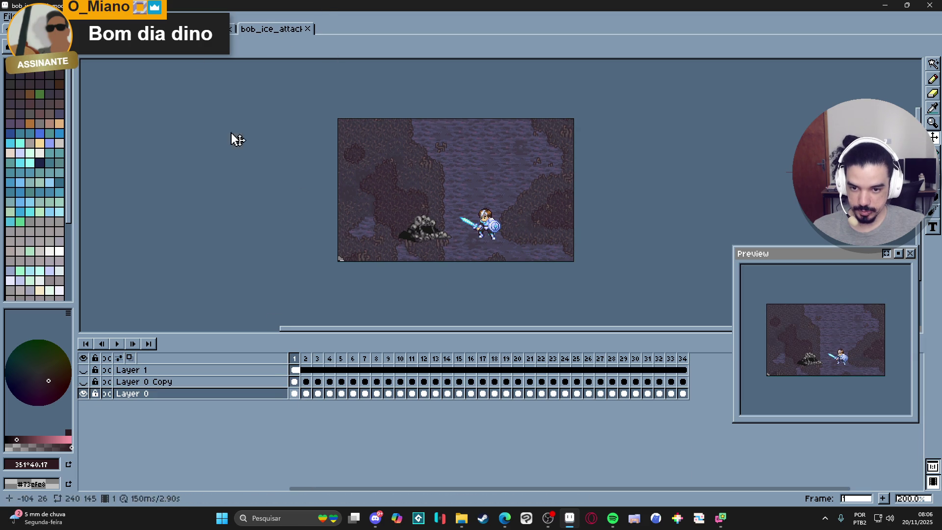
key(ctrl+Tab)
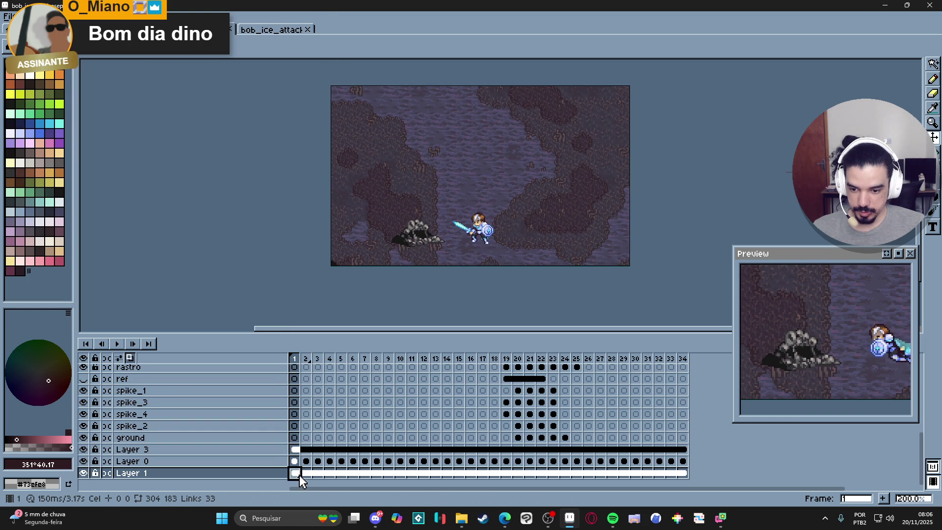
key(ctrl+Tab)
Paste the cave background into Layer 38 and link its cels across frames 1–18
click(294, 473)
key(ctrl+v)
drag(304, 479, 490, 491)
right_click(492, 479)
click(515, 472)
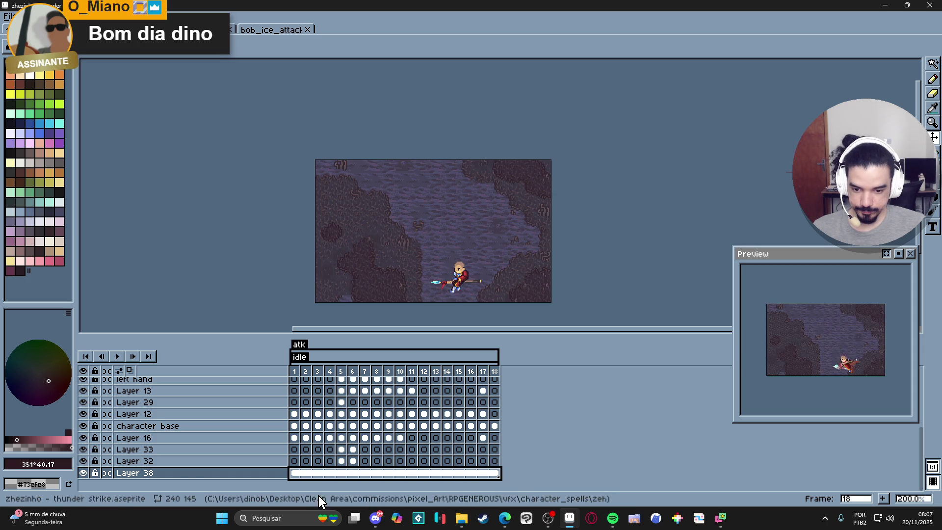
click(295, 473)
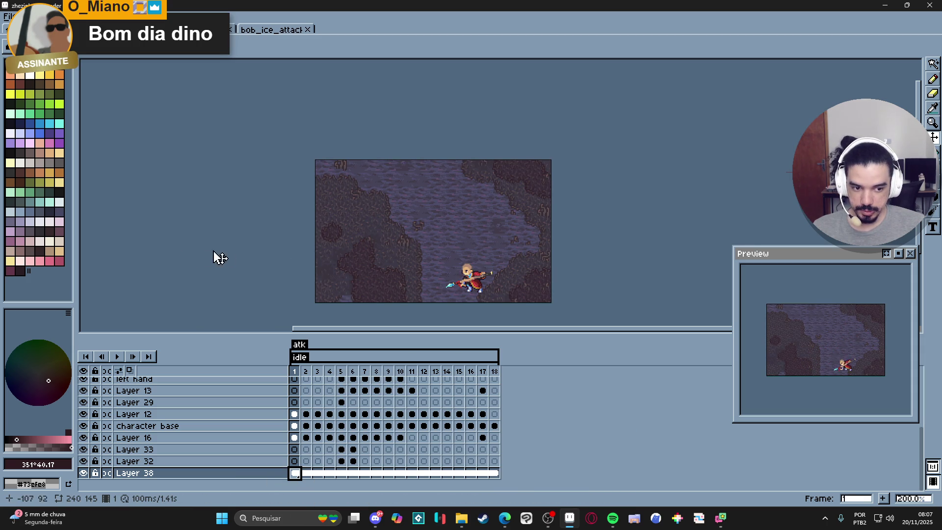
Restore Layer 1's visibility in bob_ice_attack, then select Layer 37 in zhezinho
click(259, 26)
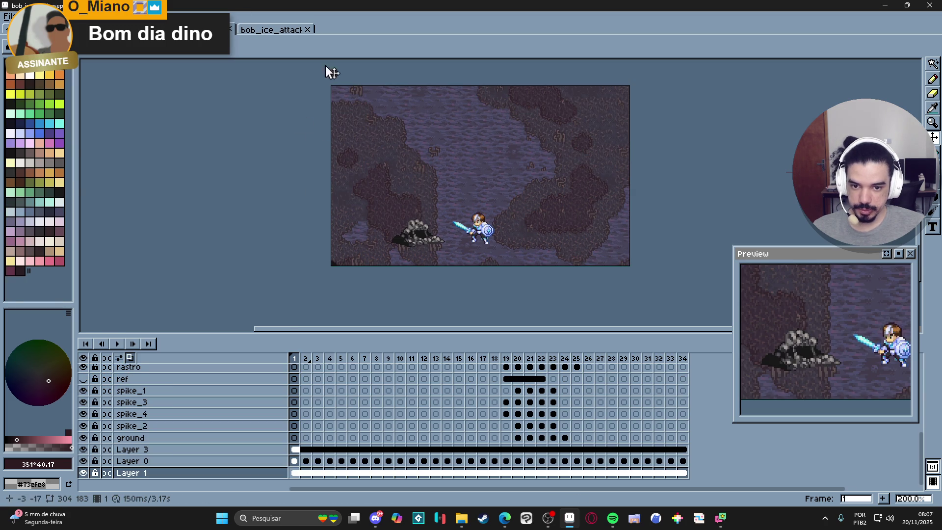
click(85, 370)
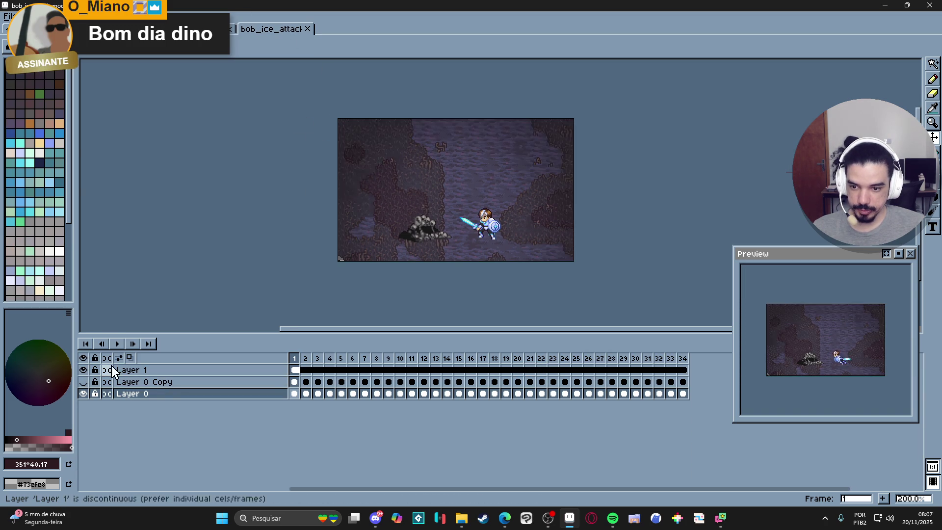
click(294, 381)
click(206, 28)
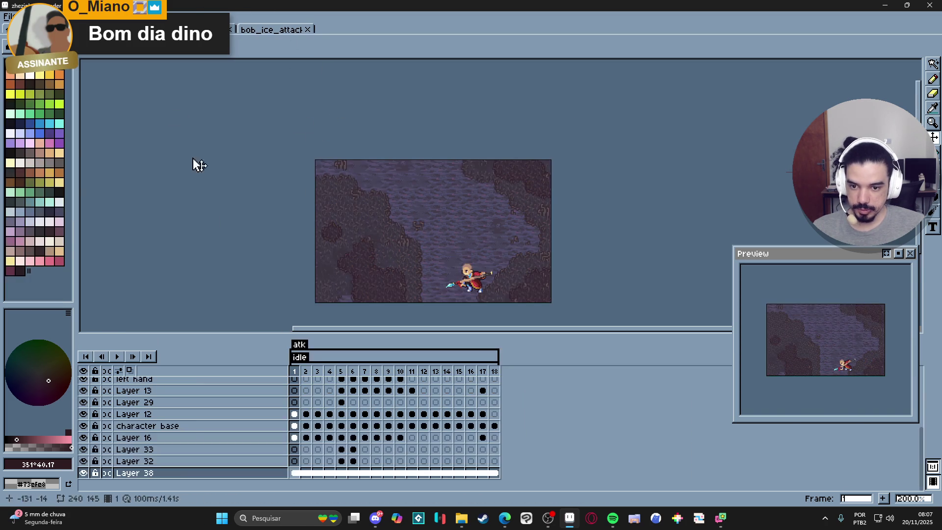
scroll(313, 387, up, 2)
click(285, 382)
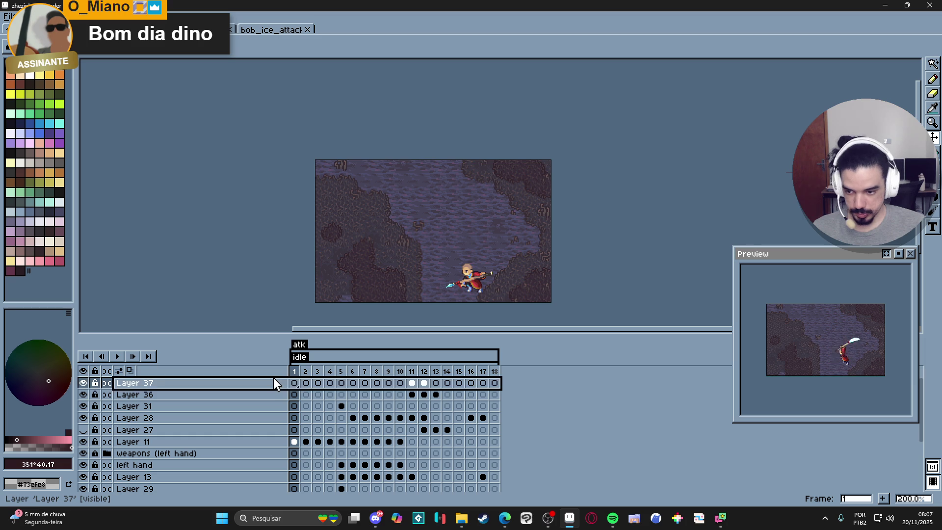
Add a new layer above Layer 37 and name it 'vignette'
key(shift+n)
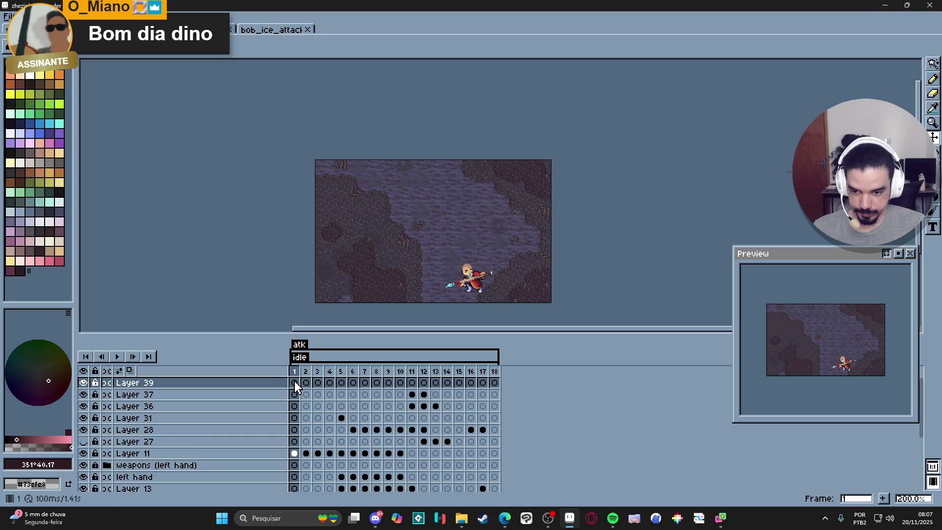
click(294, 382)
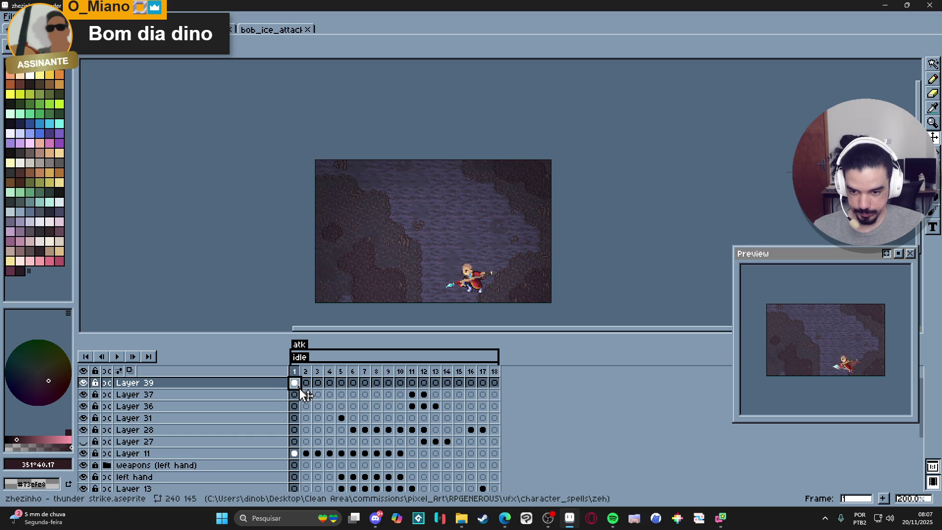
double_click(272, 382)
text(vignette)
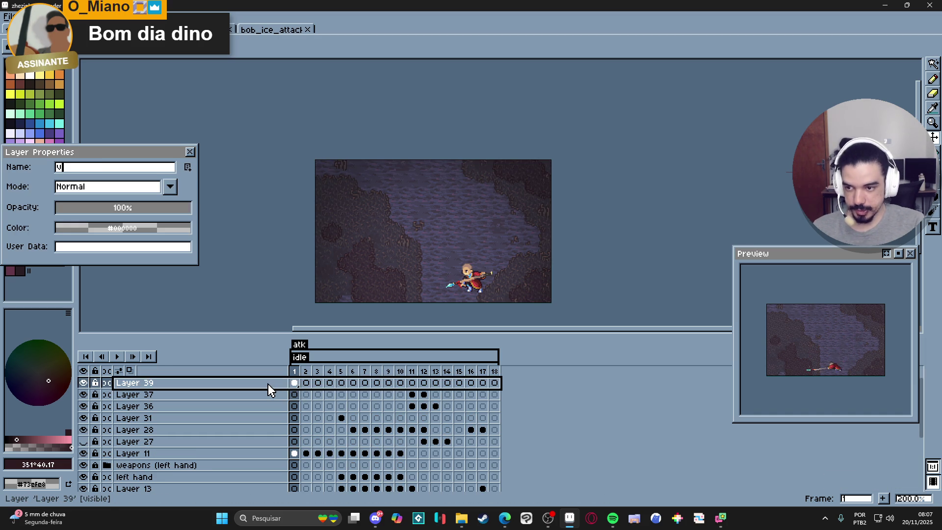
key(Return)
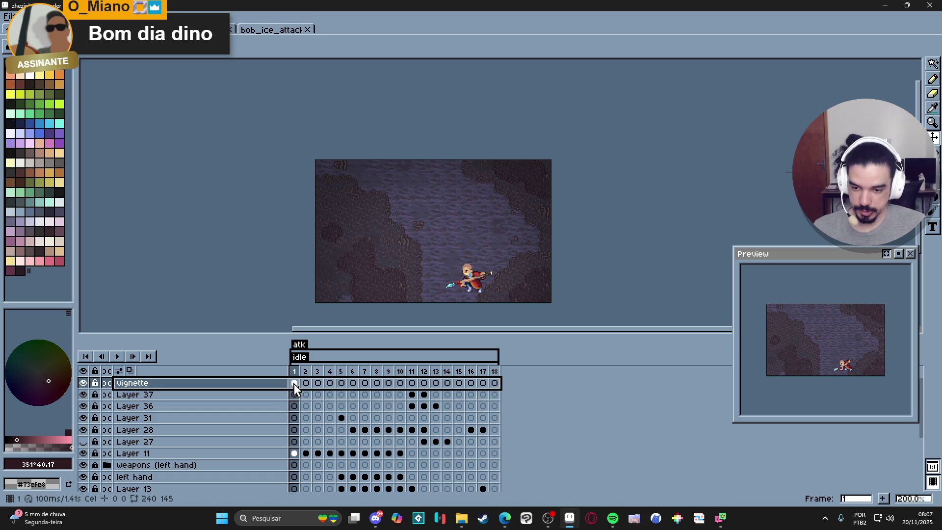
Link the vignette layer's cels across all 18 frames
drag(294, 372, 522, 396)
key(Escape)
drag(294, 383, 496, 383)
right_click(496, 382)
click(505, 425)
click(294, 383)
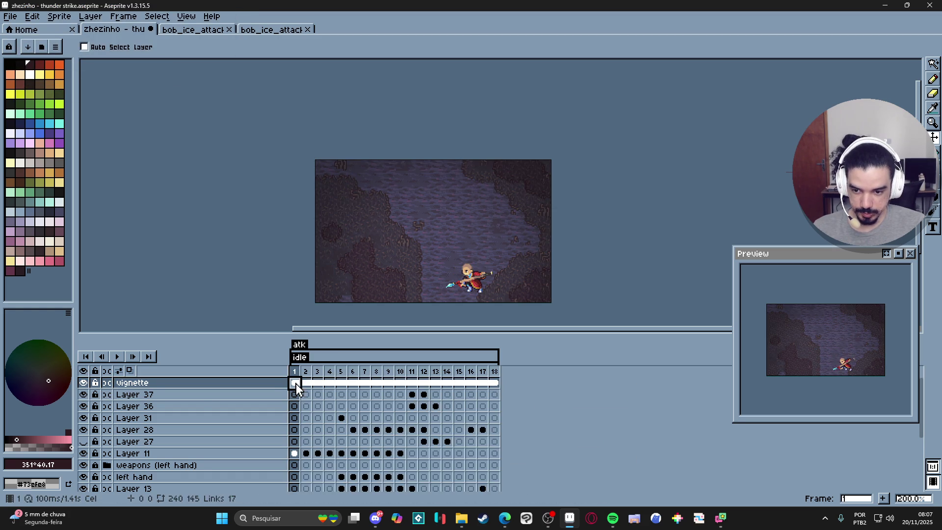
scroll(300, 393, down, 3)
scroll(308, 445, down, 3)
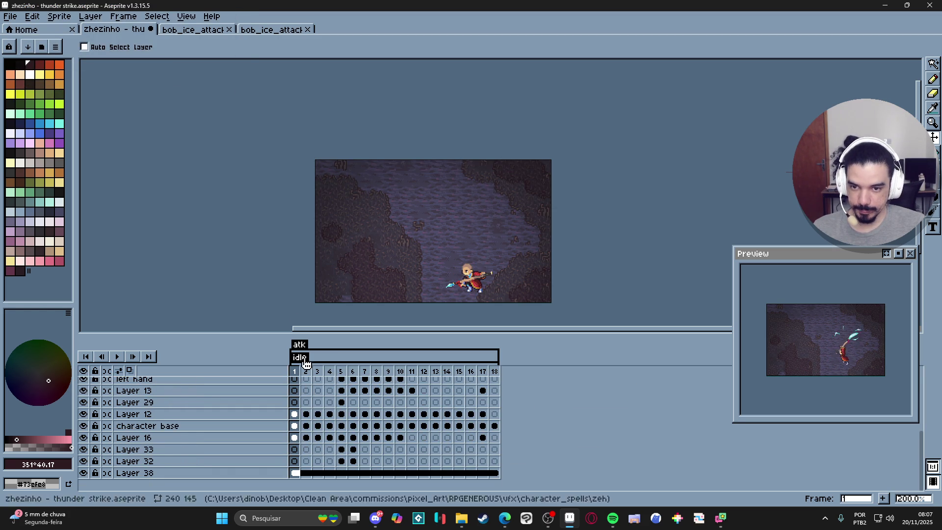
Close the bob_ice_attack and bob_ice_attack_mockup tabs, leaving zhezinho open
click(264, 29)
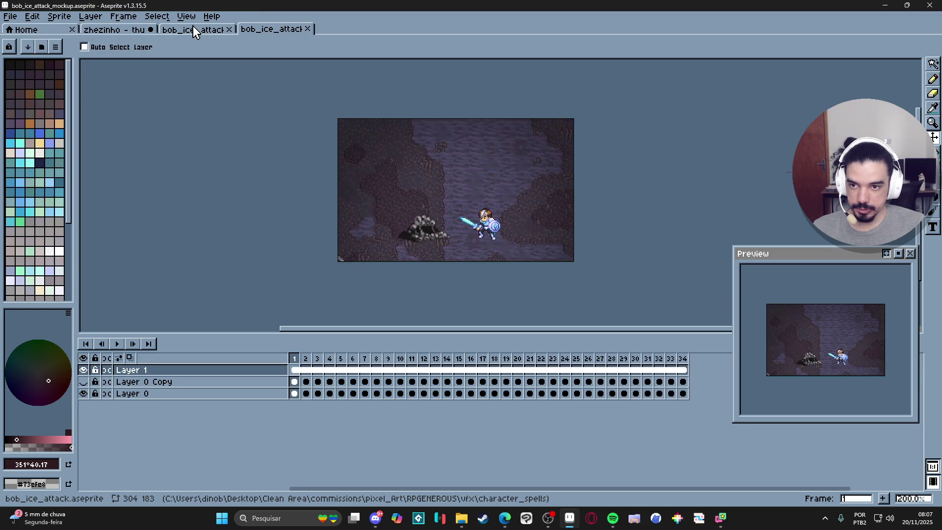
click(190, 28)
click(130, 29)
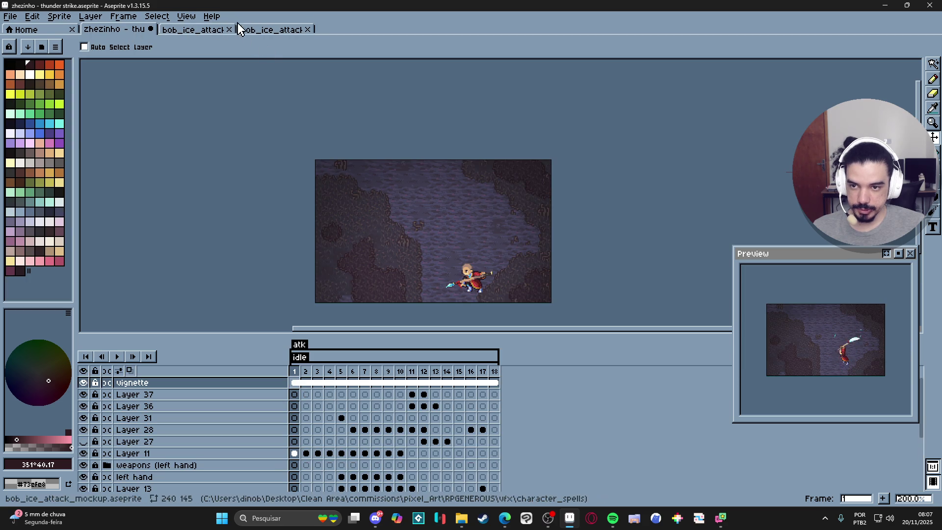
click(199, 29)
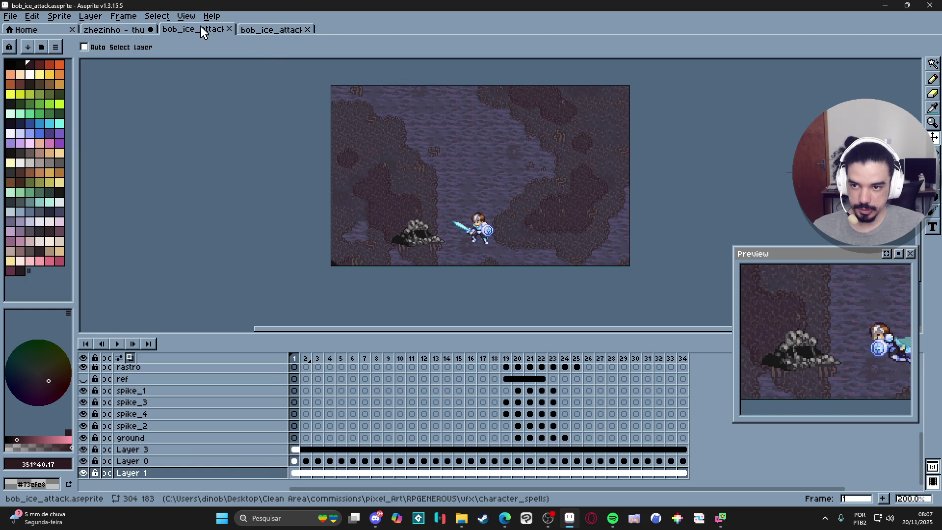
click(227, 30)
key(ctrl+w)
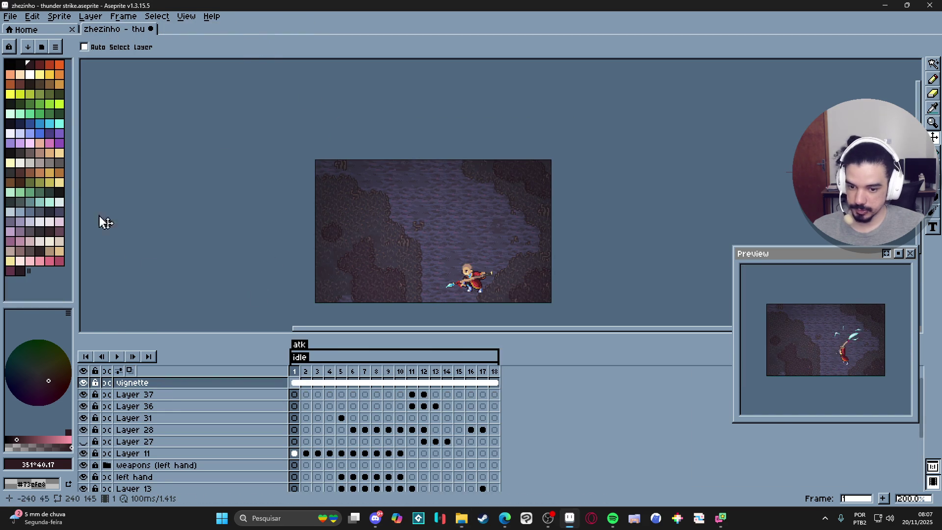
mouse_move(361, 271)
mouse_down()
mouse_move(385, 222)
mouse_move(355, 243)
mouse_move(393, 232)
mouse_up()
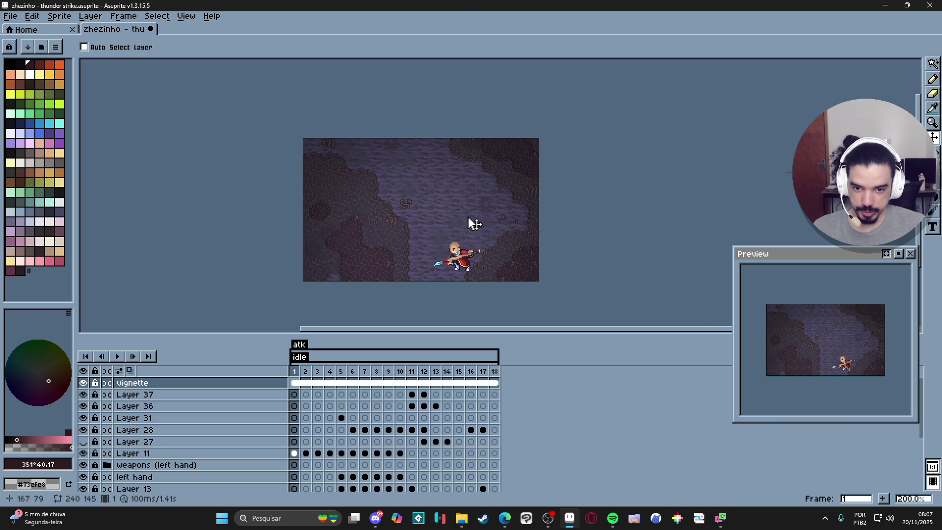
Zoom into the animation Preview and widen it while stepping through frames 2–3
scroll(471, 221, up, 1)
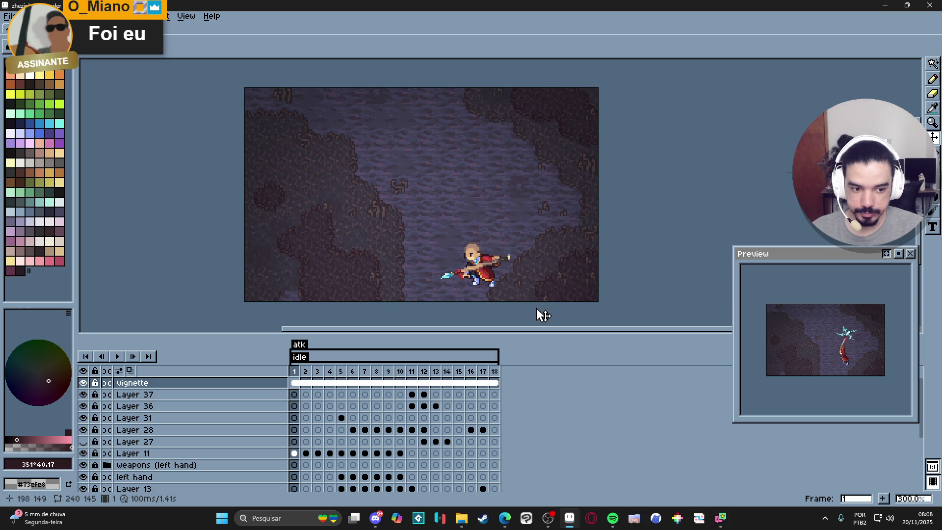
click(309, 374)
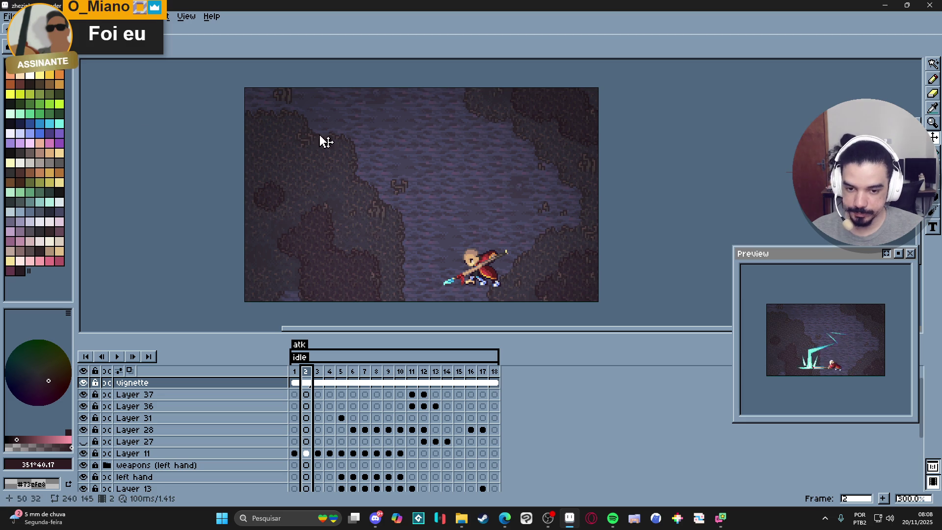
scroll(824, 338, up, 3)
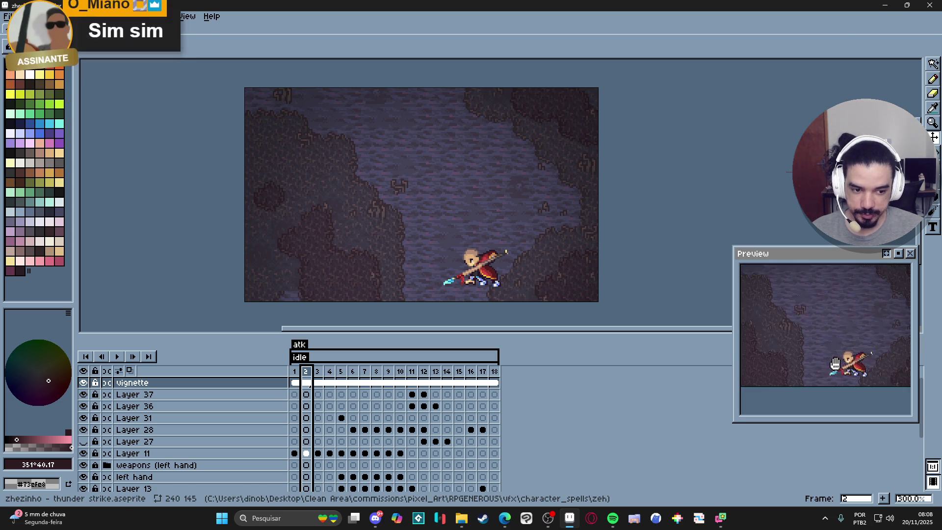
drag(736, 361, 681, 361)
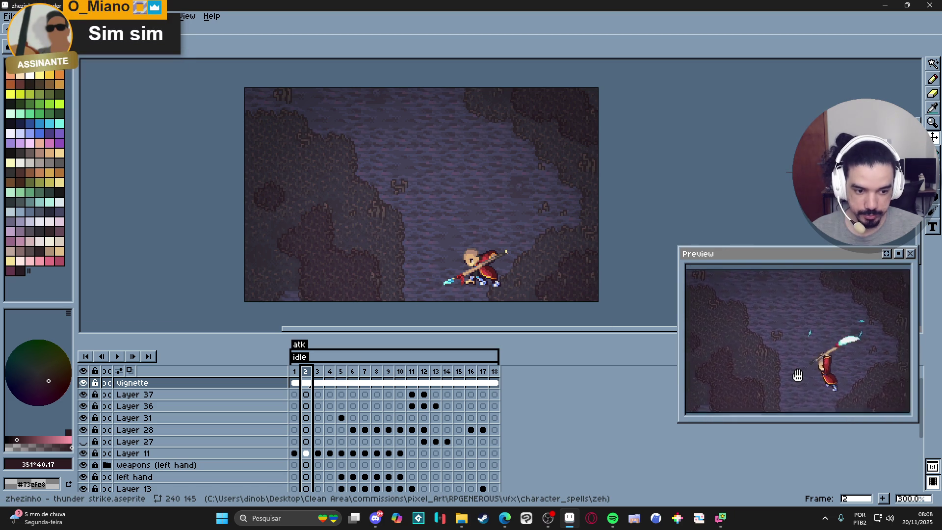
drag(527, 288, 502, 293)
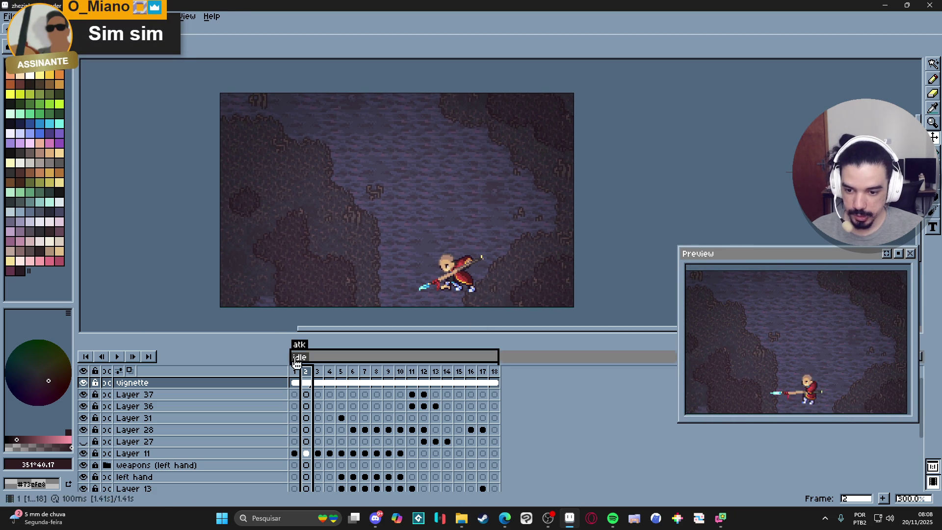
click(317, 371)
Step through frames 6–10 to review the lightning poses, returning to frame 7
click(341, 372)
click(364, 372)
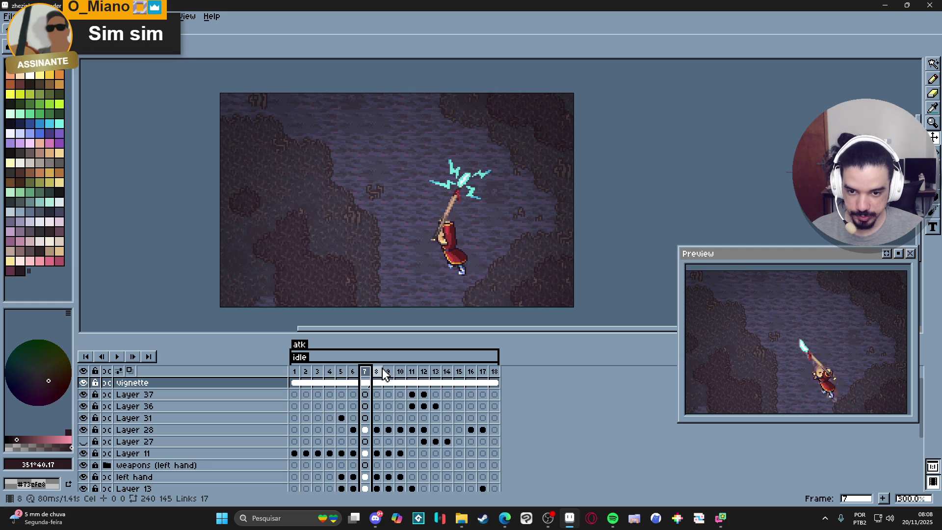
click(380, 374)
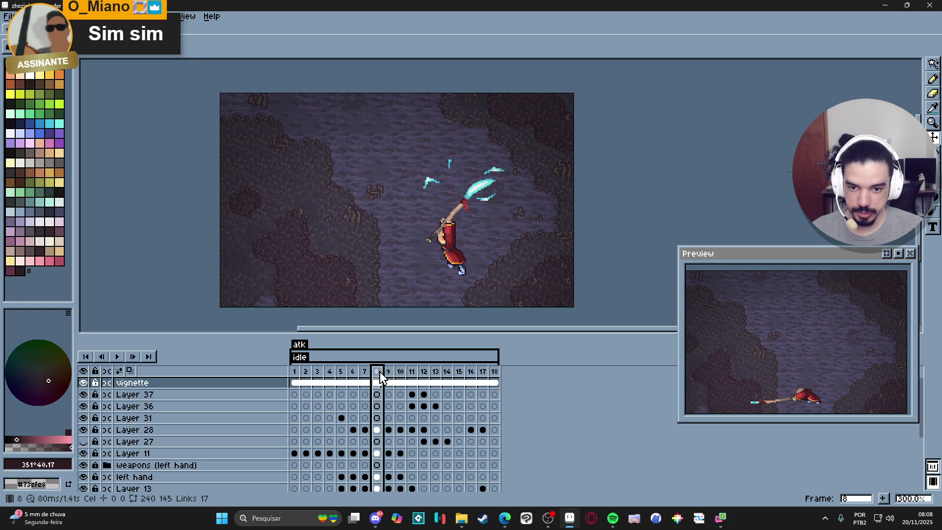
click(388, 373)
click(401, 373)
click(365, 373)
click(353, 373)
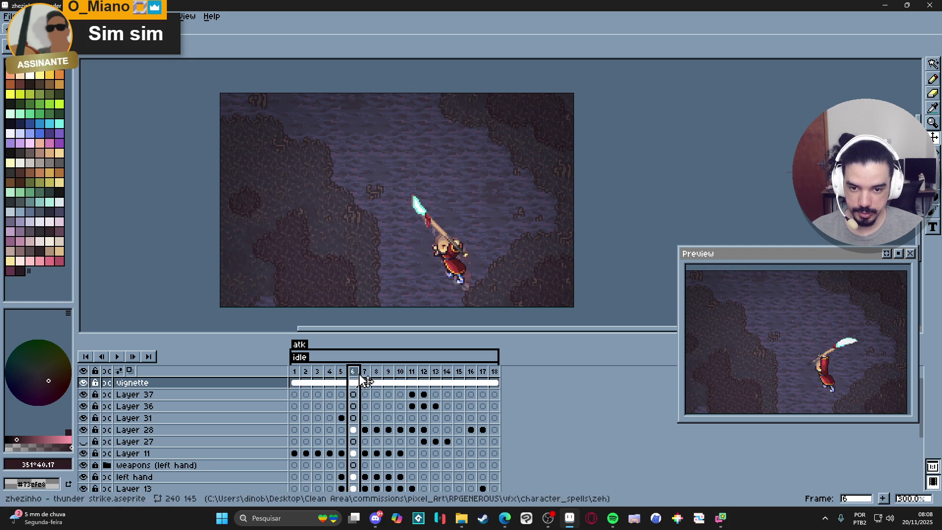
click(366, 373)
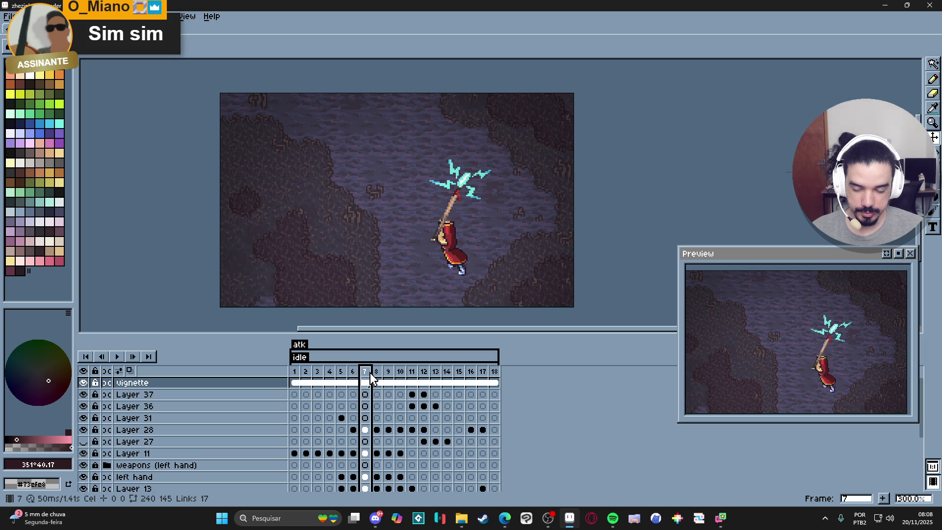
Advance from frame 8 to 13, comparing frames 11 and 12 and ending on 12
click(376, 373)
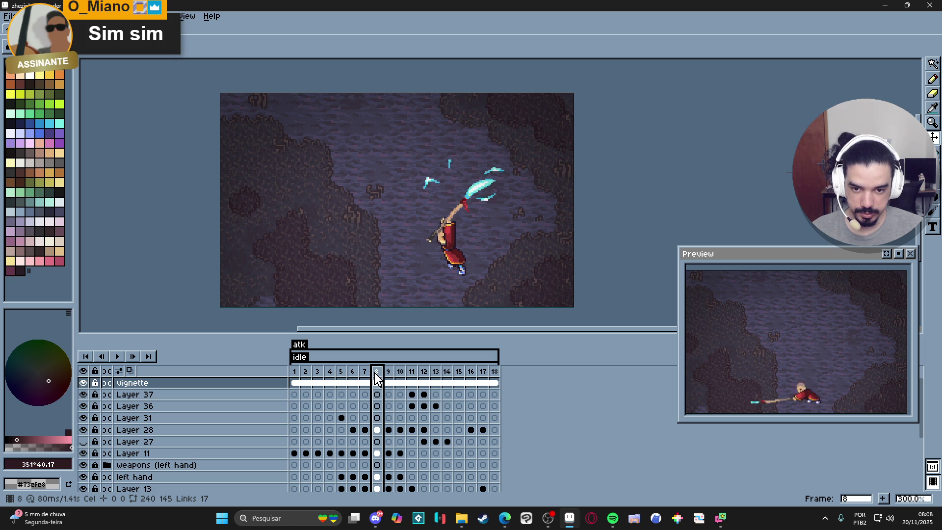
click(388, 373)
click(401, 373)
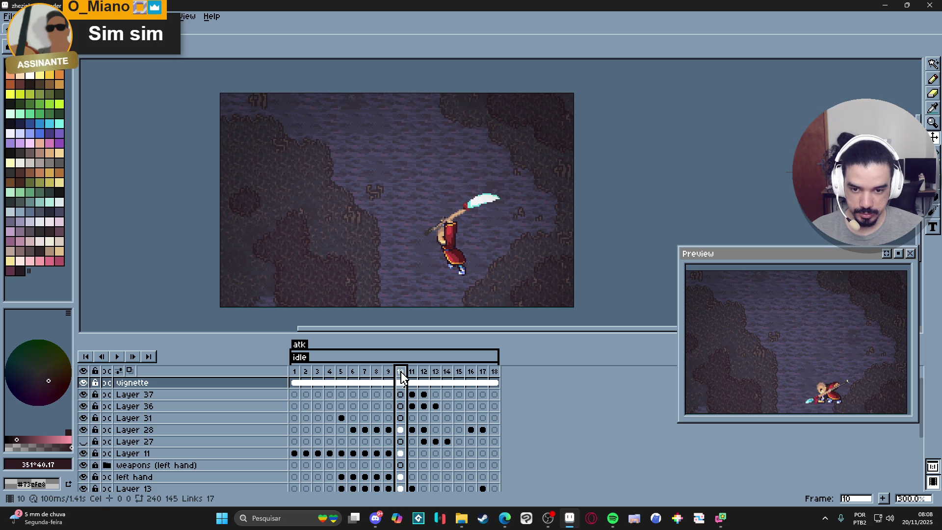
click(412, 372)
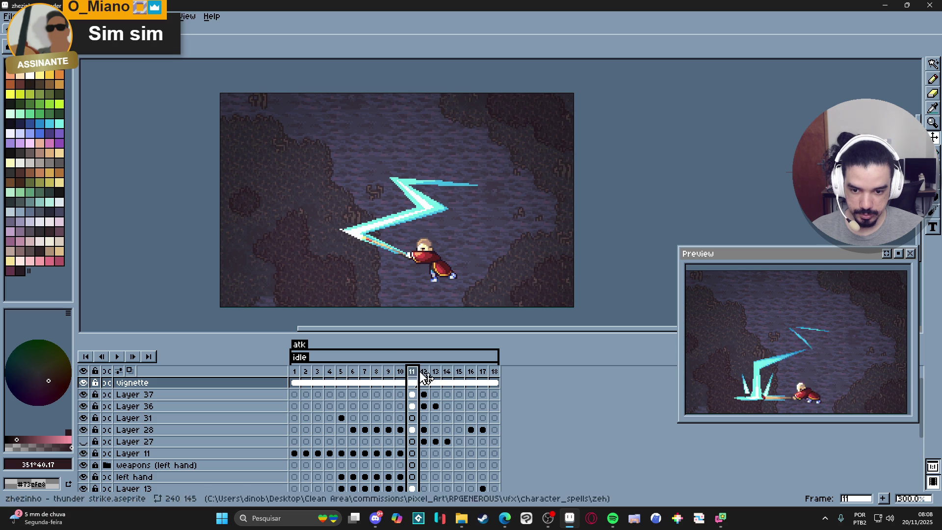
click(425, 372)
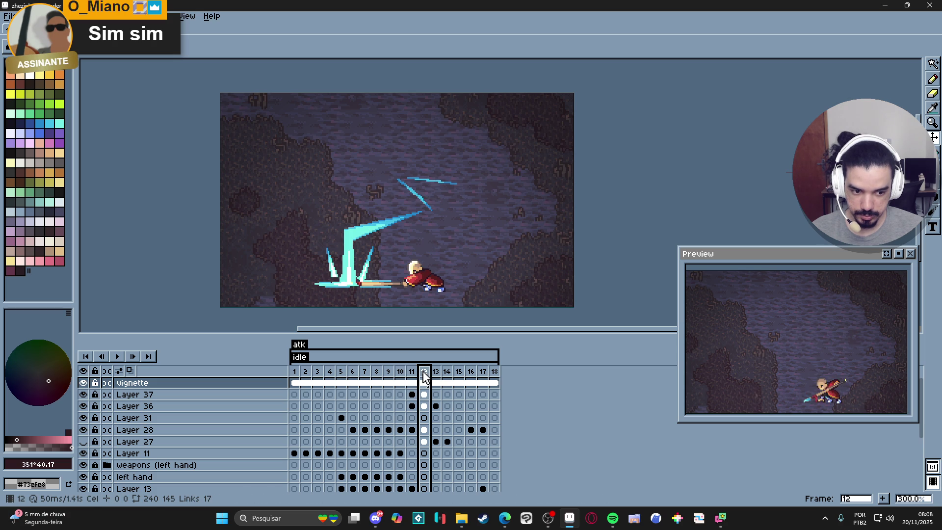
key(Right)
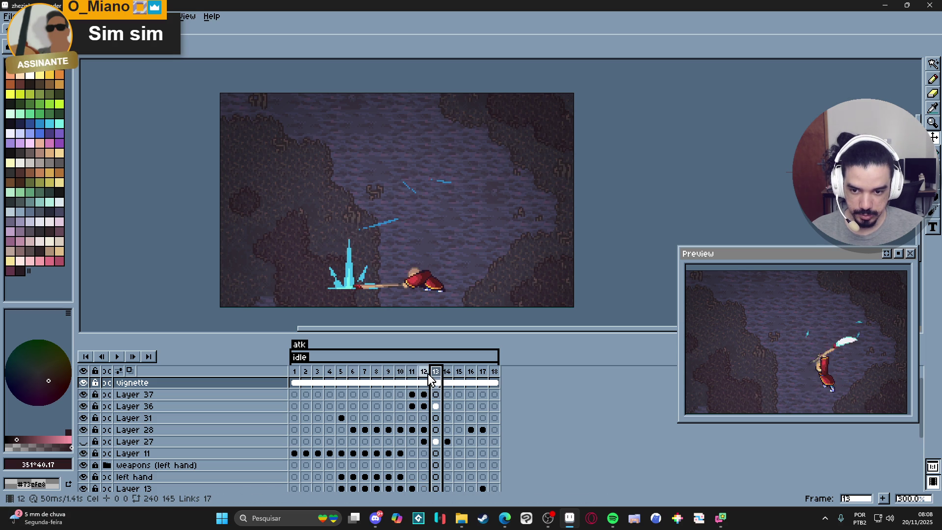
click(424, 382)
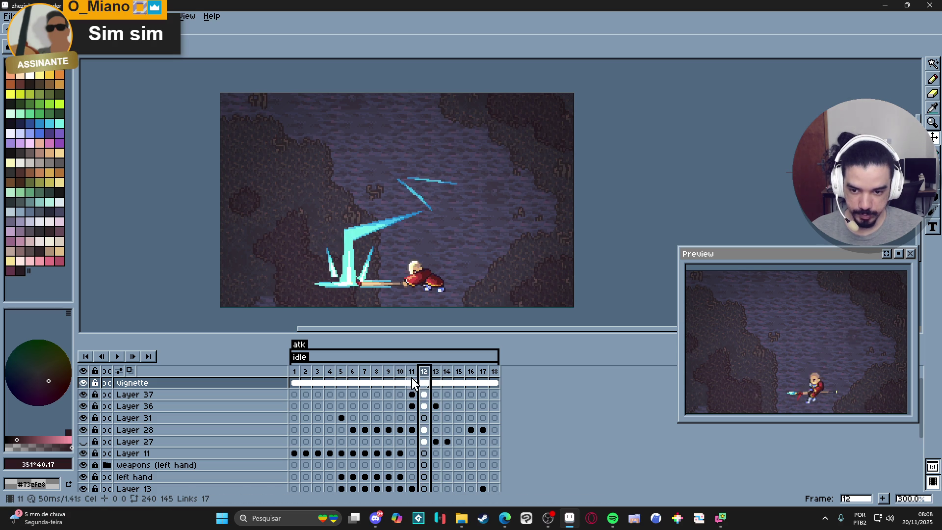
click(413, 382)
click(425, 382)
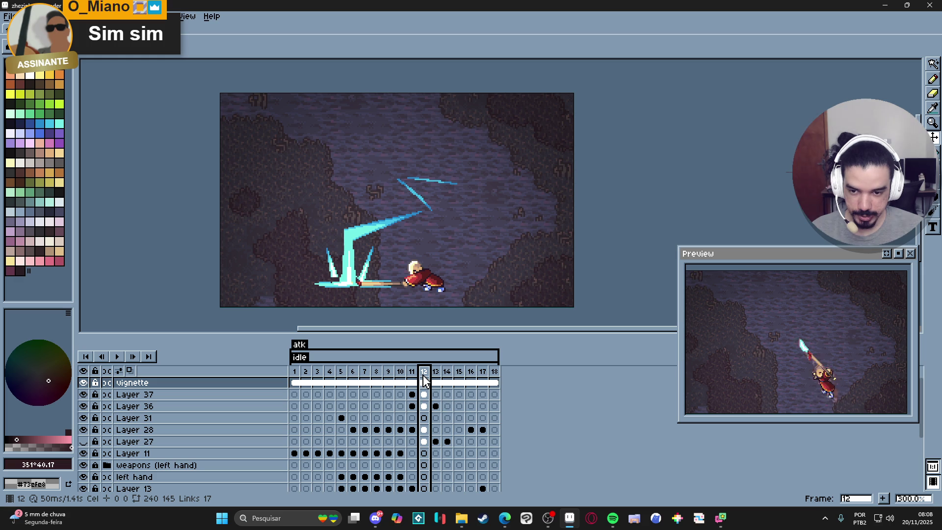
click(413, 382)
click(425, 382)
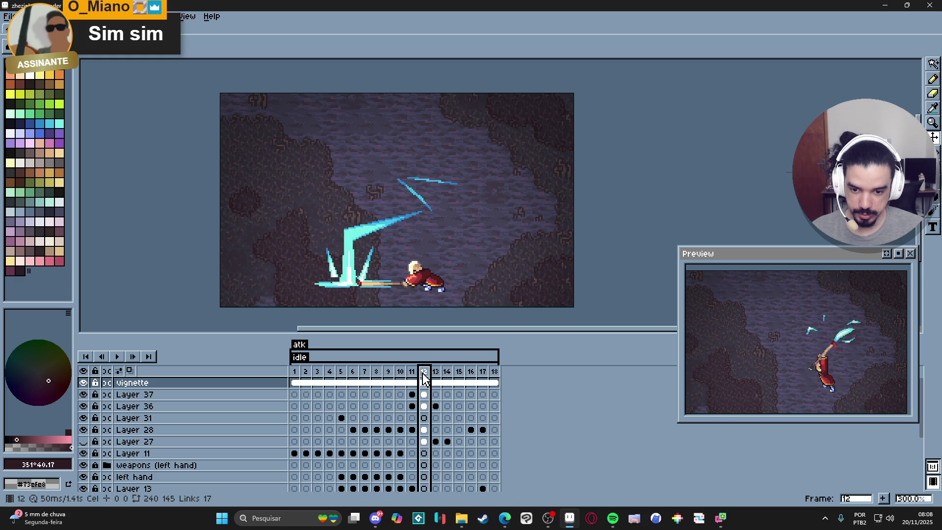
Add a layer above Layer 37 and pick the bolt's cyan as the pencil colour
click(199, 397)
key(shift+n)
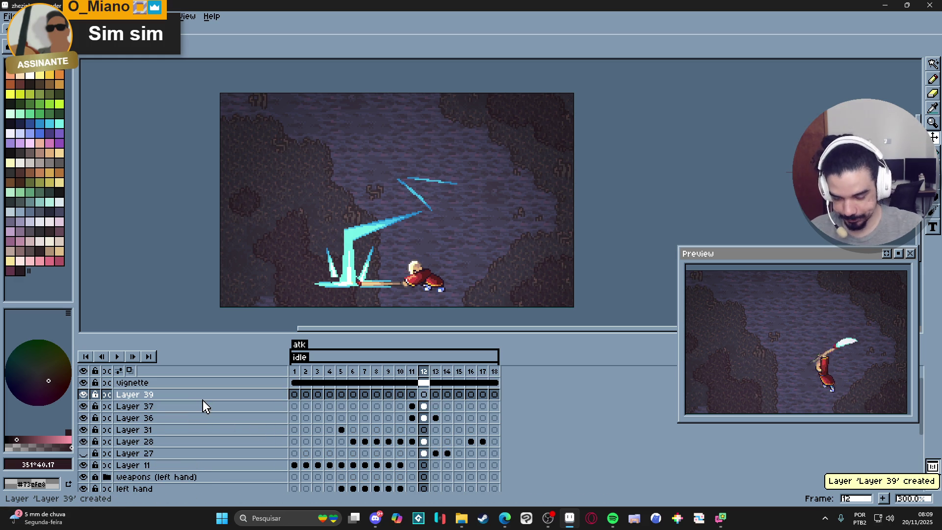
key(b)
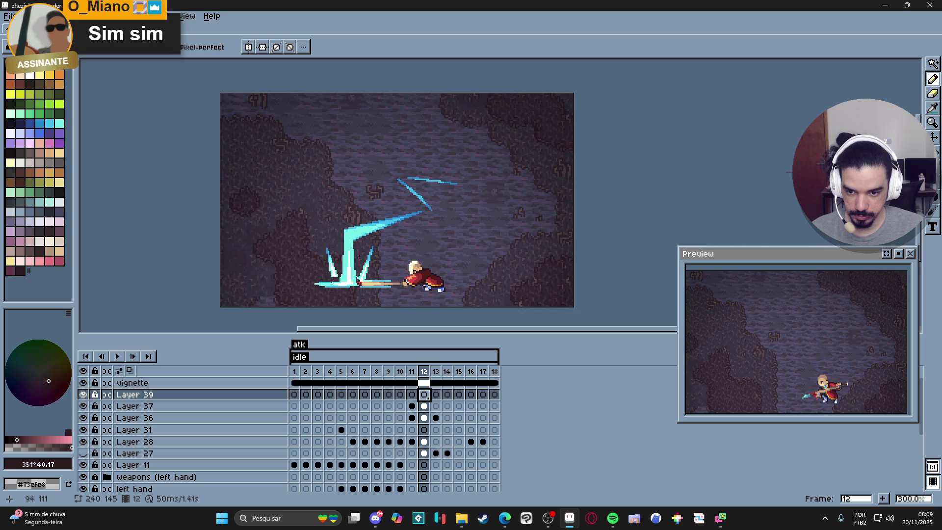
scroll(351, 262, up, 1)
alt+click(350, 276)
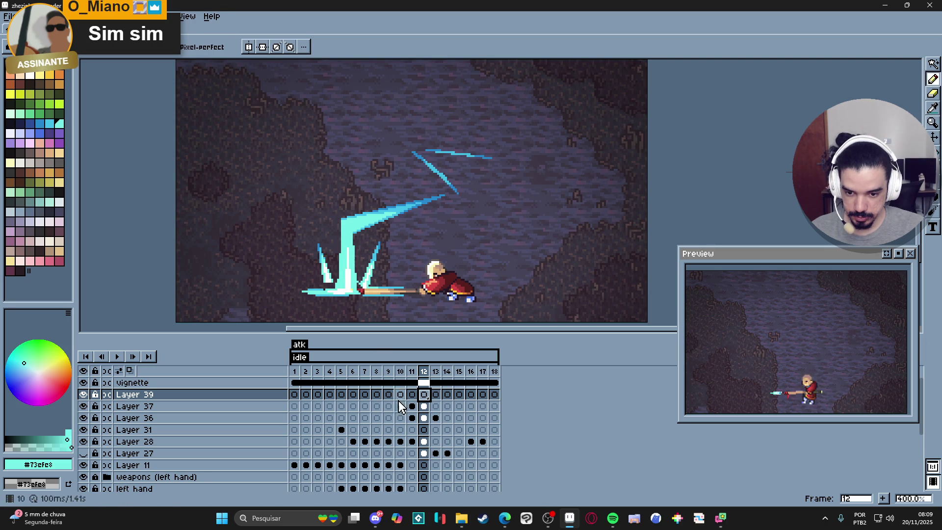
Hide the vignette overlay and inspect Layer 22's lock, visibility and lightning content
key(alt+Up)
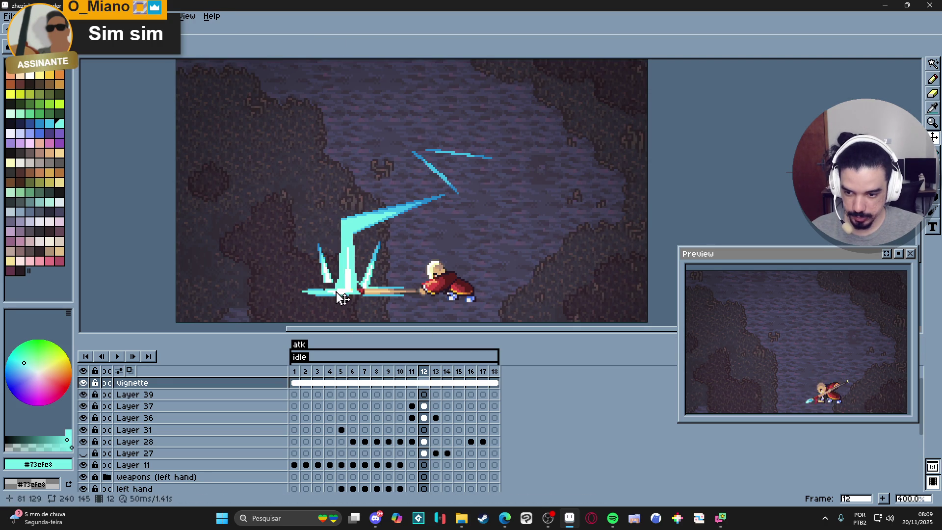
click(83, 383)
click(343, 301)
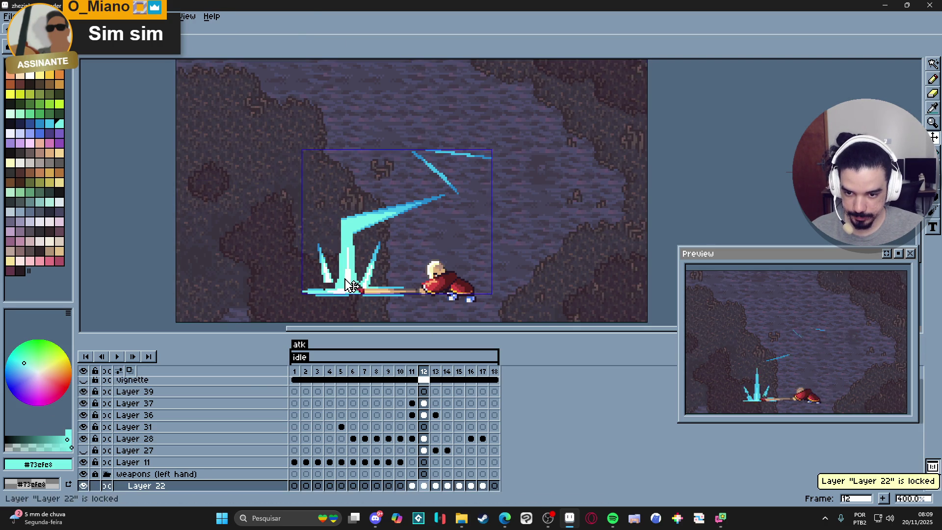
click(94, 450)
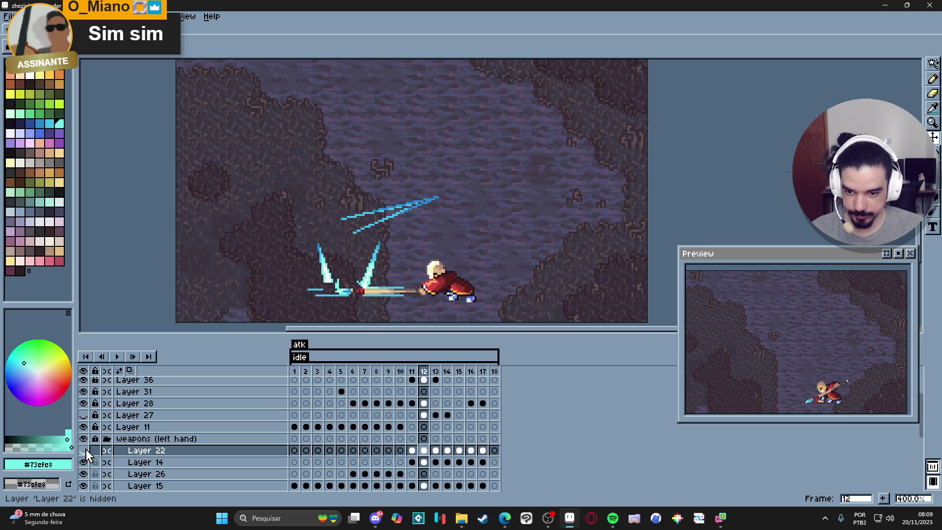
click(84, 463)
click(84, 463)
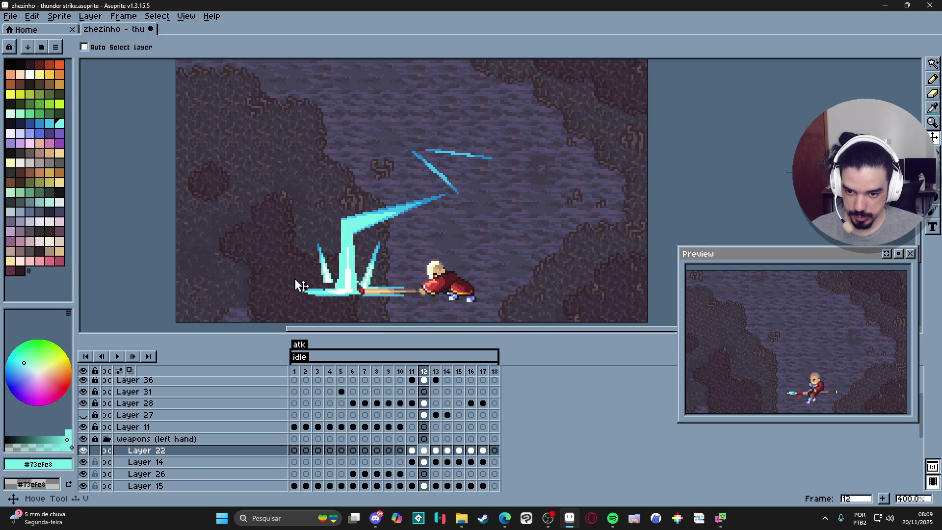
ctrl+click(333, 285)
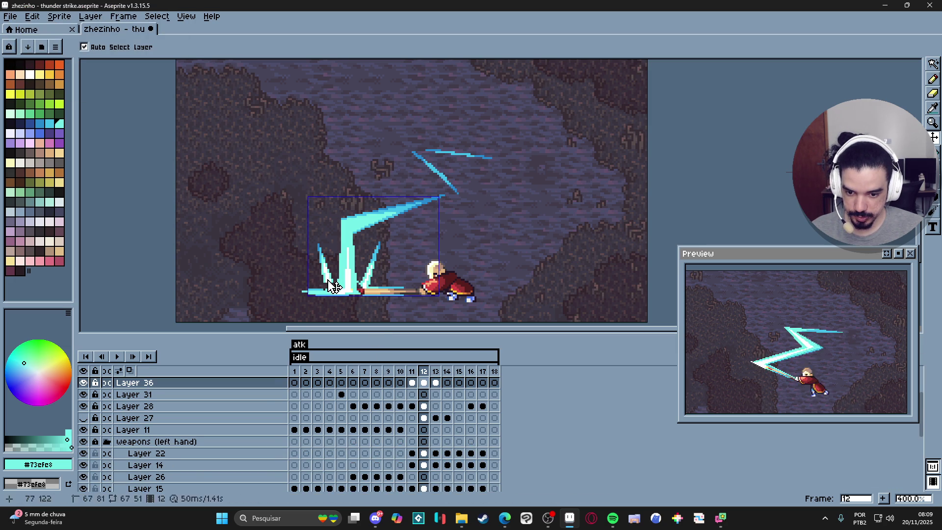
ctrl+click(357, 292)
scroll(414, 387, down, 1)
scroll(422, 392, down, 3)
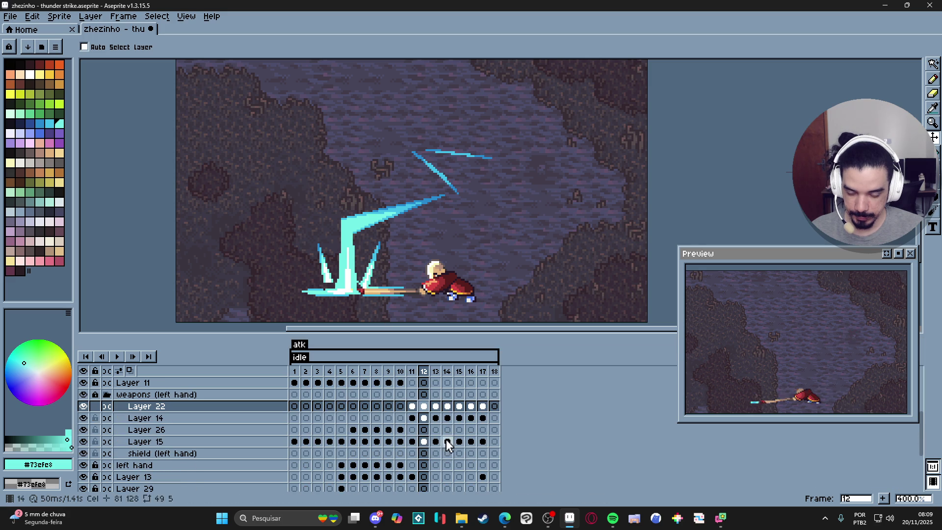
ctrl+click(351, 293)
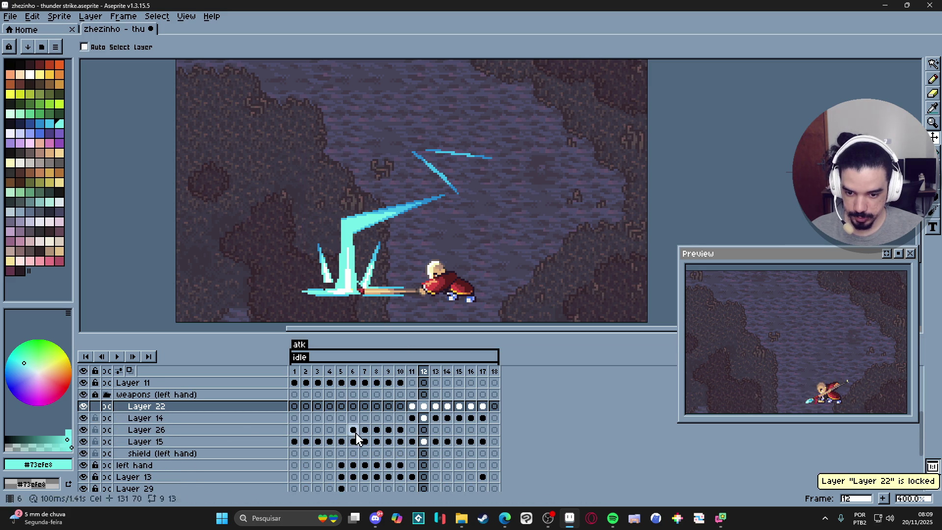
Create a new layer above Layer 14 and rename it 'light'
click(180, 418)
key(shift+n)
double_click(180, 418)
text(ight)
key(Return)
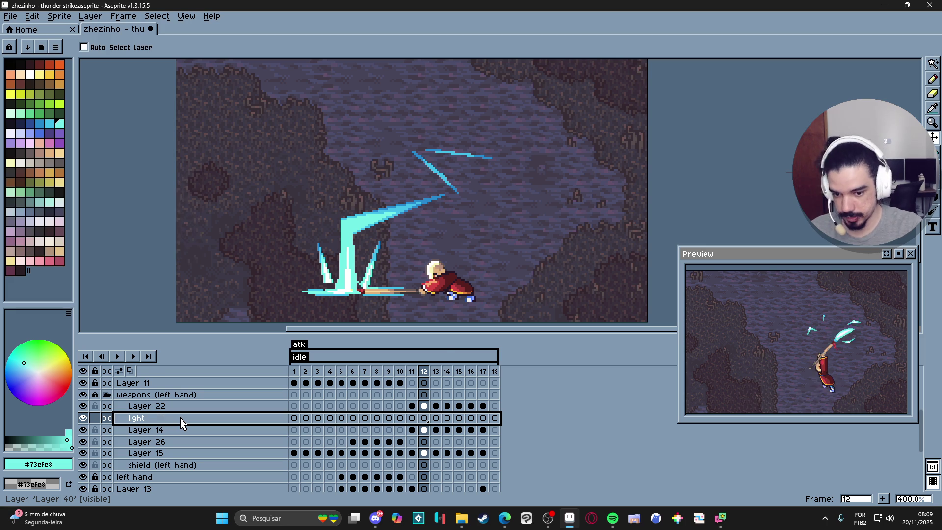
key(b)
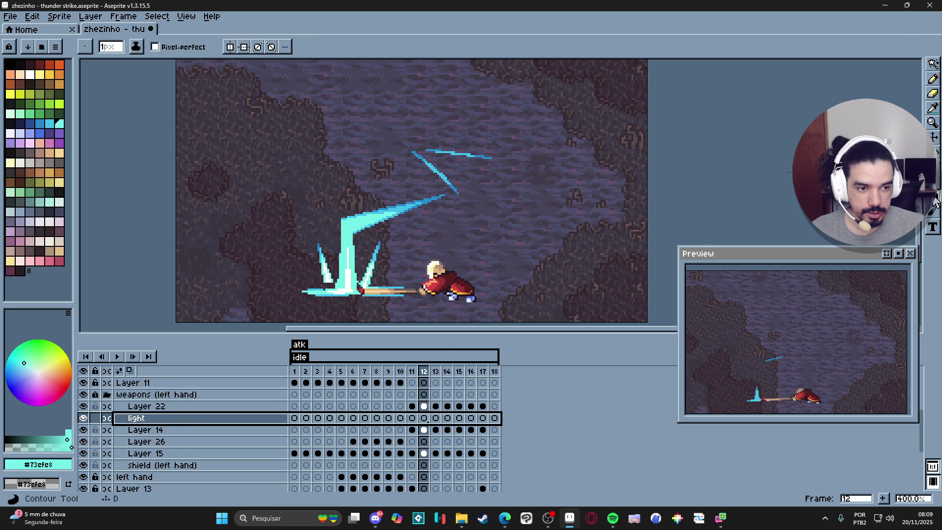
Paint a large radial cyan gradient glow around the impact on the light layer's frame 12
click(932, 167)
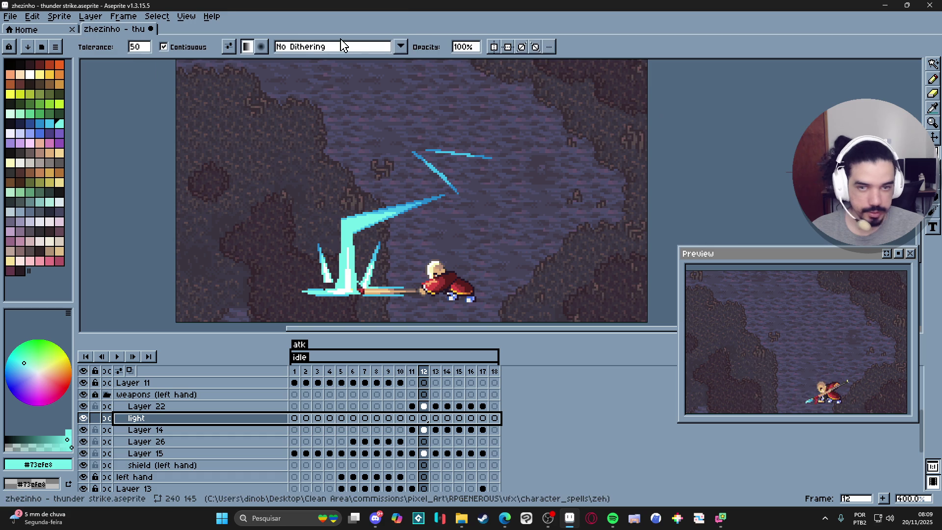
click(262, 47)
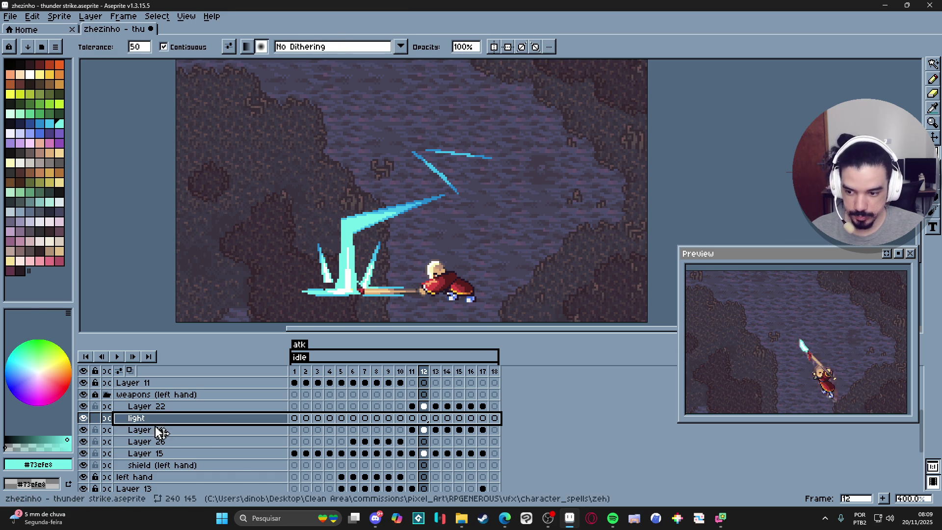
click(421, 419)
click(339, 284)
click(95, 418)
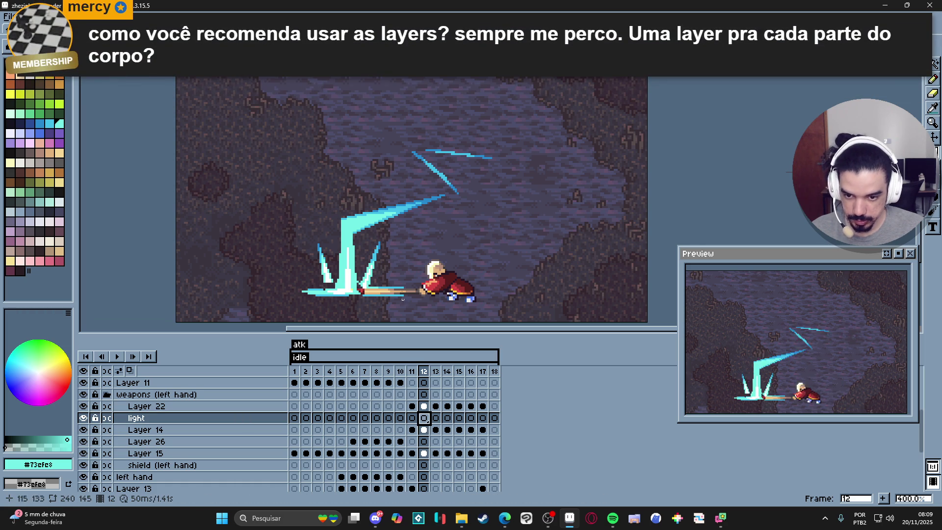
drag(331, 262, 330, 218)
key(ctrl+z)
drag(275, 189, 403, 305)
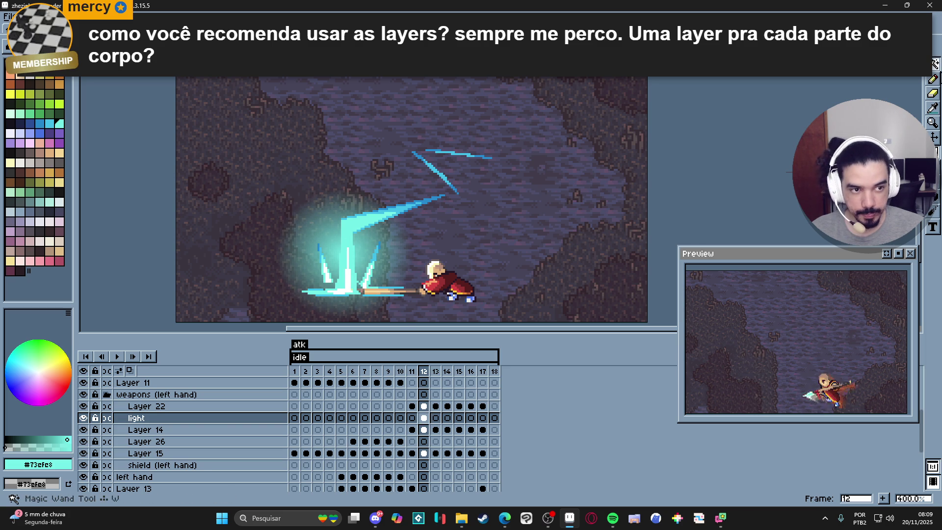
Select the glow, nudge it down and right, then clear the selection
scroll(344, 195, down, 2)
mouse_move(228, 126)
mouse_down()
mouse_move(325, 211)
mouse_move(458, 274)
mouse_up()
drag(358, 208, 365, 228)
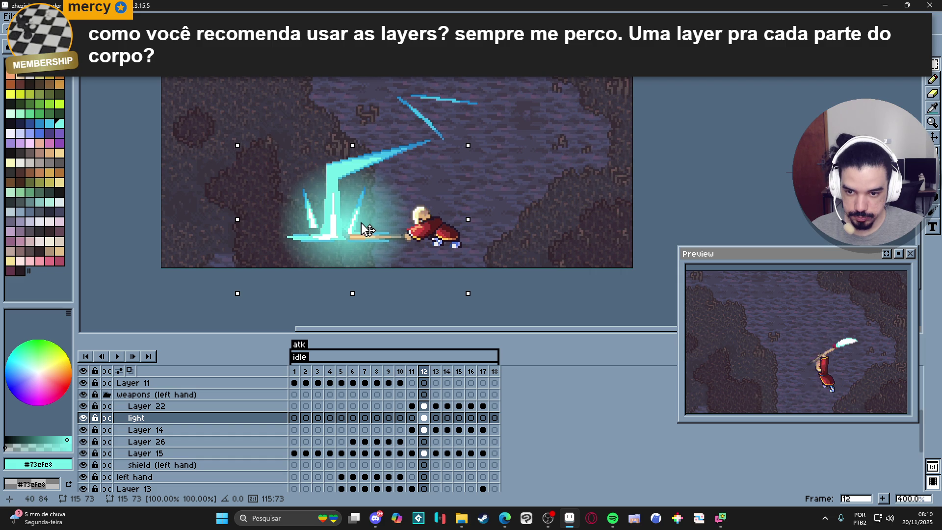
click(634, 199)
drag(233, 315, 498, 244)
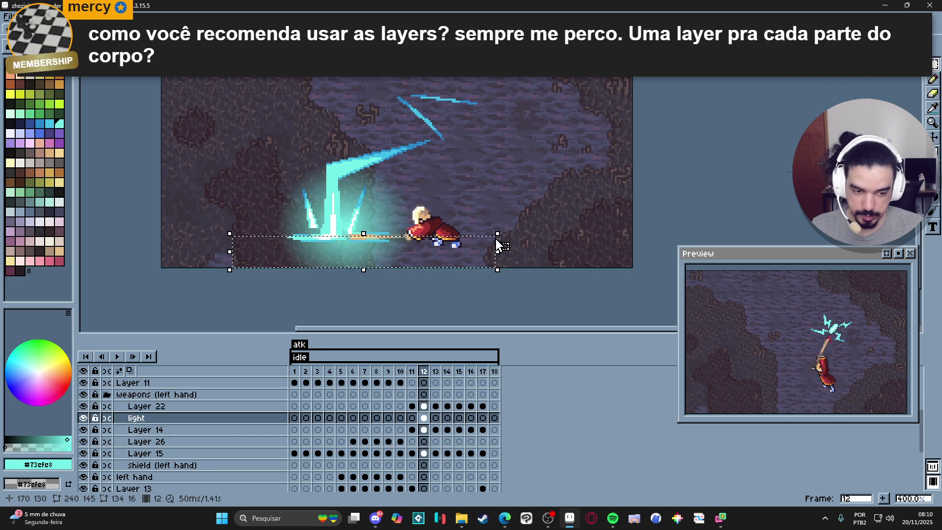
click(467, 235)
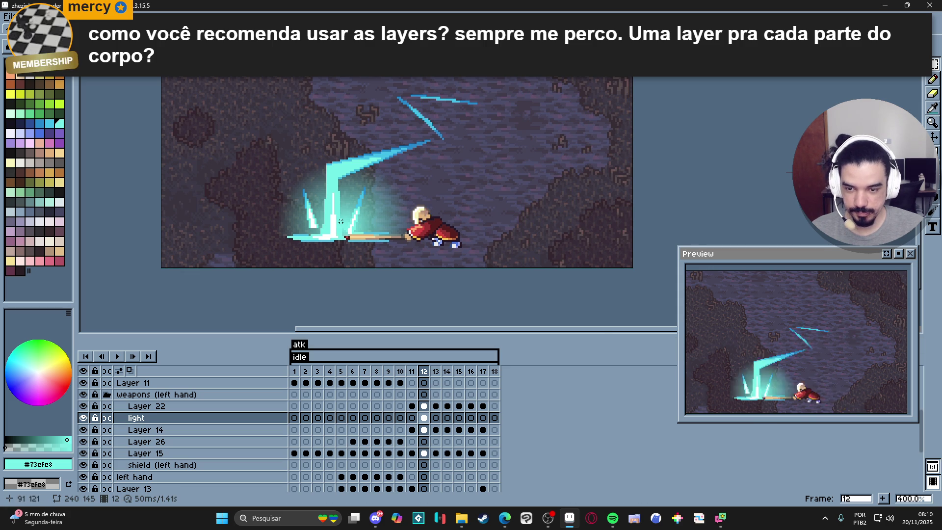
In Layer Properties, set the light layer's Mode to Screen and Opacity to about 94%
double_click(136, 418)
click(112, 186)
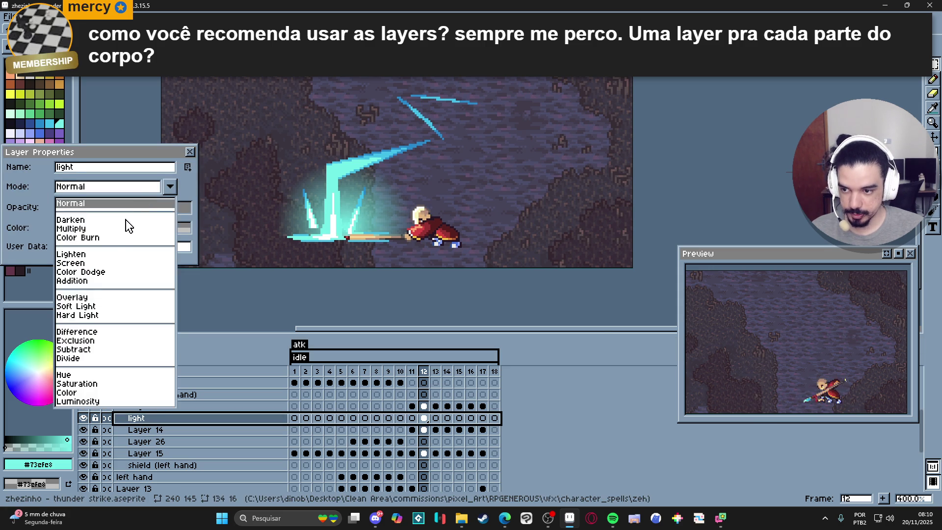
click(118, 261)
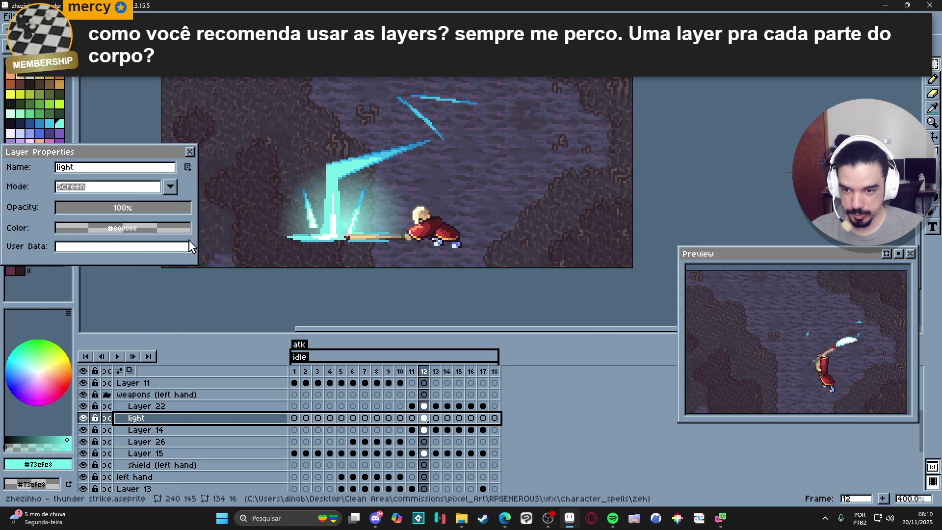
click(118, 209)
drag(118, 210, 185, 211)
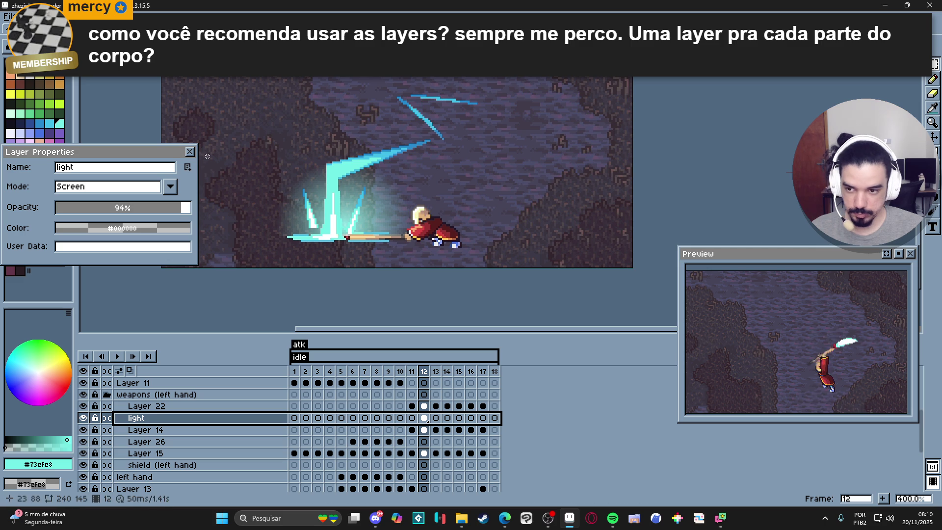
key(Return)
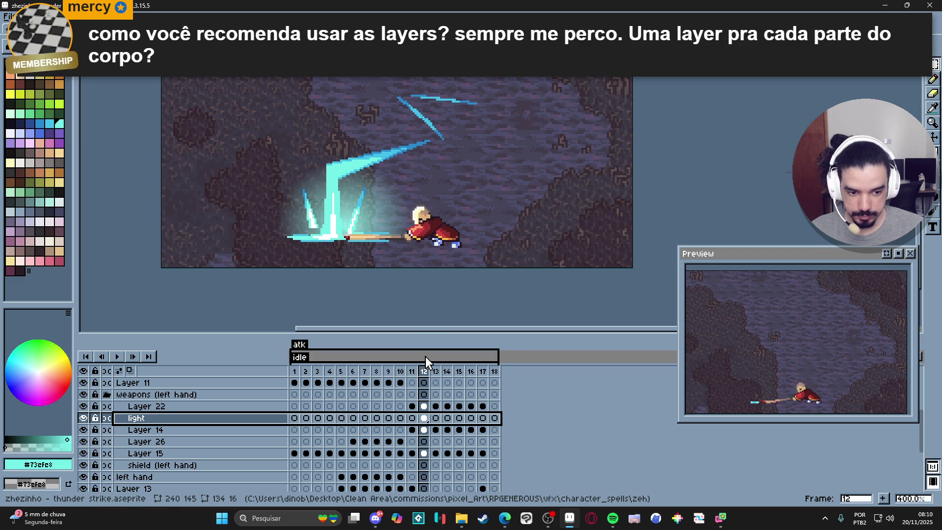
Toggle the light and Layer 22 visibility to compare, then add Layer 40 above Layer 22
click(84, 418)
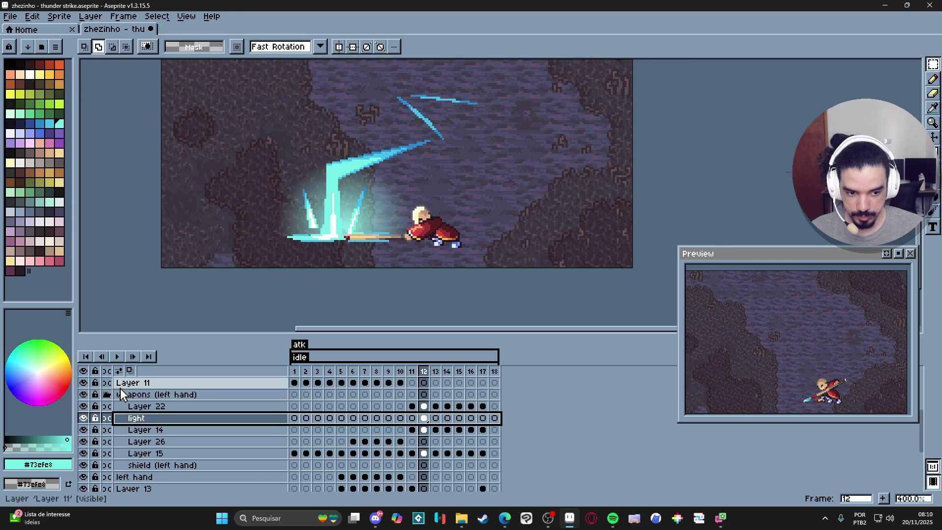
double_click(83, 418)
double_click(83, 406)
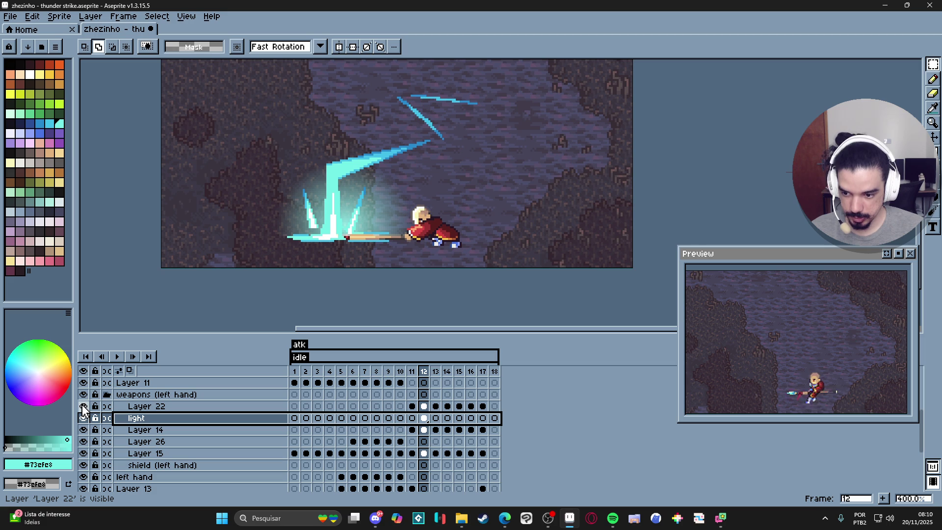
click(235, 410)
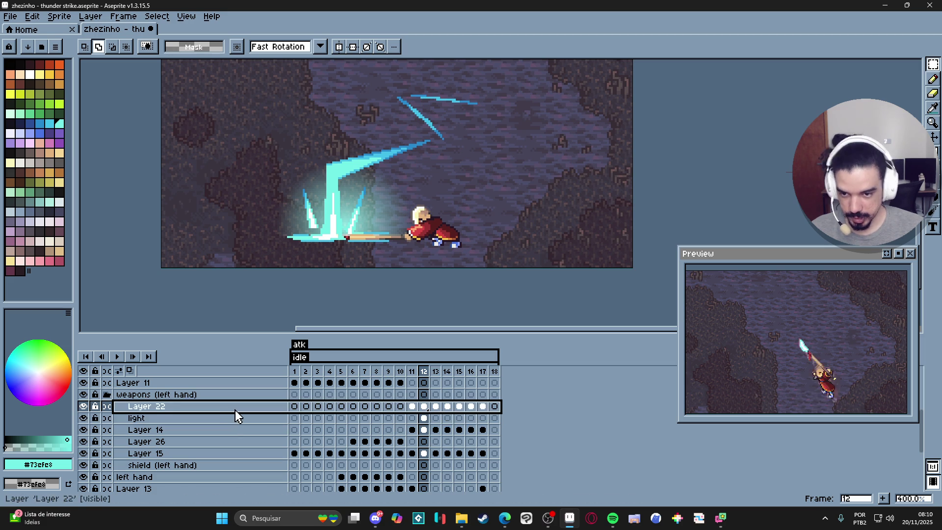
key(shift+n)
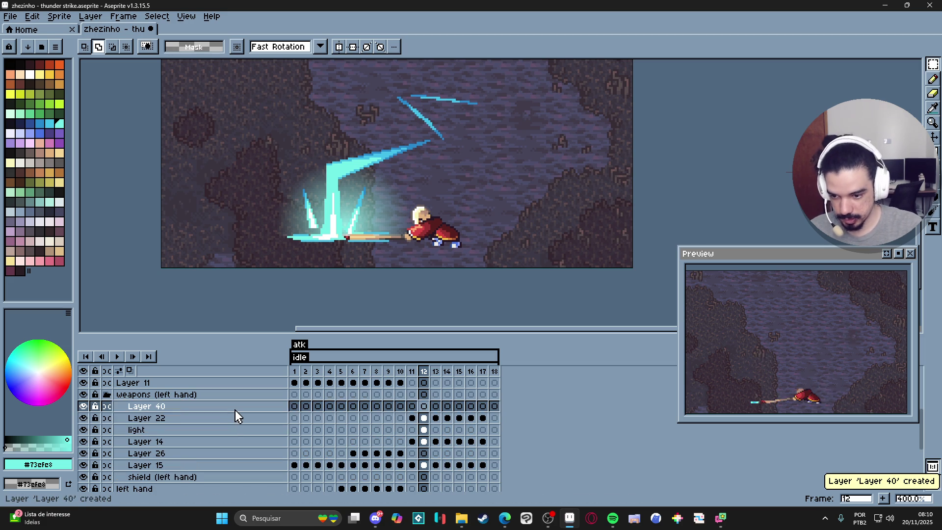
key(b)
drag(328, 198, 351, 239)
Draw the bolt's outline upward from the impact with cyan pencil lines
scroll(351, 264, down, 1)
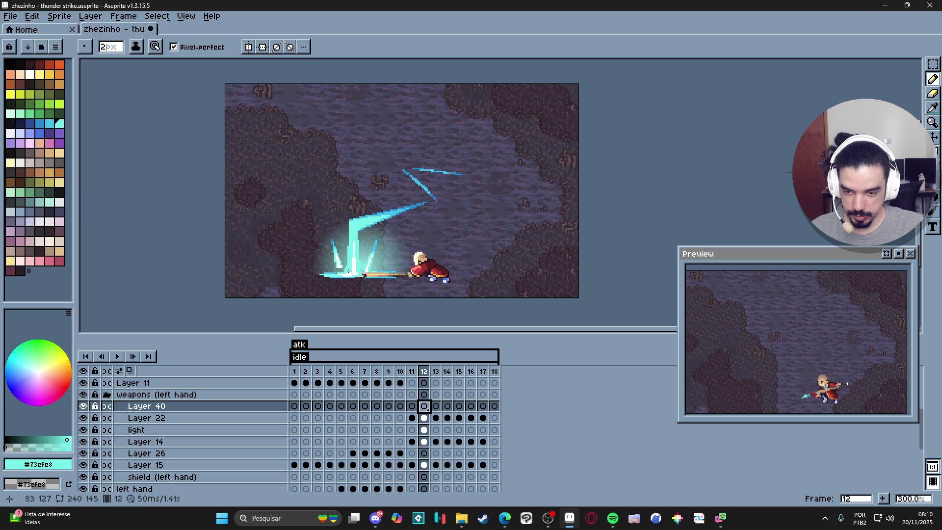
drag(348, 270, 335, 198)
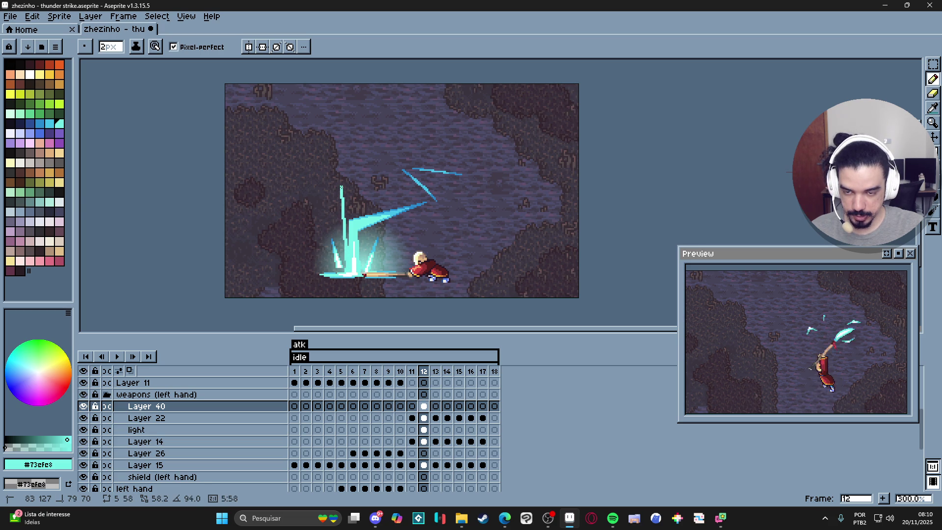
drag(358, 139, 356, 120)
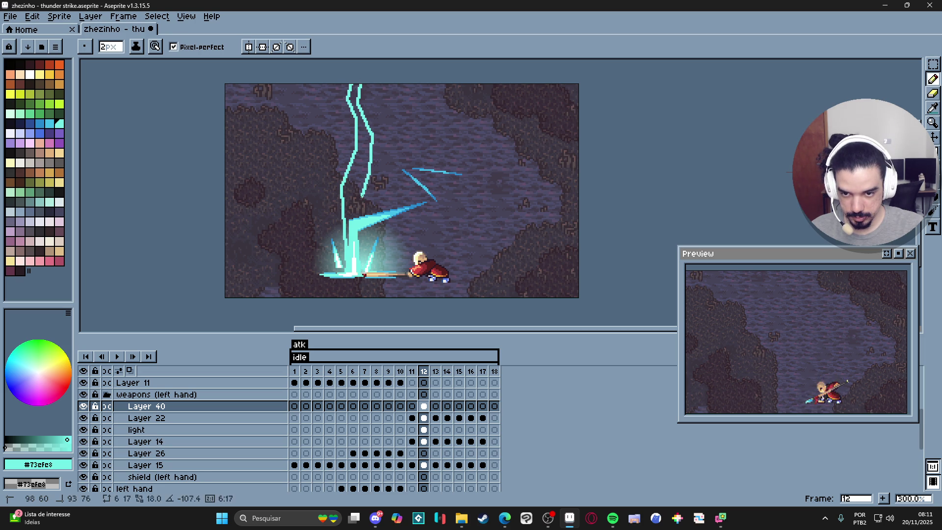
shift+click(356, 209)
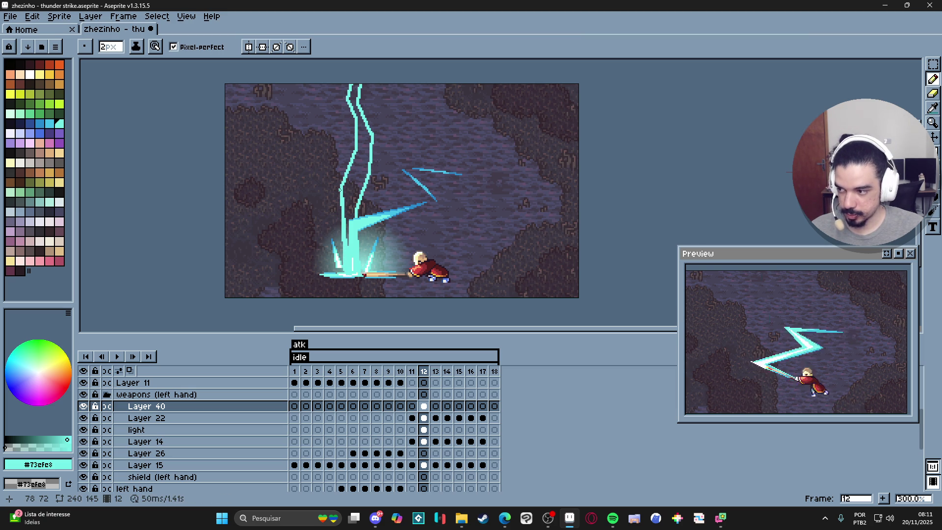
Fill the bolt's interior solid cyan using the Paint Bucket with Contiguous enabled
key(g)
click(340, 189)
key(ctrl+z)
click(183, 47)
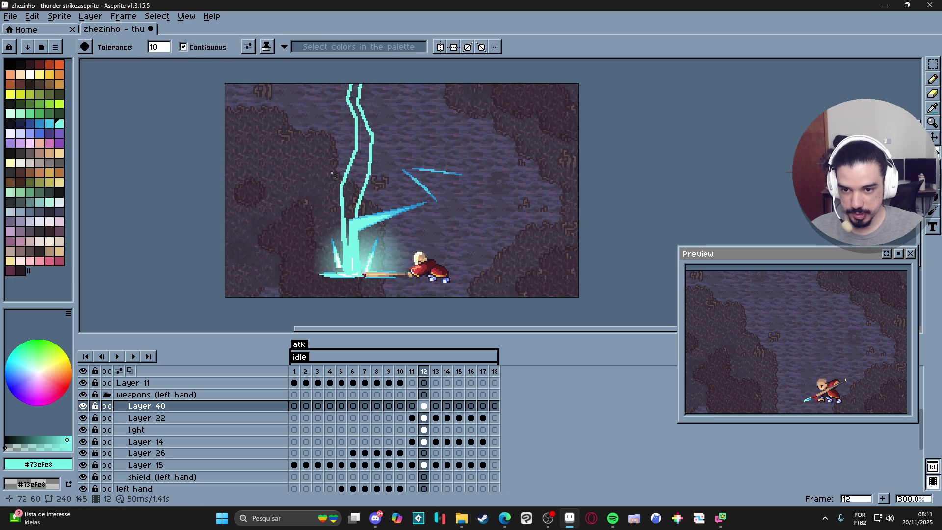
click(355, 195)
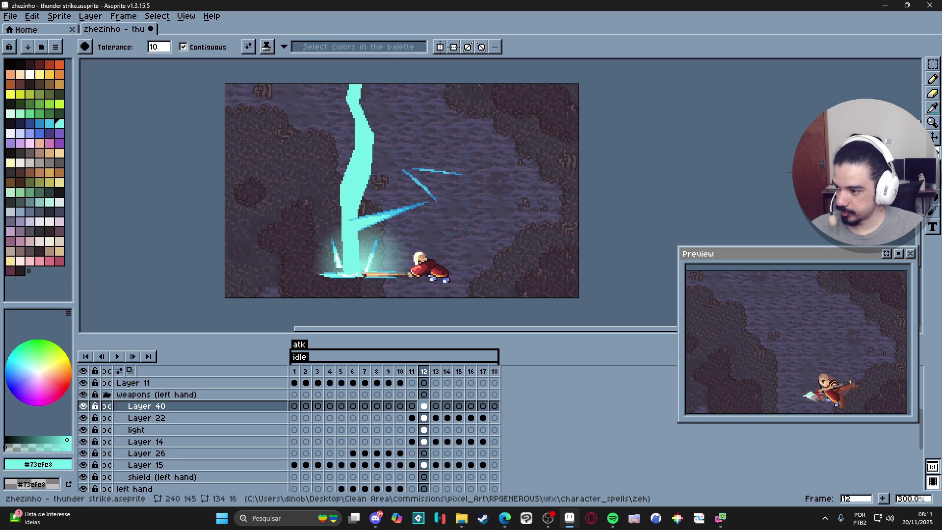
Zoom in on the bolt base and add a cyan pencil stroke into the spark
key(e)
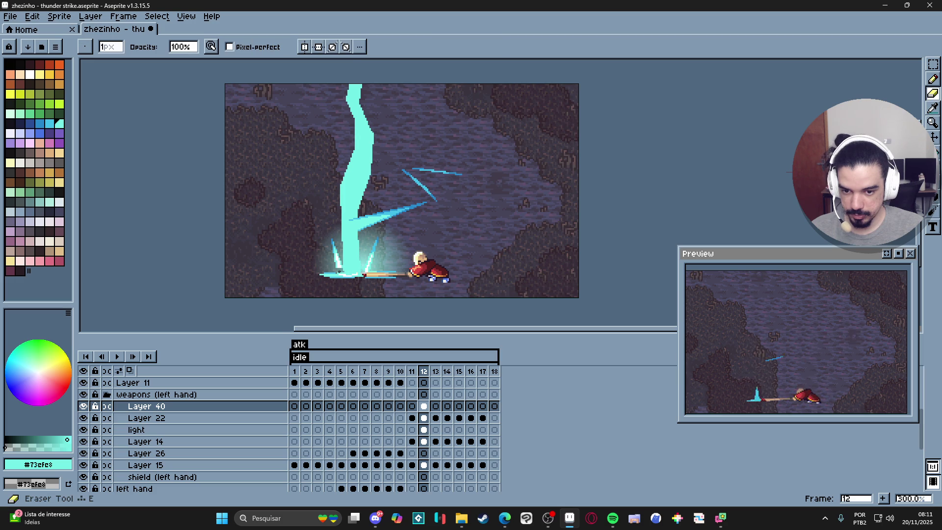
scroll(344, 270, up, 1)
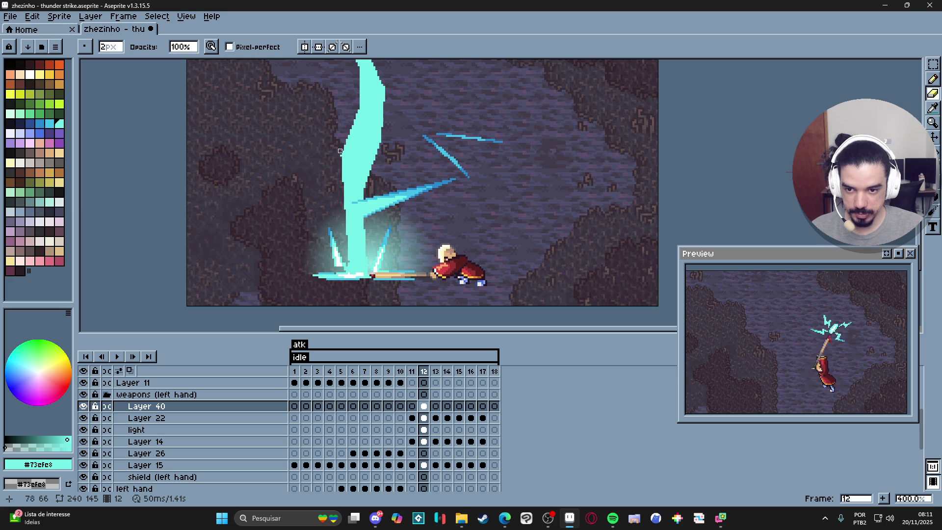
scroll(368, 152, down, 2)
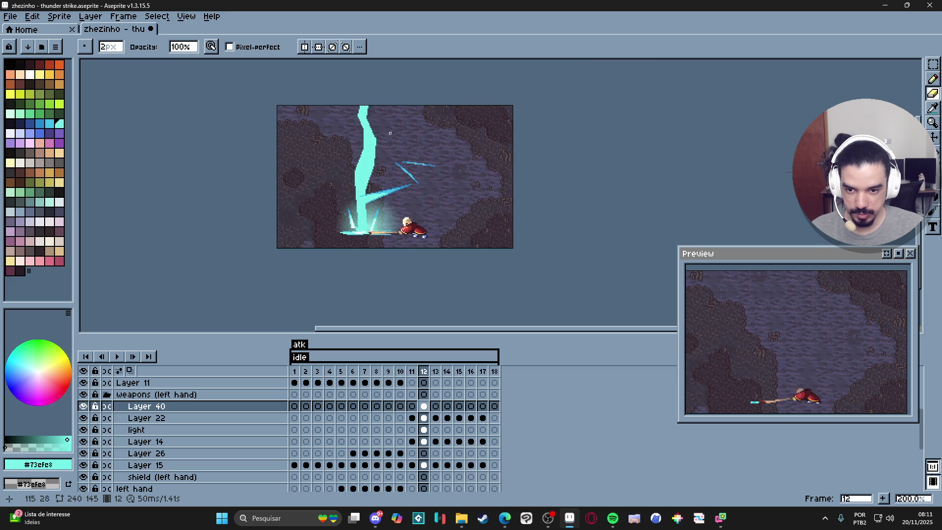
key(b)
scroll(364, 219, up, 2)
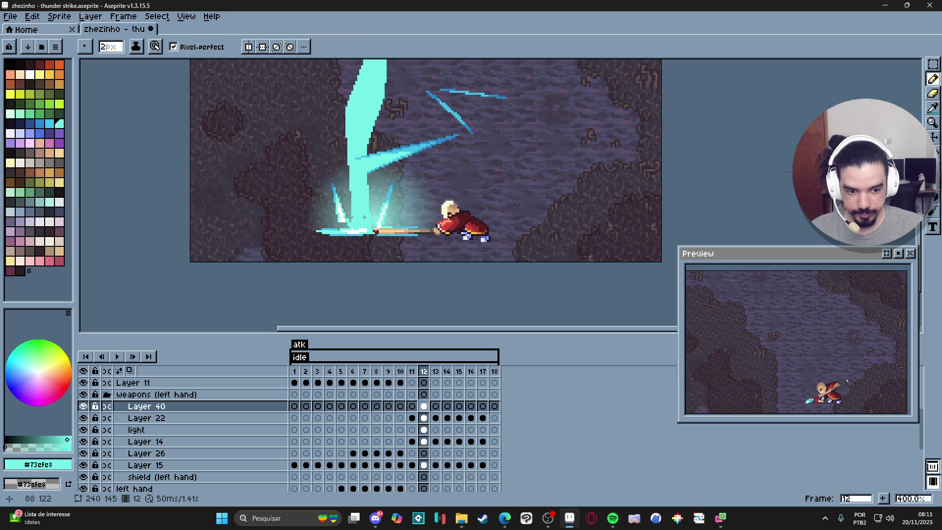
scroll(383, 225, down, 3)
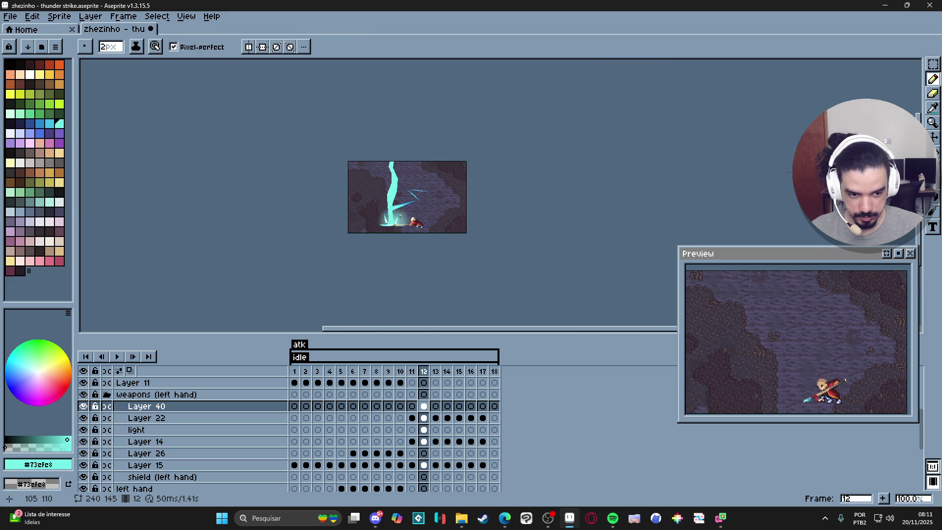
scroll(399, 215, up, 3)
scroll(399, 231, down, 1)
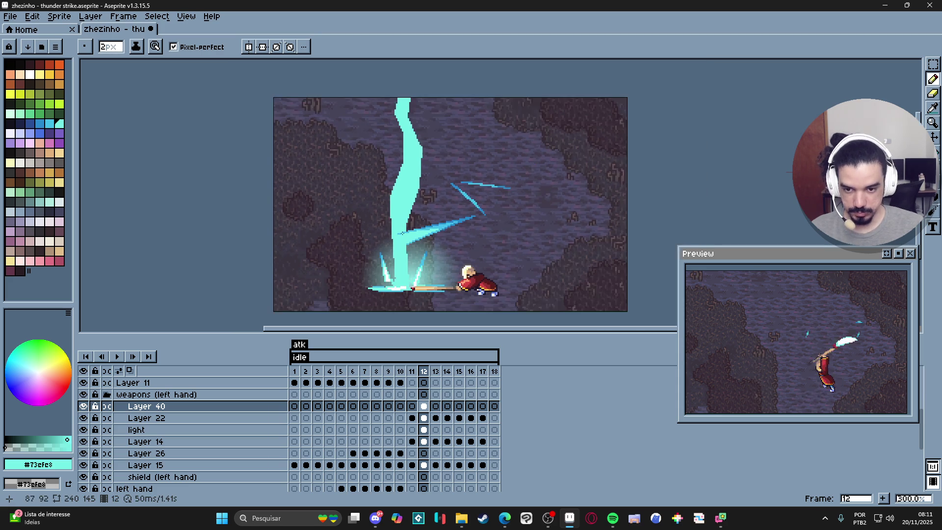
scroll(392, 271, up, 1)
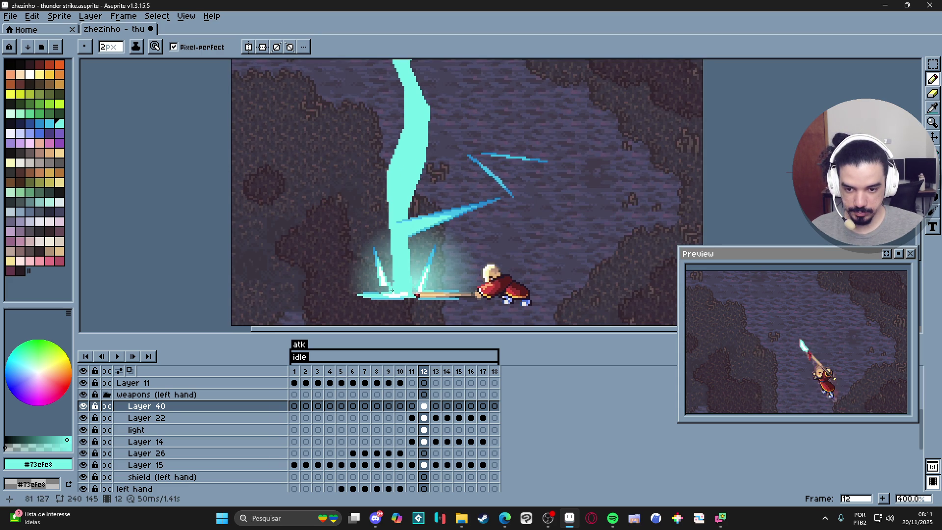
drag(397, 288, 367, 259)
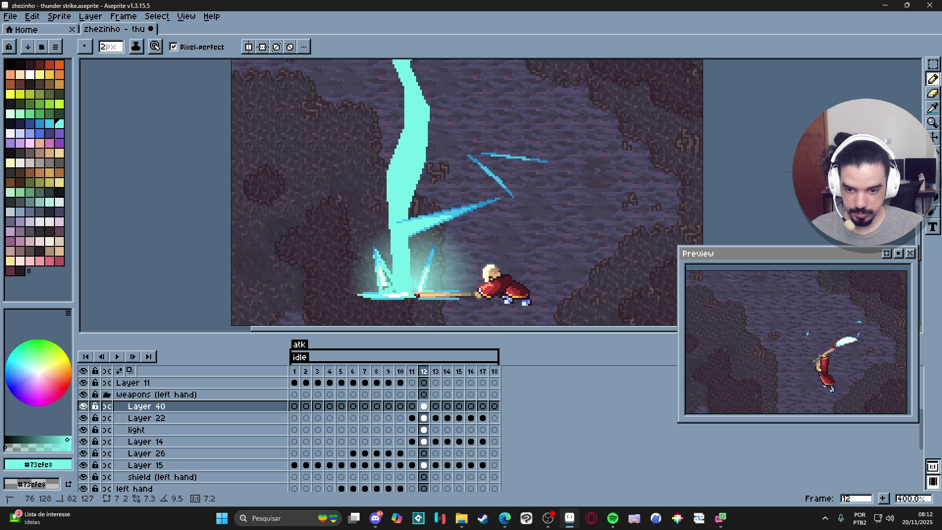
Check Layer 40's bolt by toggling its visibility and try reordering it against Layer 22
key(w)
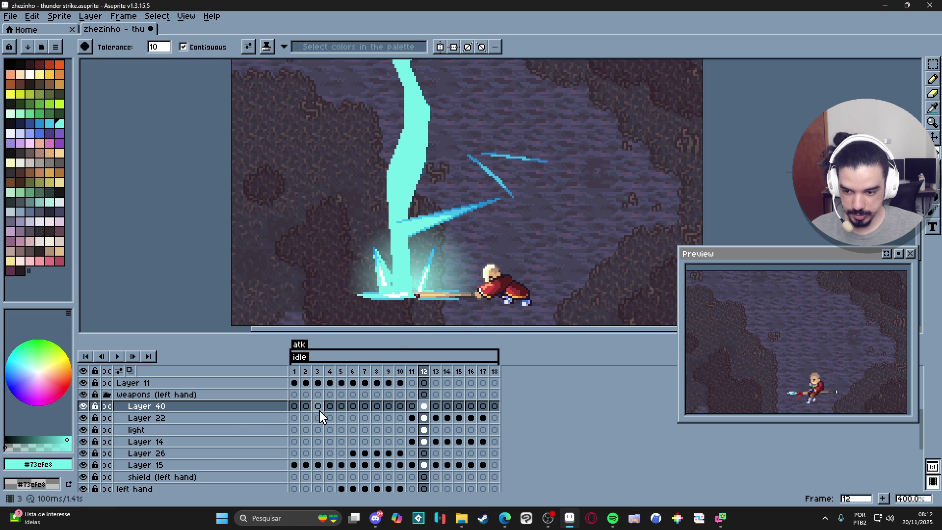
scroll(235, 418, up, 1)
click(83, 418)
click(84, 418)
key(v)
ctrl+click(420, 227)
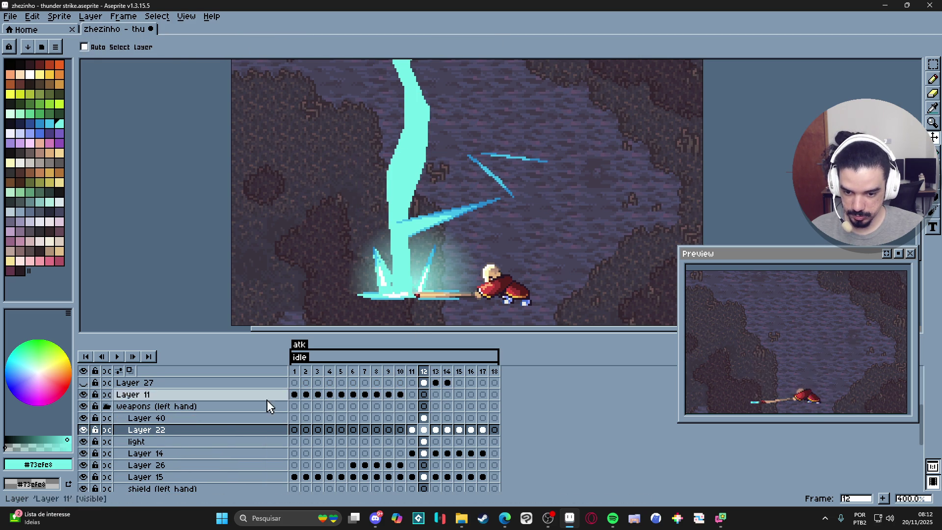
click(221, 428)
click(219, 418)
drag(217, 427, 222, 420)
click(84, 418)
click(84, 419)
Nudge the lightning bolt slightly up and left and drop it in place
key(g)
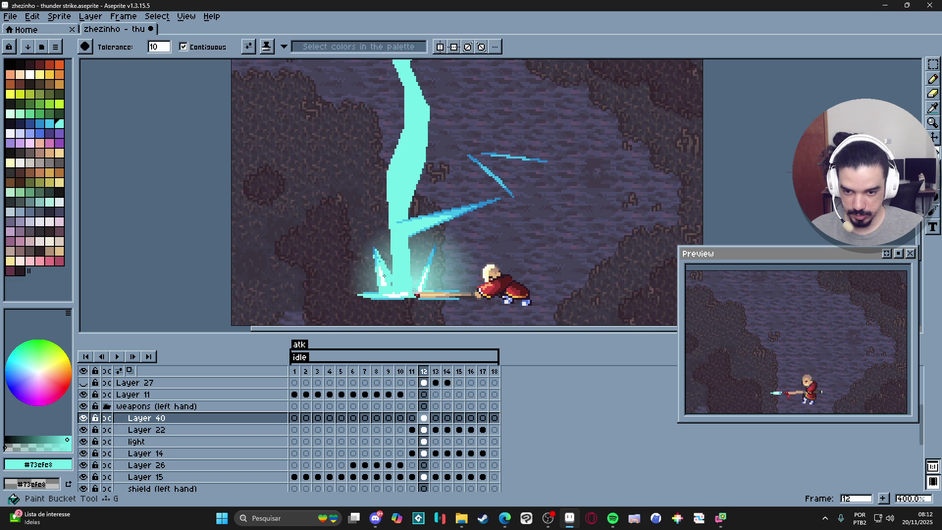
key(v)
mouse_move(407, 275)
mouse_down()
mouse_move(400, 224)
mouse_move(399, 261)
mouse_up()
key(ctrl)
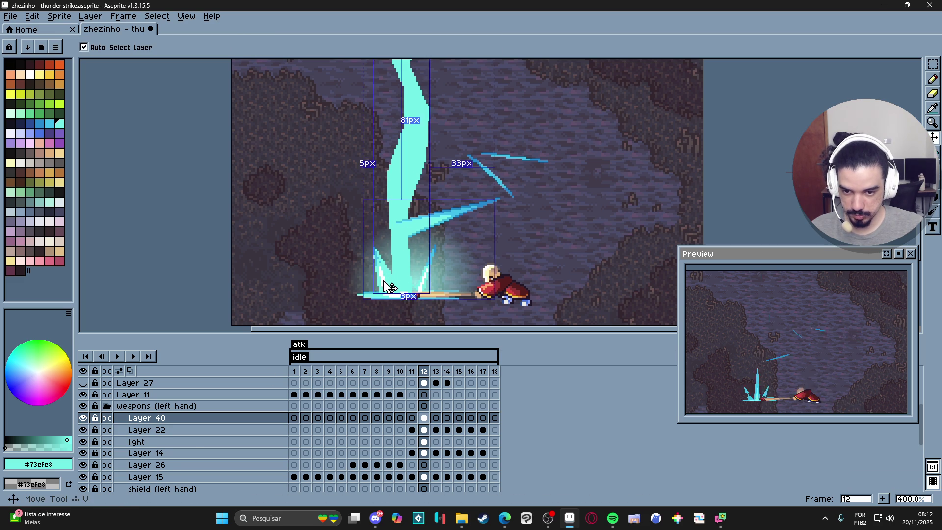
Drag Layer 40 to the top of the stack above Layer 36
click(387, 284)
drag(188, 451, 198, 387)
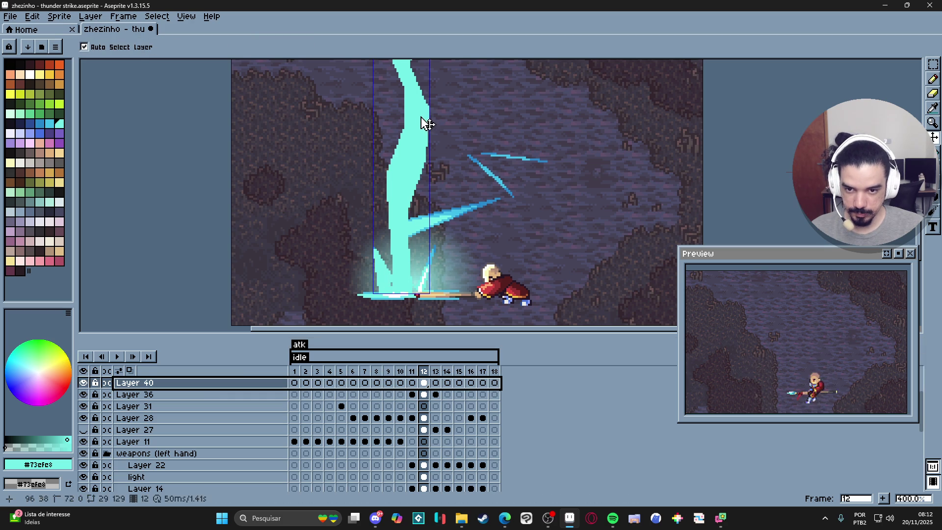
key(b)
scroll(393, 284, up, 1)
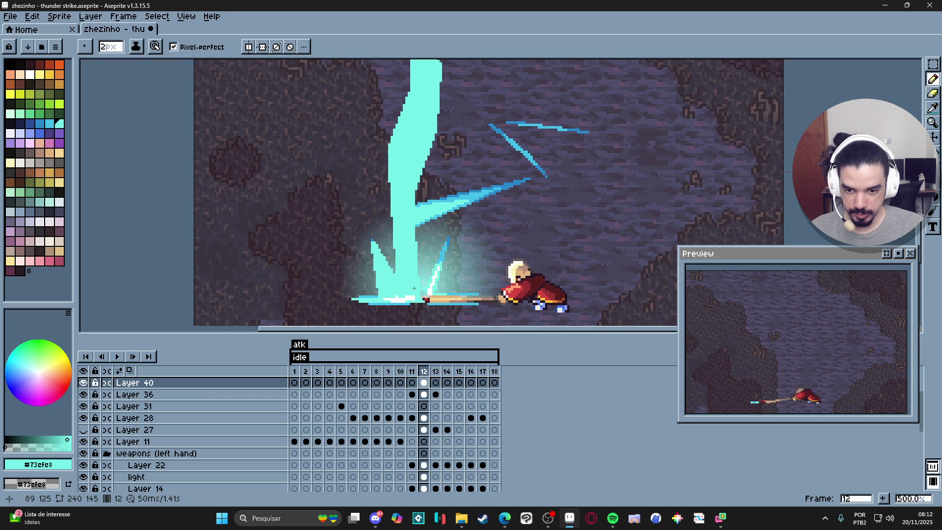
Draw cyan spark branches off the base of the lightning bolt
mouse_move(436, 278)
mouse_down()
mouse_move(469, 265)
mouse_move(456, 279)
mouse_up()
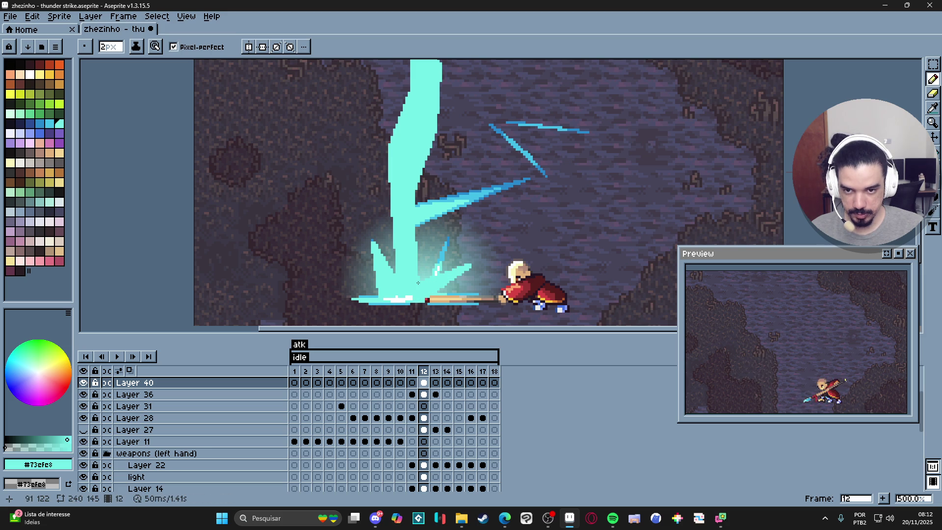
scroll(418, 281, down, 2)
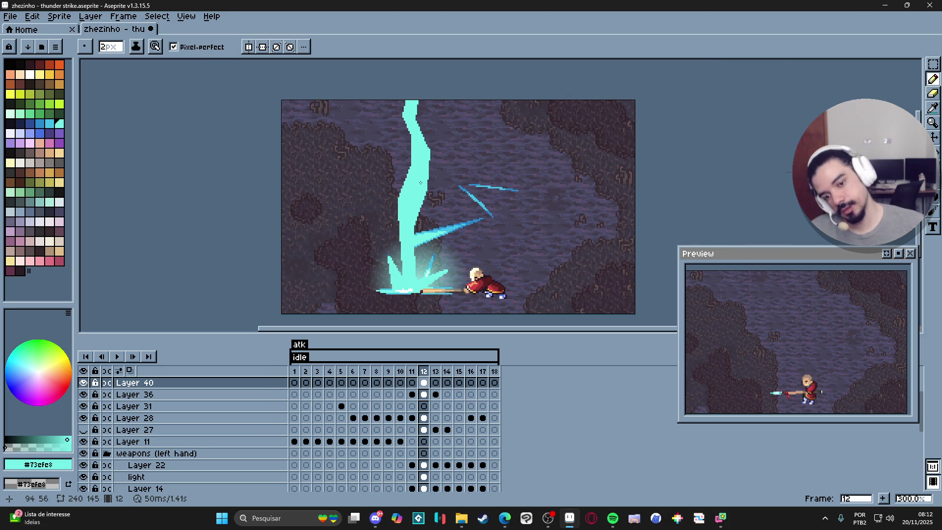
scroll(419, 201, down, 1)
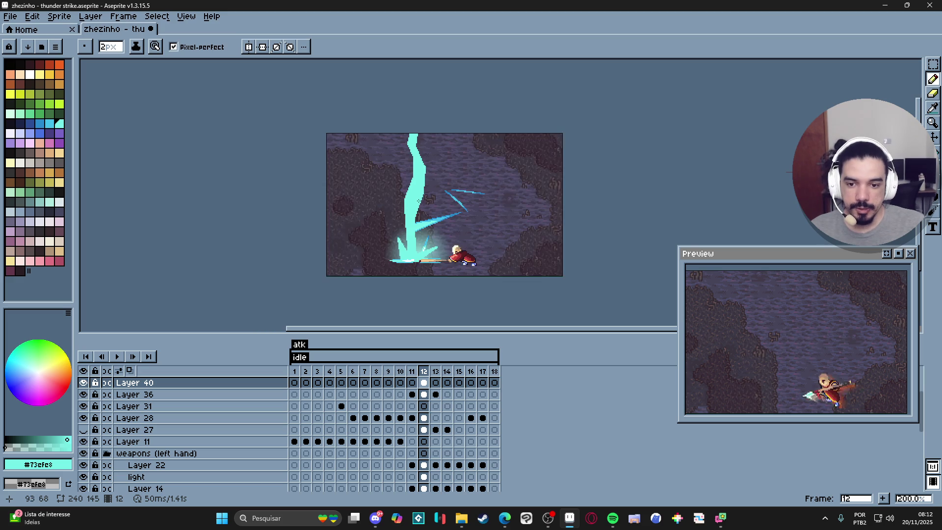
scroll(422, 199, up, 2)
scroll(417, 186, down, 2)
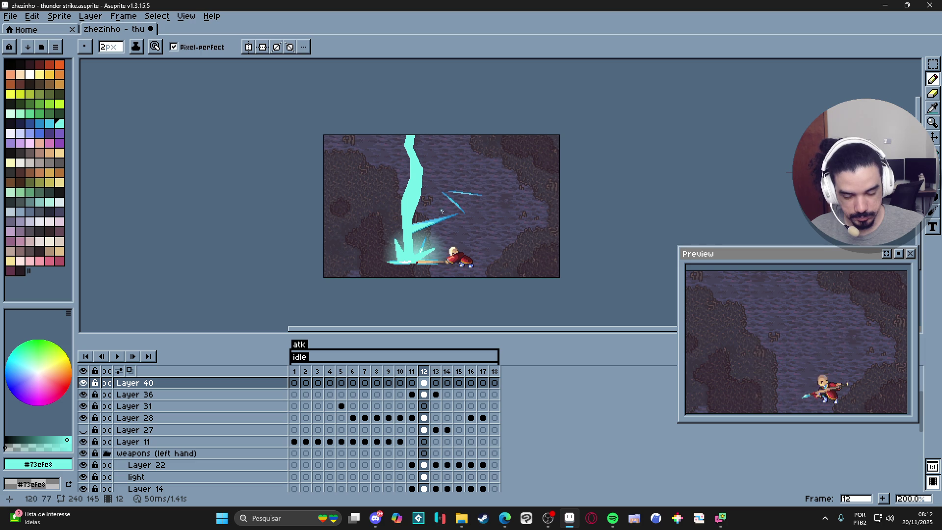
scroll(400, 260, up, 4)
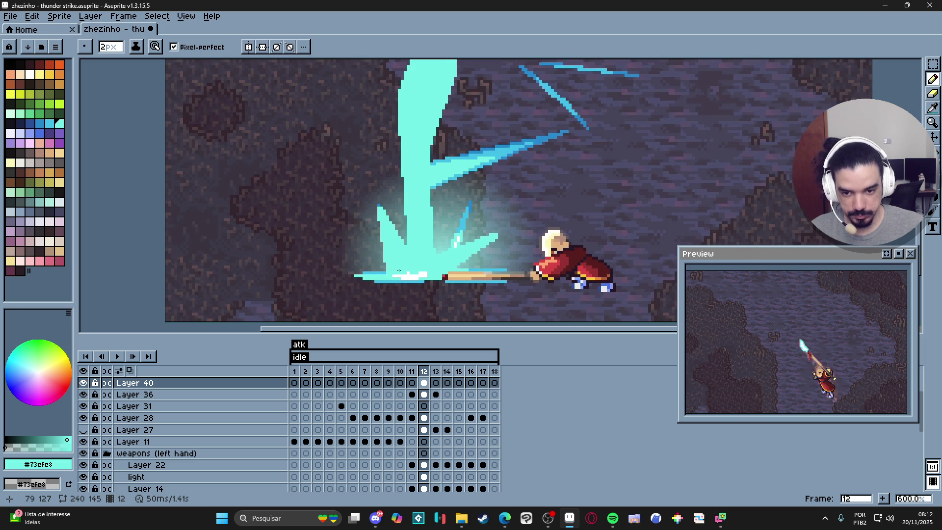
drag(364, 261, 397, 266)
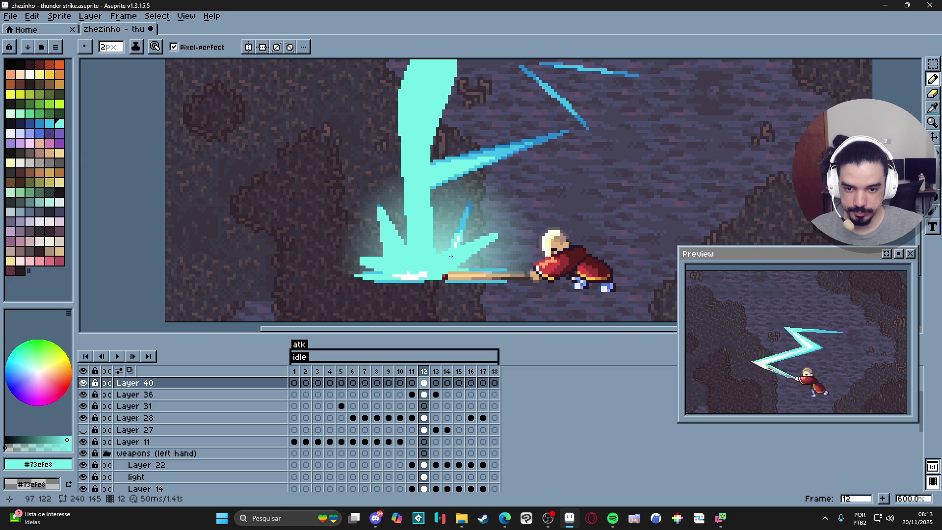
scroll(422, 259, down, 1)
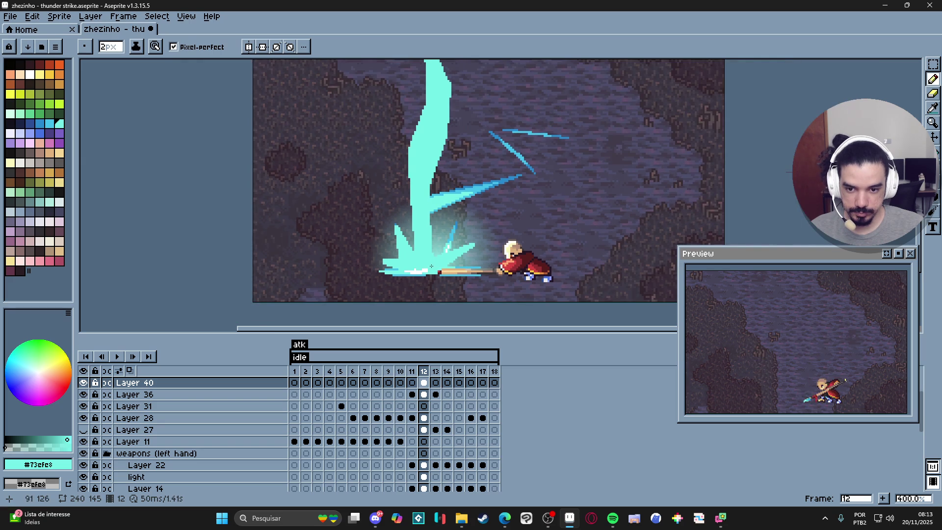
scroll(432, 266, up, 1)
Eyedrop white and draw white lines up the beam's centre outlining its core
alt+click(403, 269)
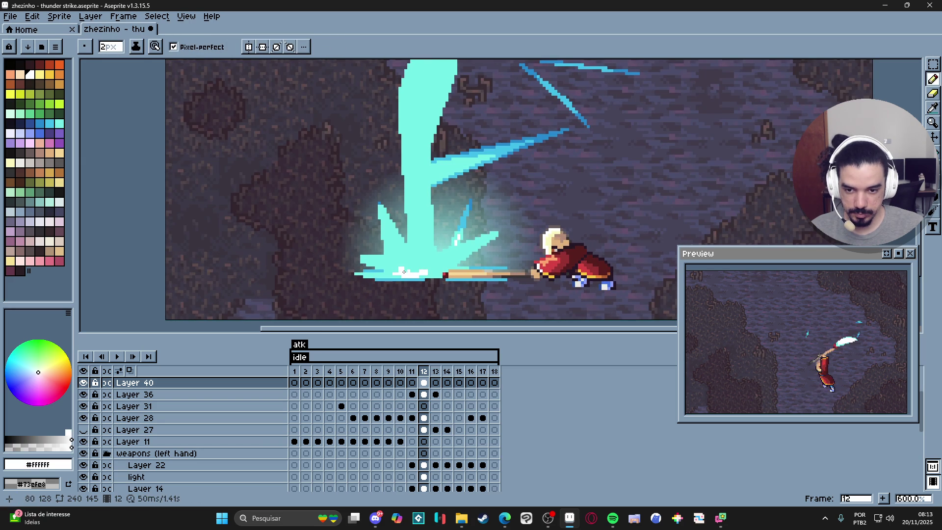
drag(388, 226, 418, 269)
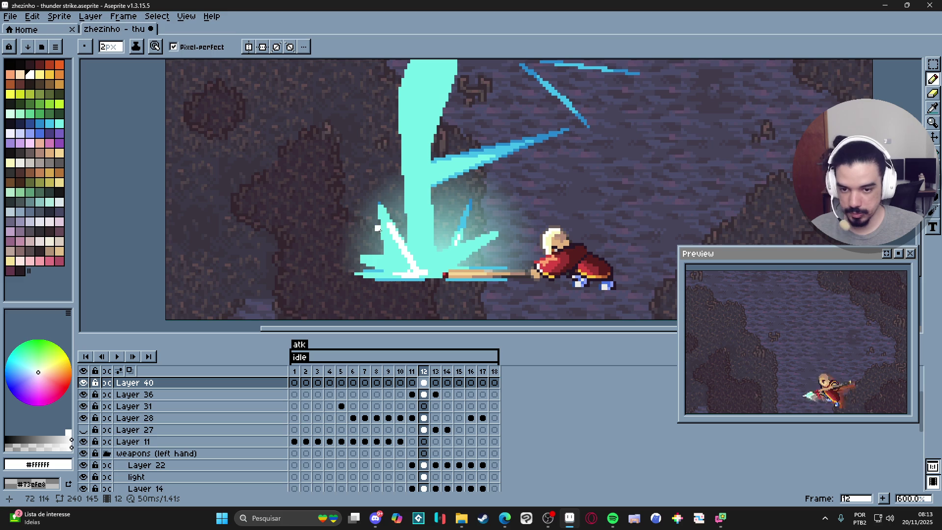
mouse_move(387, 225)
mouse_down()
mouse_move(403, 270)
mouse_move(383, 268)
mouse_move(460, 256)
mouse_move(419, 267)
mouse_move(416, 258)
mouse_move(409, 94)
mouse_move(425, 63)
mouse_move(426, 77)
mouse_up()
scroll(427, 147, up, 3)
mouse_move(418, 162)
mouse_down()
mouse_move(435, 101)
mouse_move(417, 67)
mouse_move(441, 121)
mouse_move(418, 229)
mouse_move(418, 289)
mouse_up()
scroll(435, 101, down, 2)
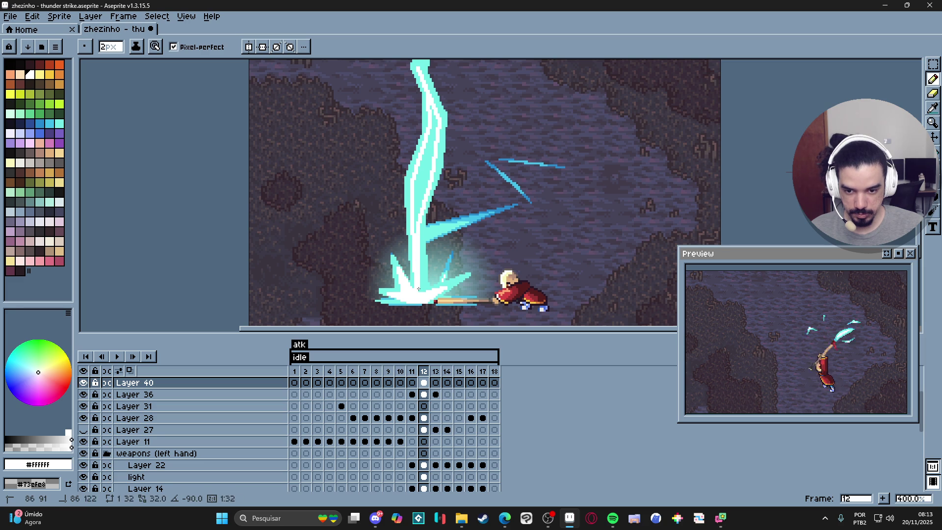
Fill the beam's inner core solid white with the Paint Bucket
key(g)
click(419, 196)
drag(419, 193, 418, 238)
Edge the top of the white beam with 1-pixel cyan pencil strokes eyedropped from the bolt
key(b)
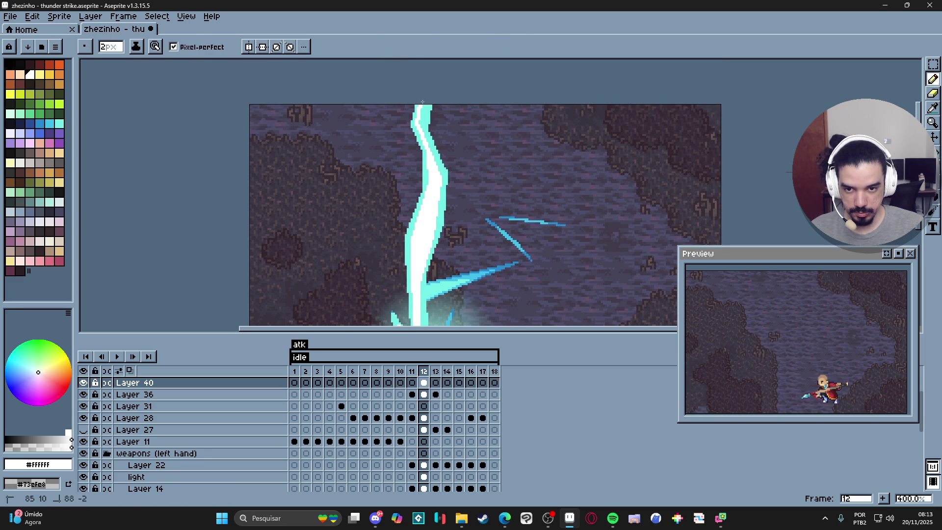
mouse_move(429, 106)
mouse_down()
mouse_move(424, 134)
mouse_move(424, 106)
mouse_up()
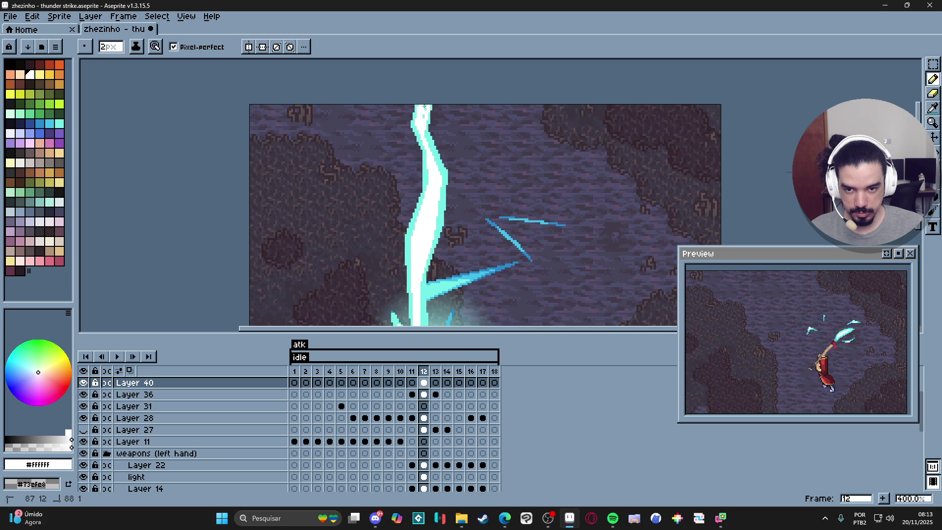
scroll(424, 117, down, 1)
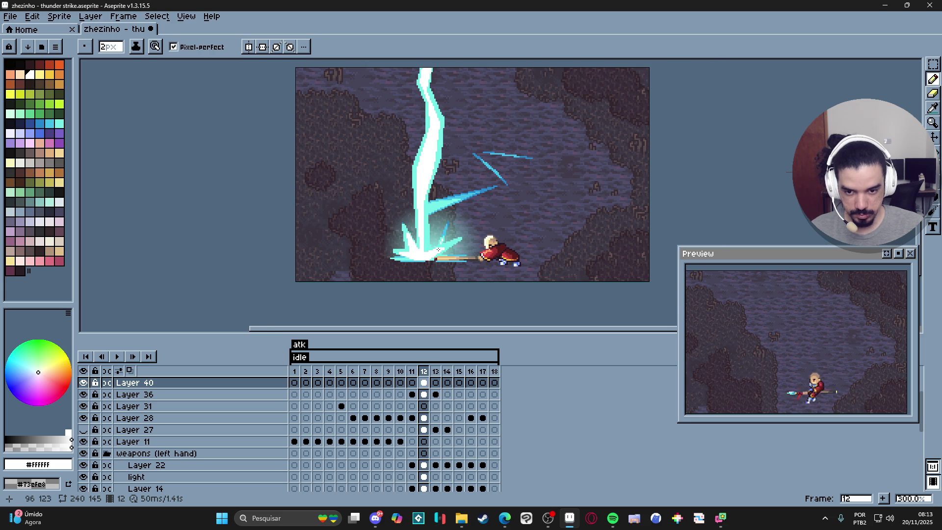
scroll(439, 250, up, 3)
key(minus)
scroll(446, 244, up, 3)
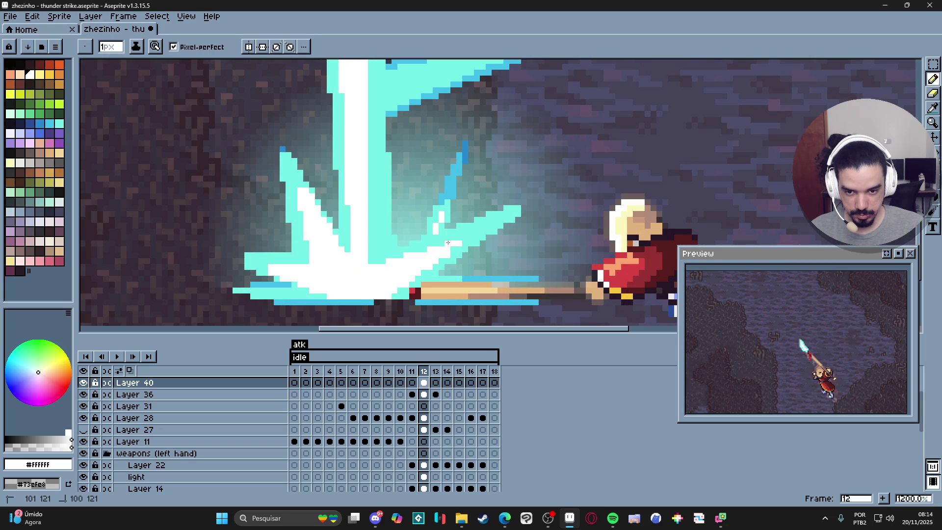
scroll(441, 255, down, 5)
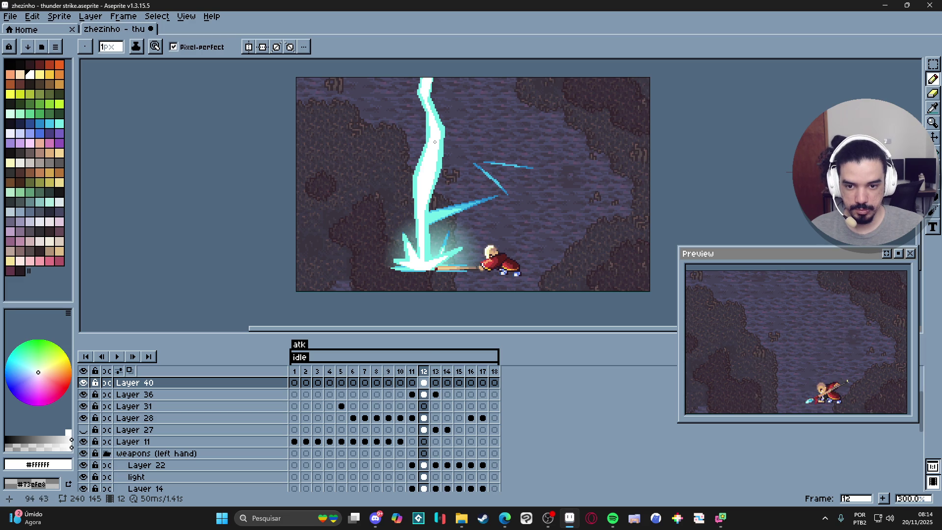
scroll(430, 207, up, 4)
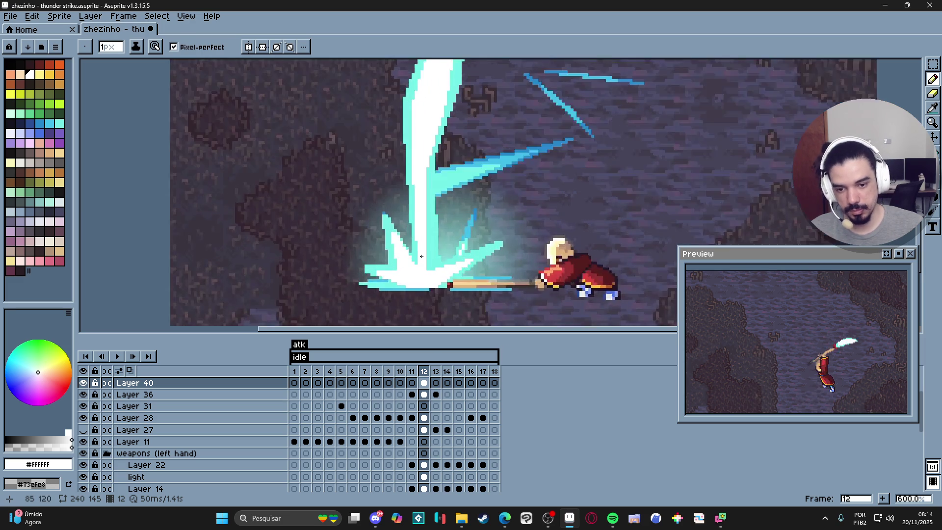
alt+click(417, 269)
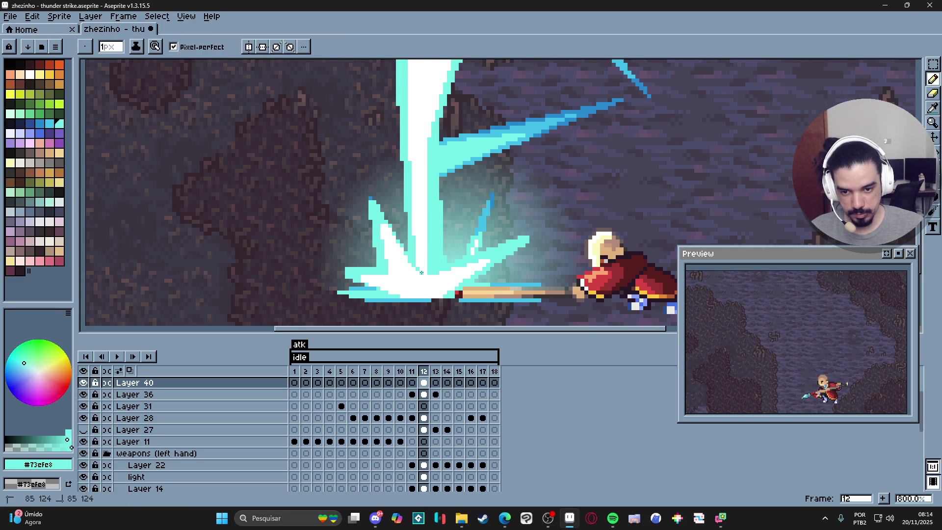
scroll(417, 269, down, 3)
scroll(427, 289, up, 3)
scroll(432, 305, down, 2)
scroll(432, 305, down, 1)
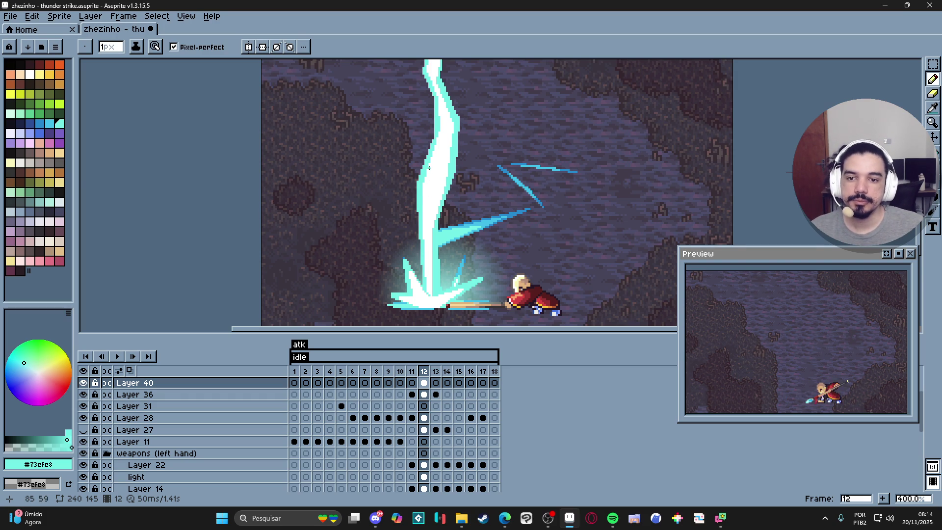
scroll(430, 169, down, 2)
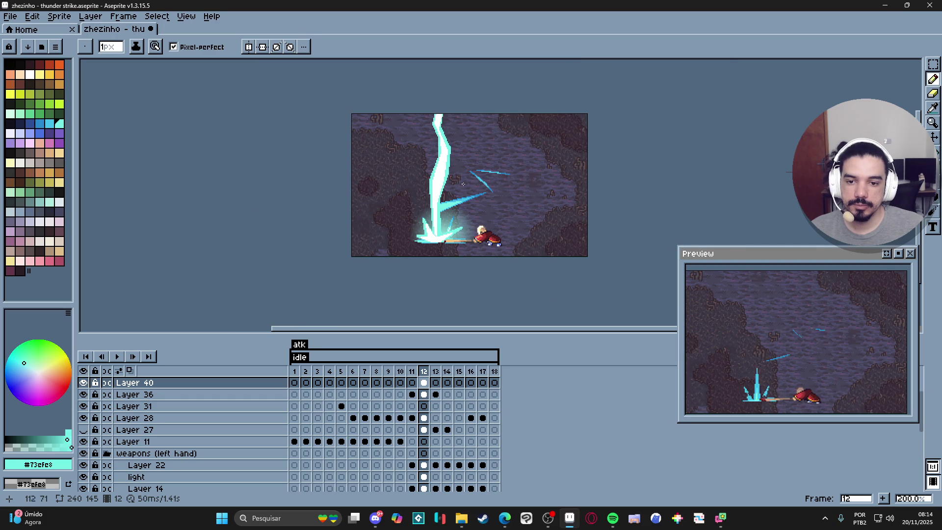
scroll(420, 187, up, 1)
Select a rectangle around frame 12's lightning bolt, adding the area at its base
key(v)
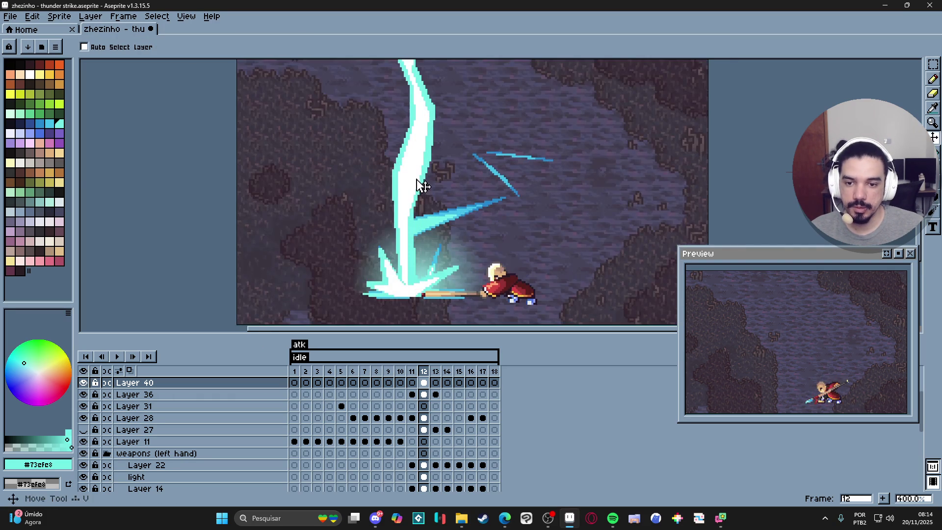
key(m)
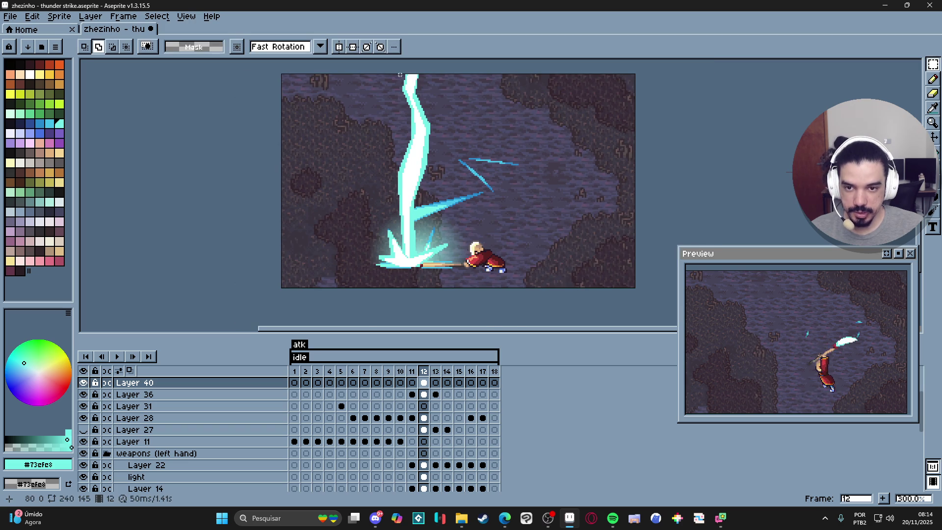
scroll(400, 76, up, 1)
mouse_move(399, 74)
mouse_down()
mouse_move(452, 260)
mouse_move(431, 254)
mouse_up()
key(Escape)
drag(412, 201, 401, 136)
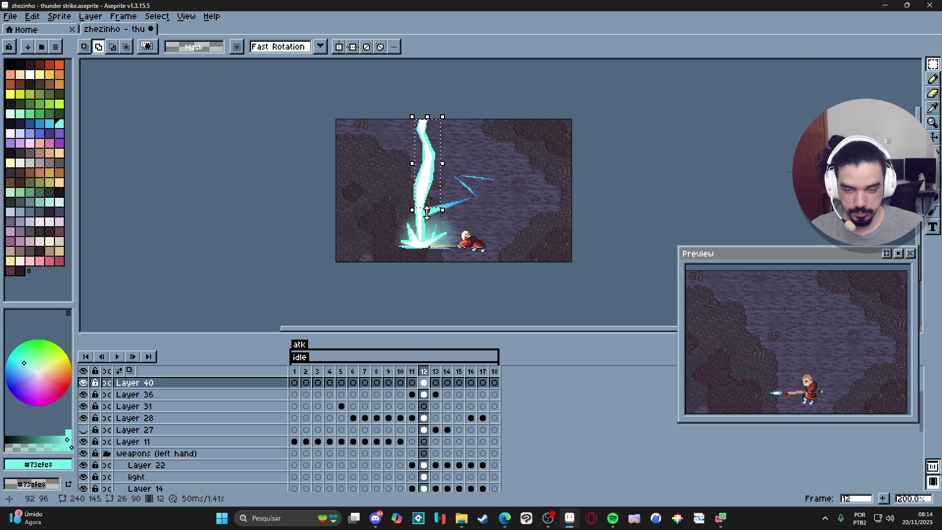
scroll(427, 219, up, 3)
mouse_move(432, 240)
mouse_down()
mouse_move(421, 211)
mouse_move(418, 240)
mouse_up()
scroll(406, 227, up, 1)
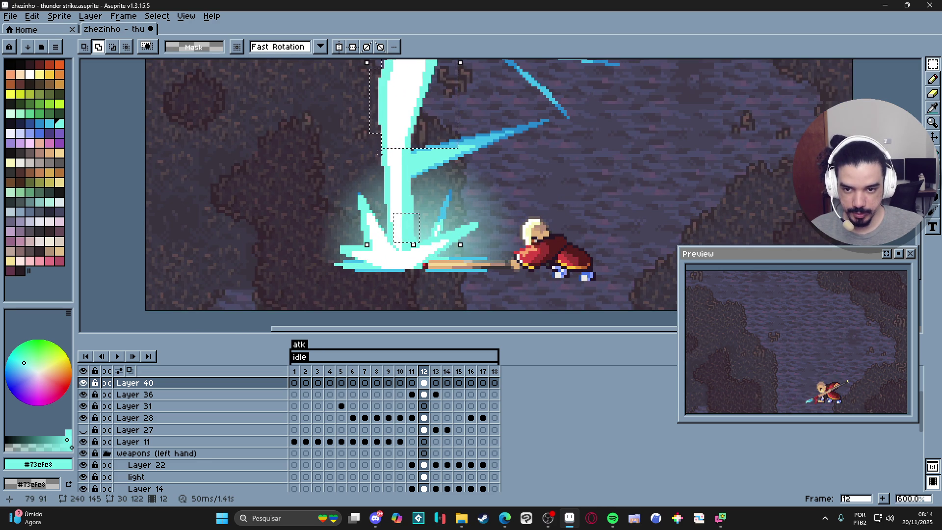
mouse_move(381, 180)
mouse_down()
mouse_move(399, 151)
mouse_move(431, 151)
mouse_move(418, 186)
mouse_move(387, 217)
mouse_move(389, 230)
mouse_up()
Add pixel rows 122 and 123 to the selection, then drop the bolt beside the character
scroll(377, 165, up, 3)
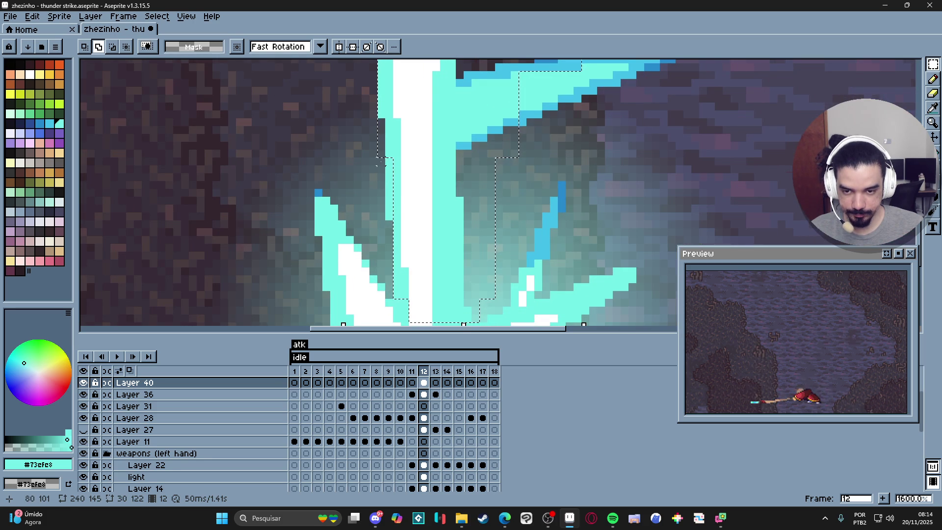
scroll(407, 196, down, 3)
scroll(411, 204, up, 4)
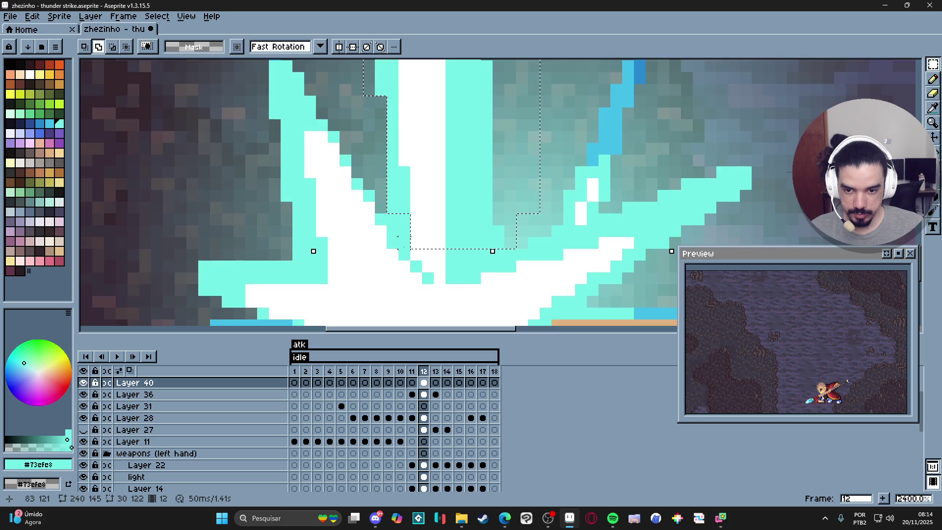
scroll(407, 243, down, 2)
scroll(427, 253, up, 3)
drag(420, 252, 532, 252)
drag(436, 268, 523, 262)
scroll(500, 275, down, 8)
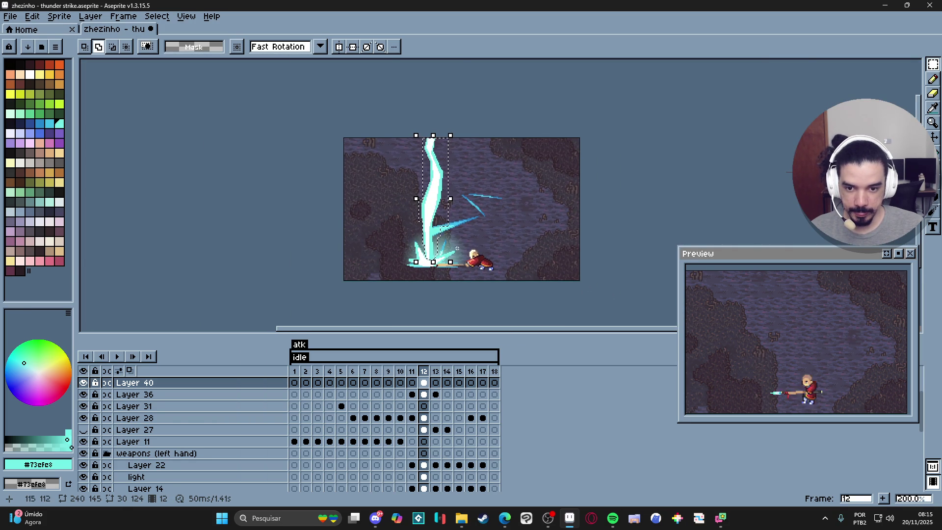
scroll(429, 265, up, 4)
scroll(442, 262, down, 4)
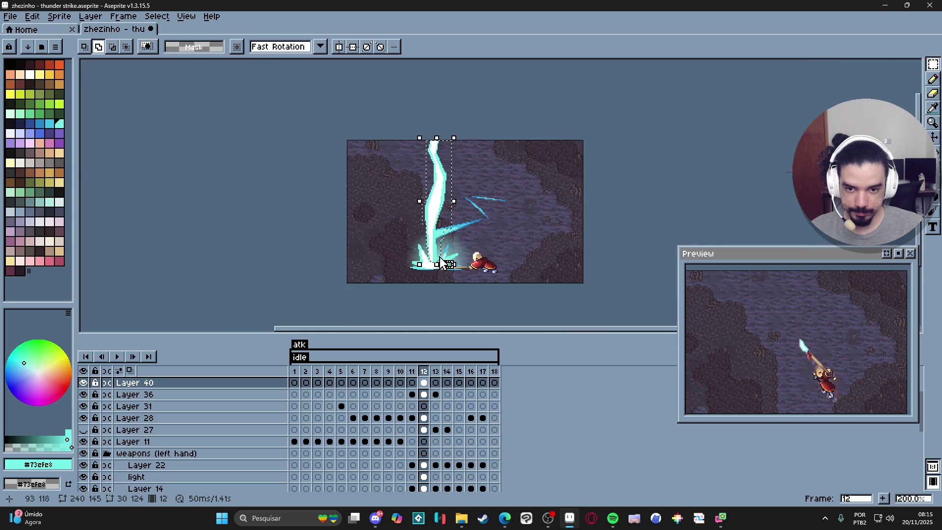
drag(421, 189, 396, 198)
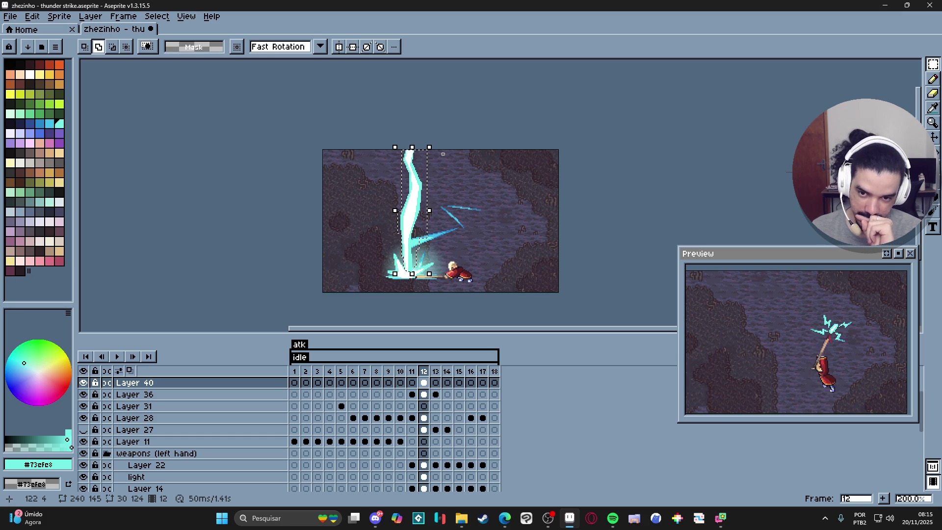
click(443, 154)
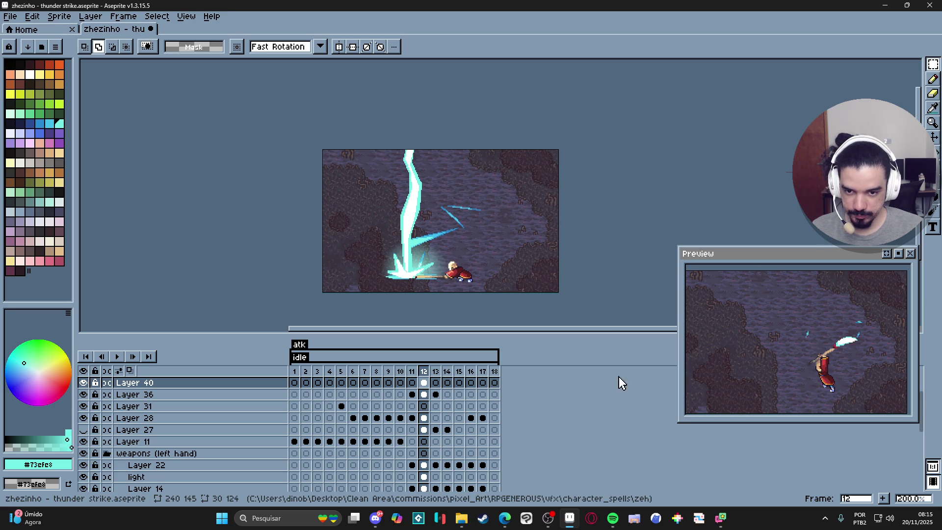
key(ctrl+alt+c)
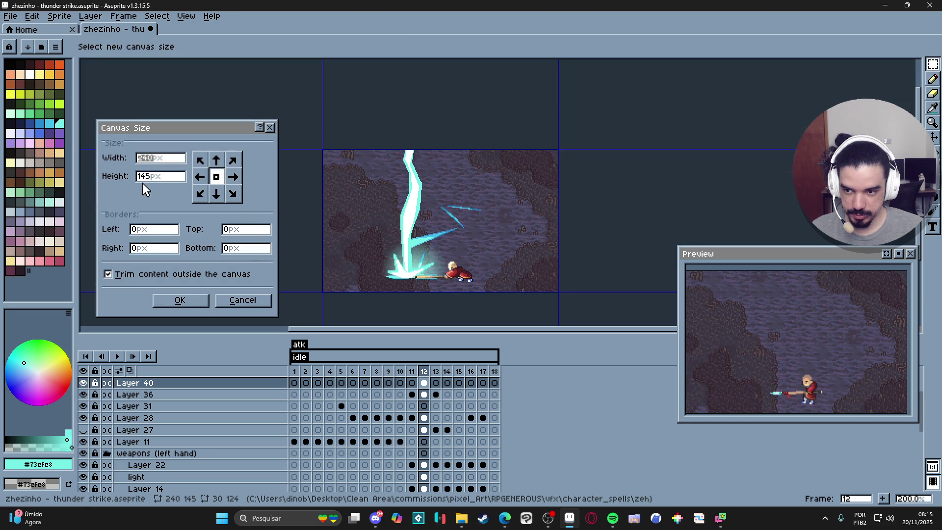
click(243, 300)
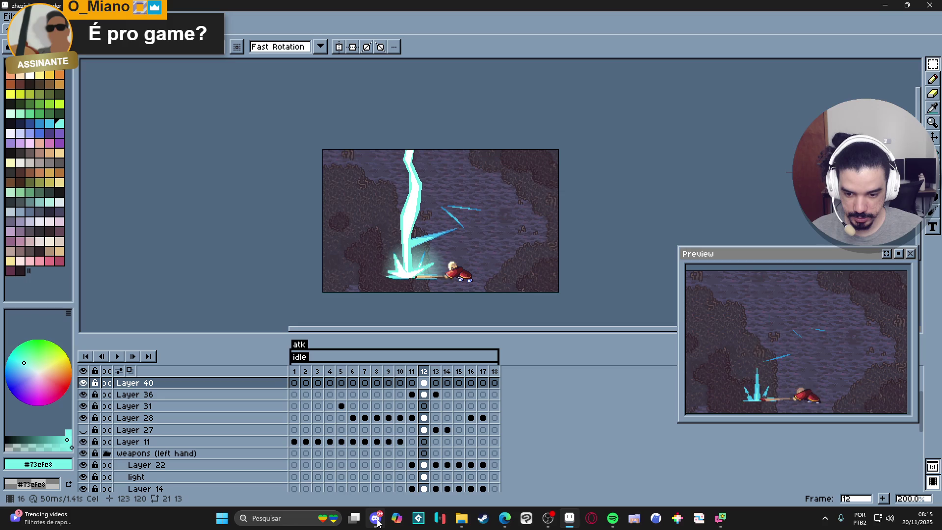
Play the bob_ice_attack animation, then return to the zhezinho thunder strike document at frame 12
mouse_move(377, 523)
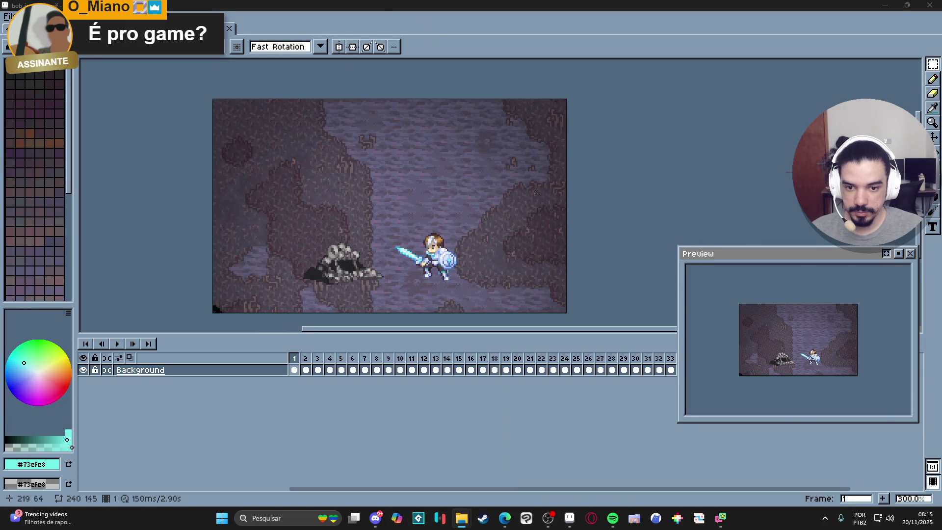
click(118, 345)
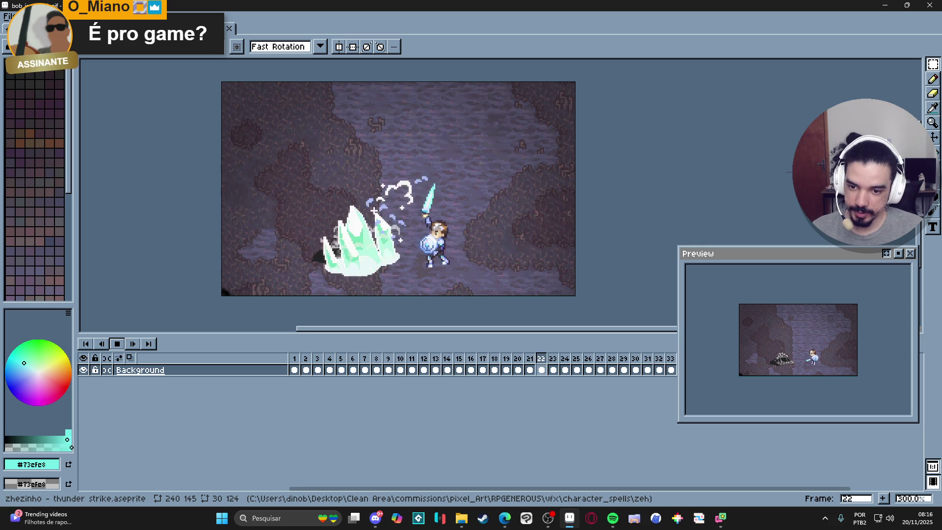
click(140, 29)
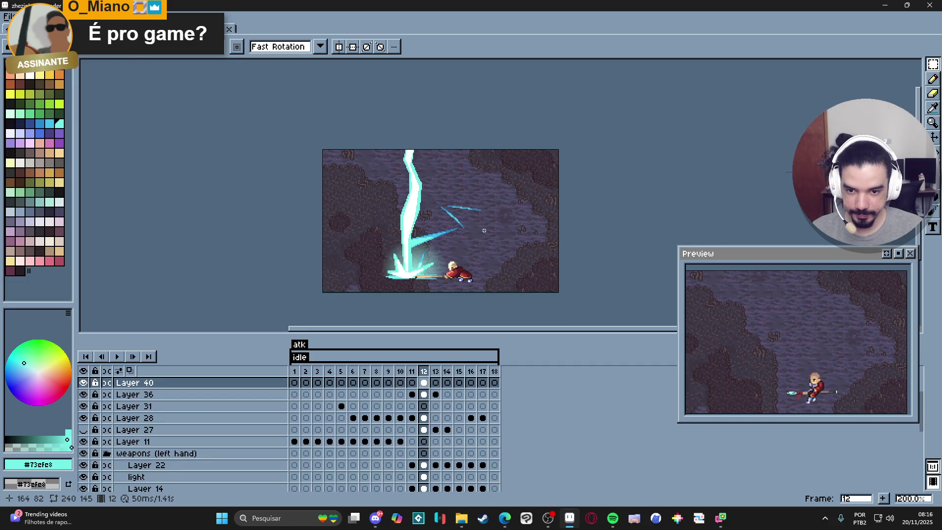
scroll(458, 220, up, 1)
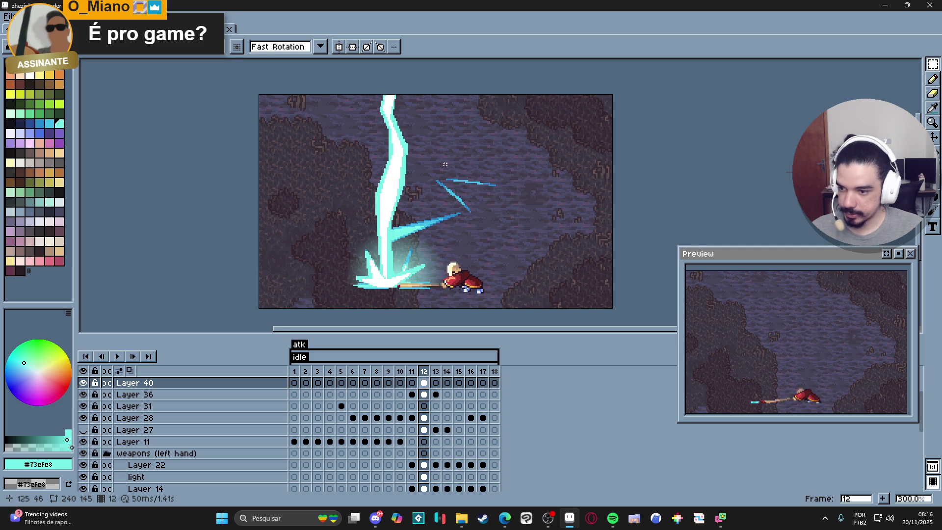
drag(448, 205, 417, 213)
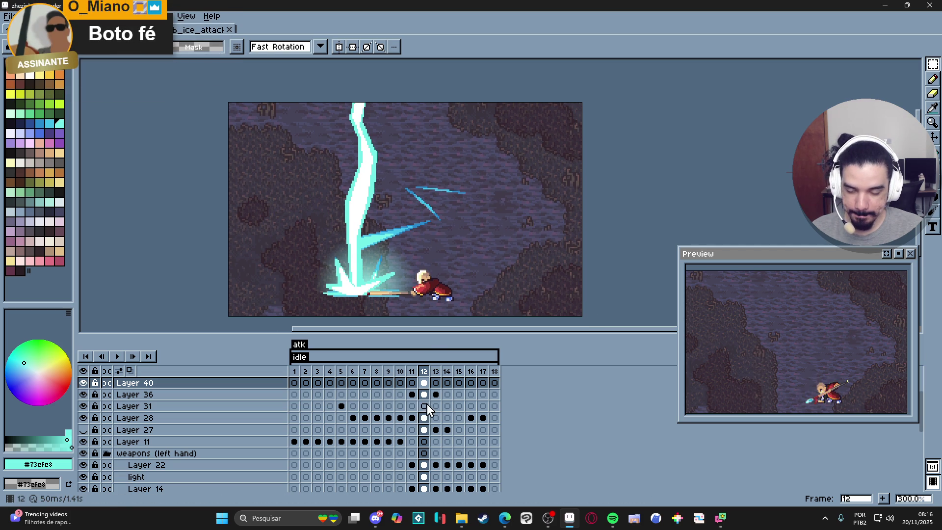
scroll(403, 240, down, 1)
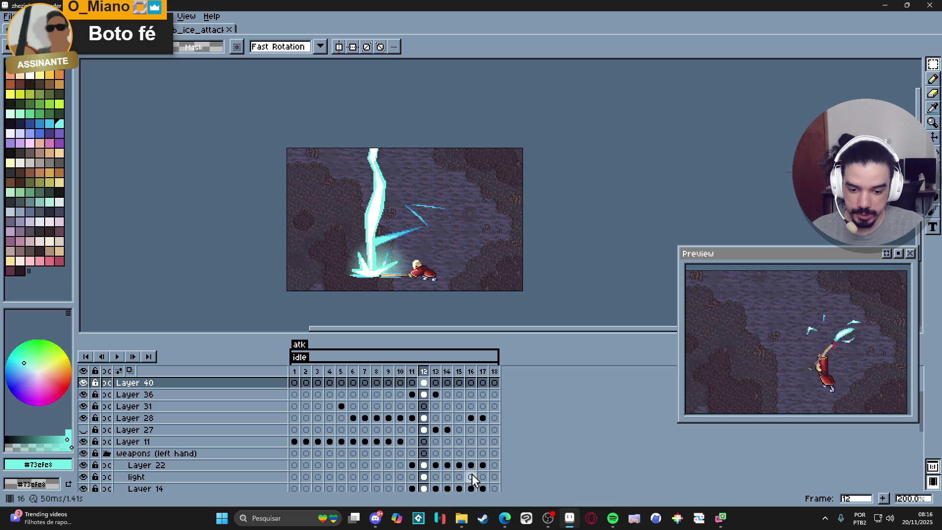
Launch GitHub Desktop by searching 'github' in Windows search
click(297, 519)
text(github)
key(Return)
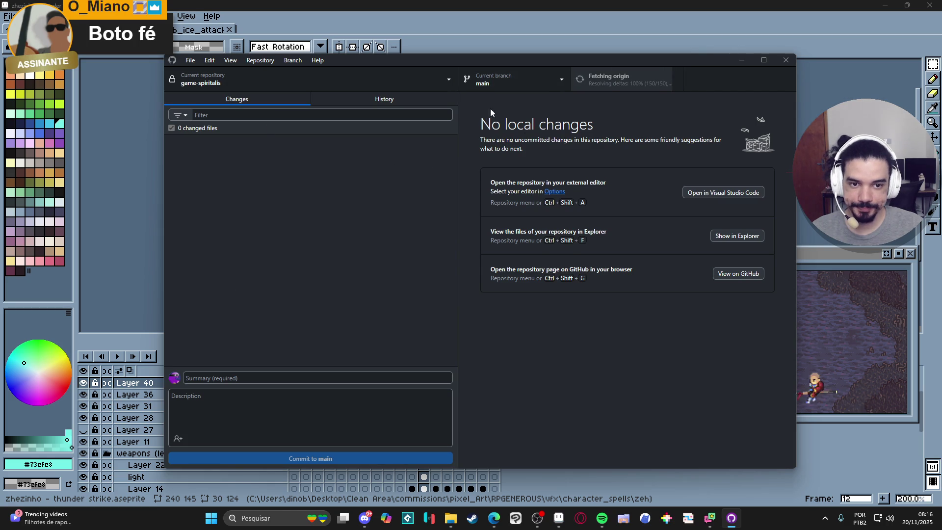
Pull the 4 new commits from origin and look over the History tab
click(632, 83)
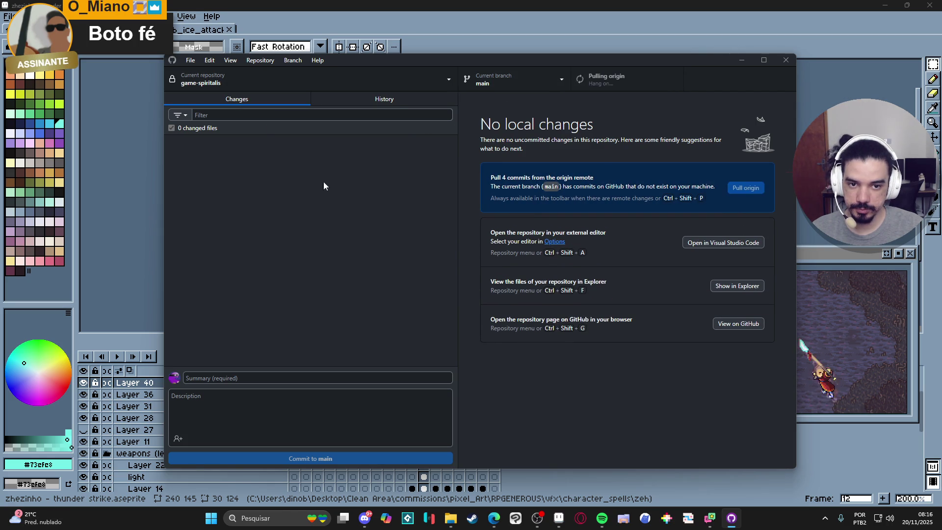
click(373, 99)
click(270, 100)
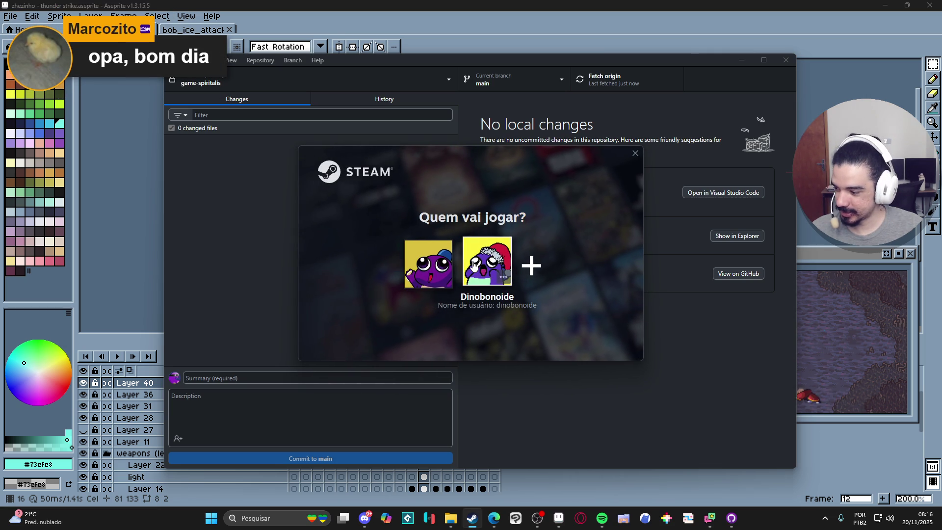
Choose the Steam profile, close the Cozy Quest promo, and go to the Library
click(474, 265)
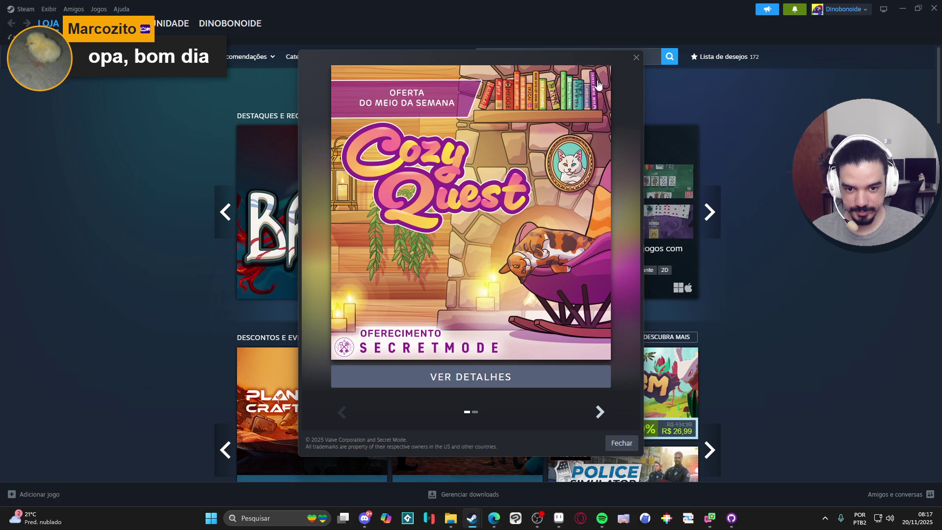
click(635, 58)
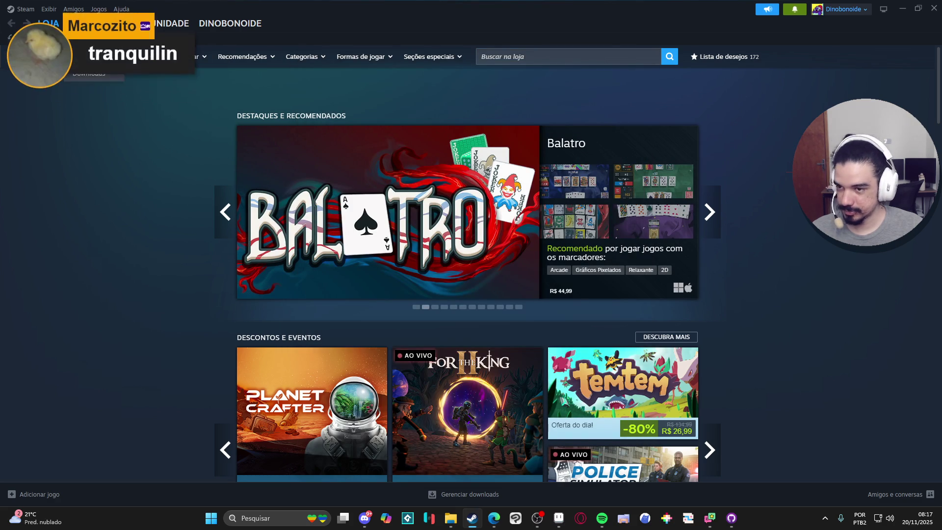
click(81, 44)
Find GameMaker in the Steam library with a 'game' search and open its Betas properties
text(game)
click(54, 184)
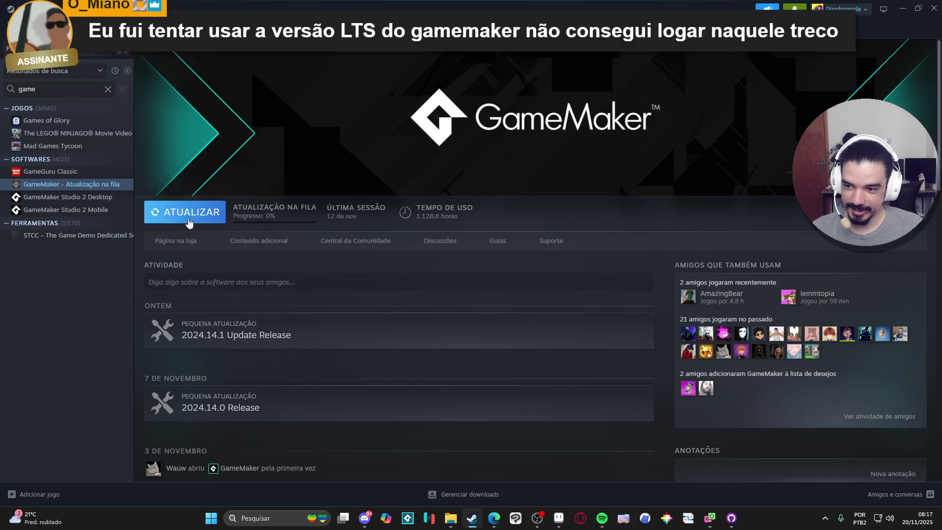
right_click(105, 184)
click(142, 255)
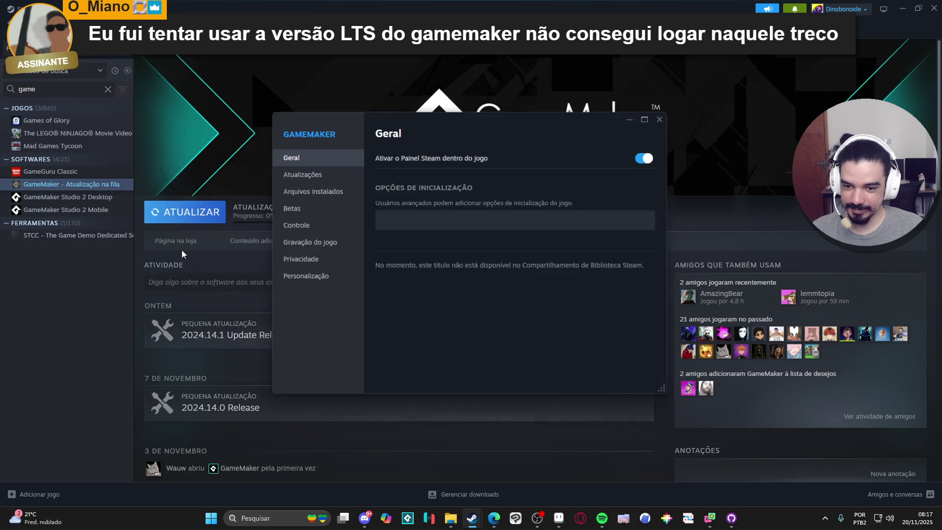
click(314, 208)
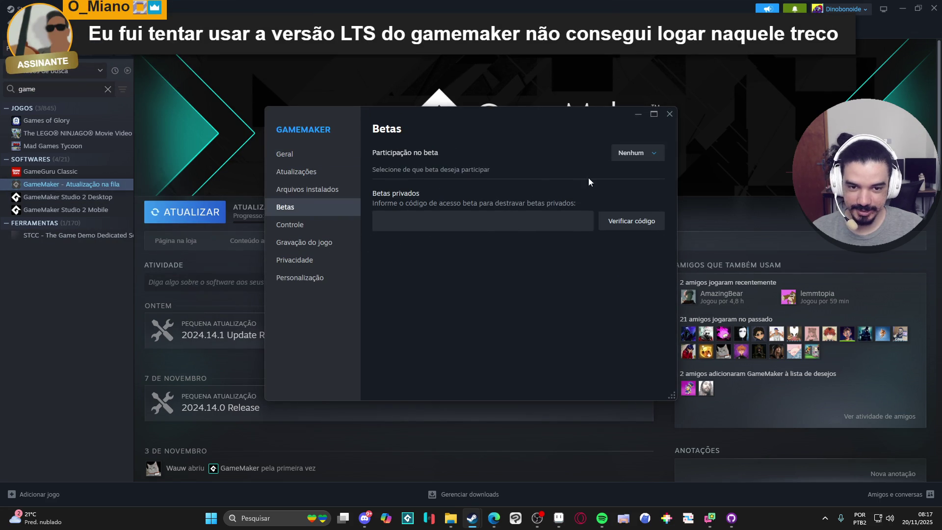
Select the 2024.14.0 beta version, close Properties, and launch GameMaker
click(637, 152)
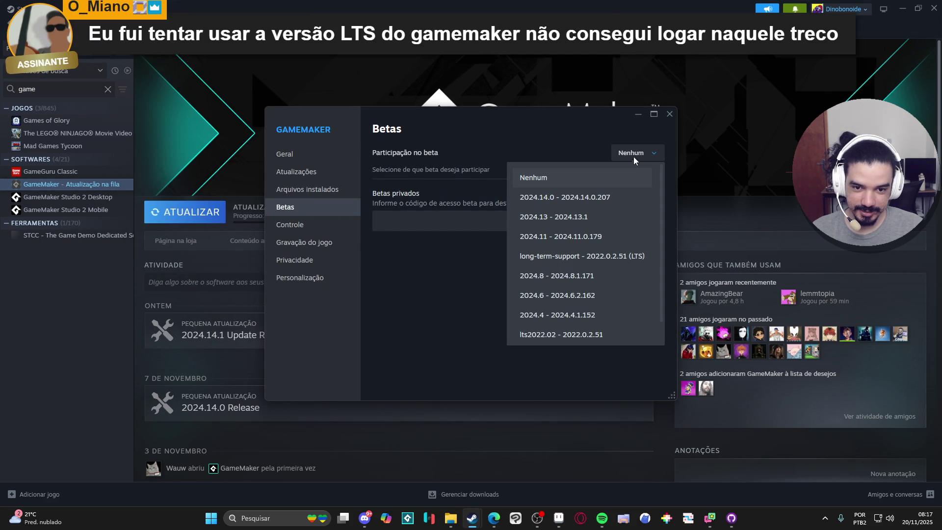
click(365, 505)
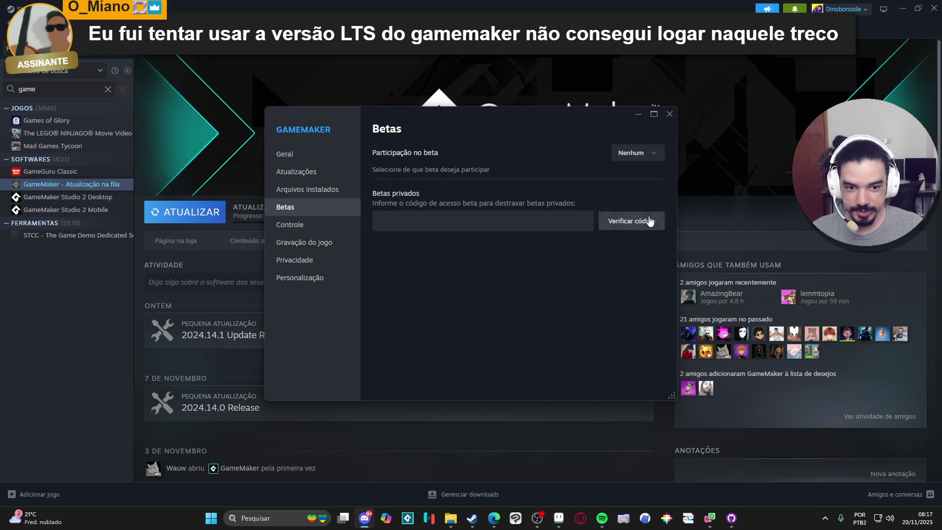
click(652, 153)
click(607, 197)
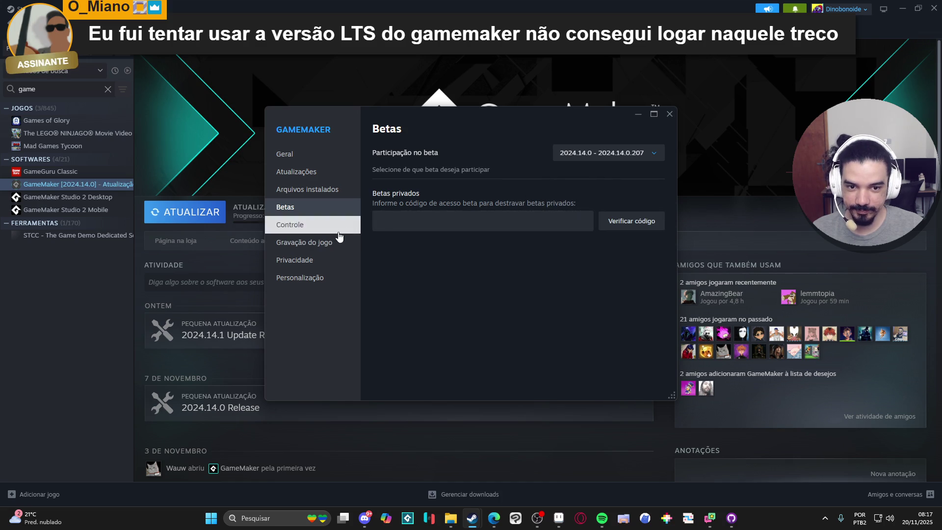
click(671, 116)
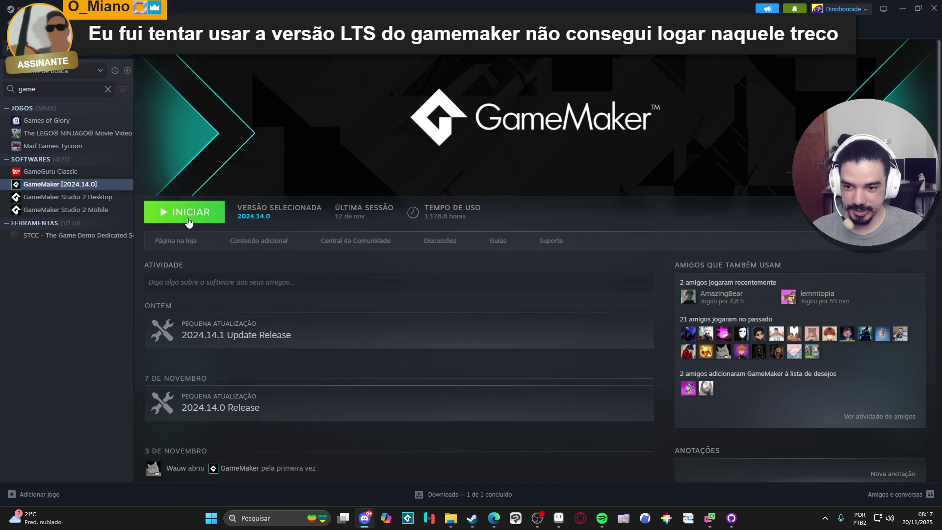
click(190, 219)
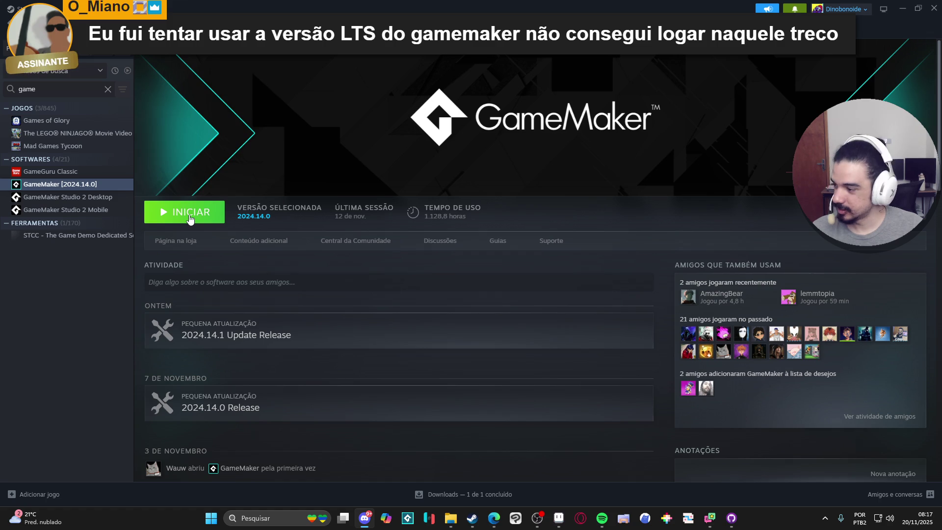
click(905, 4)
Hide Steam, dismiss the login error, and accept switching to the 2024.14.0.251 runtime
click(905, 4)
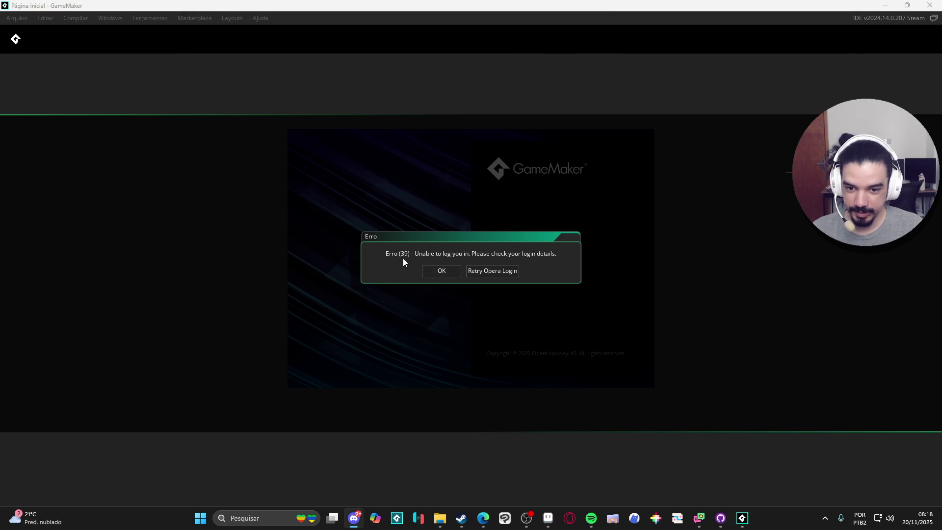
click(443, 275)
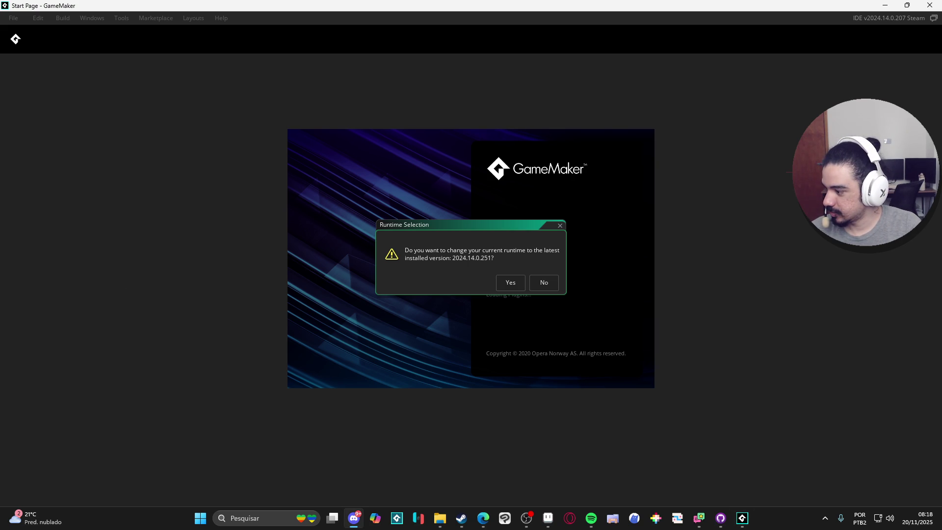
key(Return)
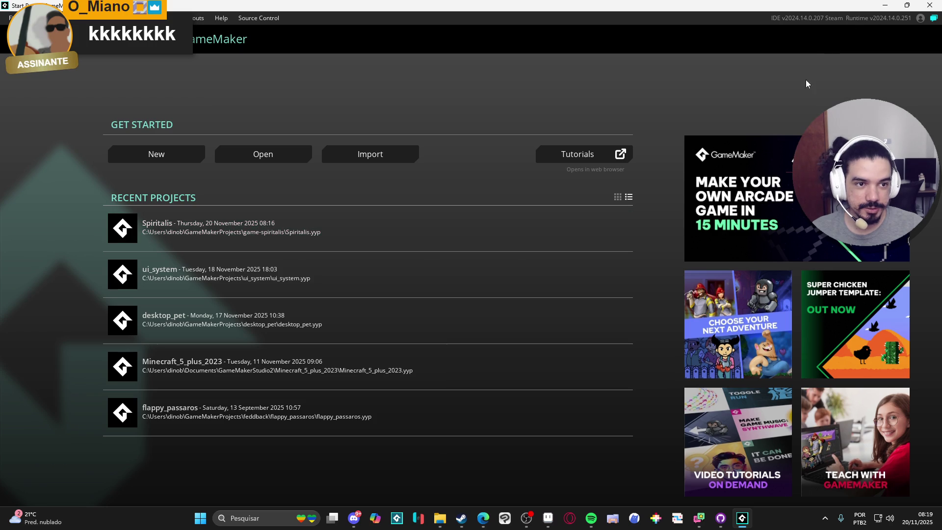
click(353, 518)
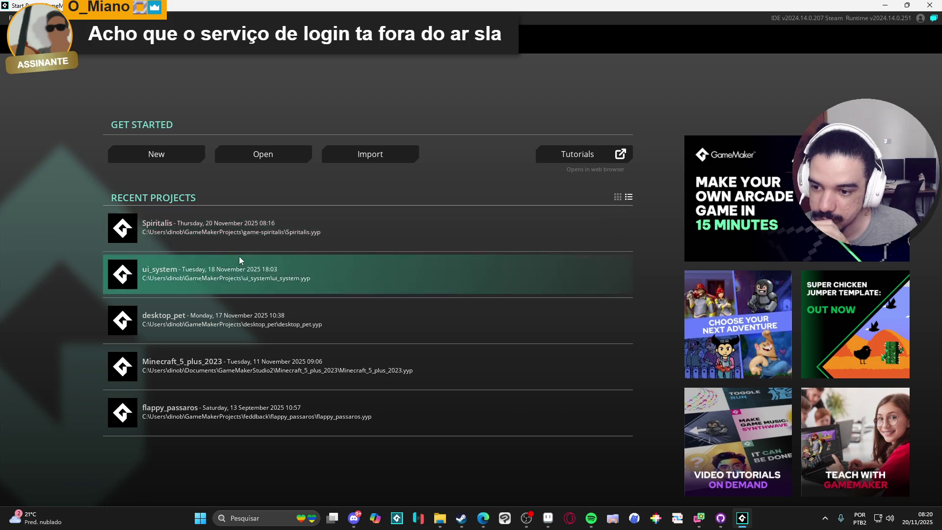
Open Spiritalis, dated 20 November 2025, from the Recent Projects list
click(259, 237)
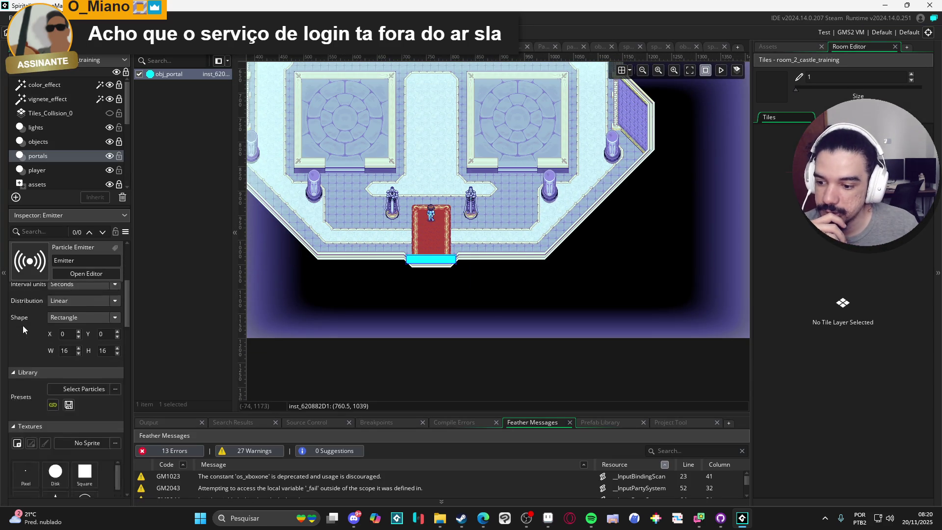
Open room_0_castle_main from the Rooms > Biomes > castle folder
click(791, 45)
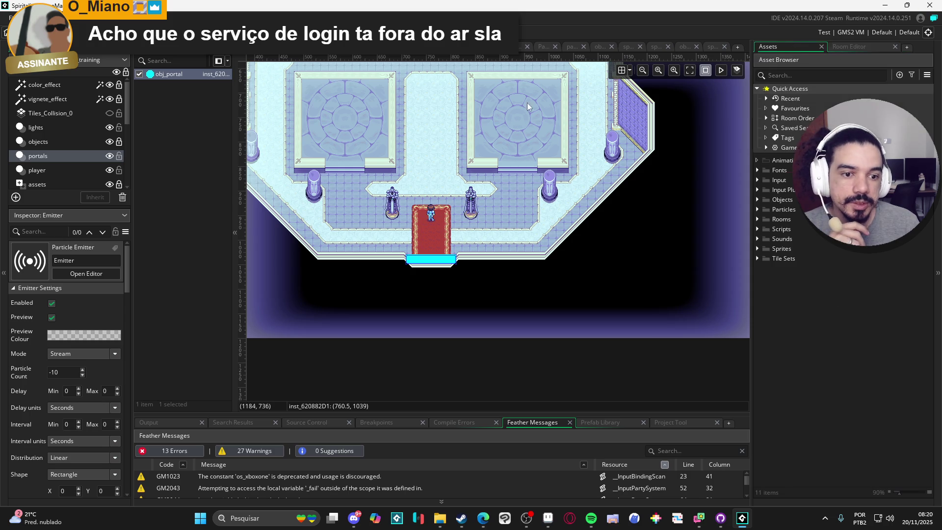
click(757, 219)
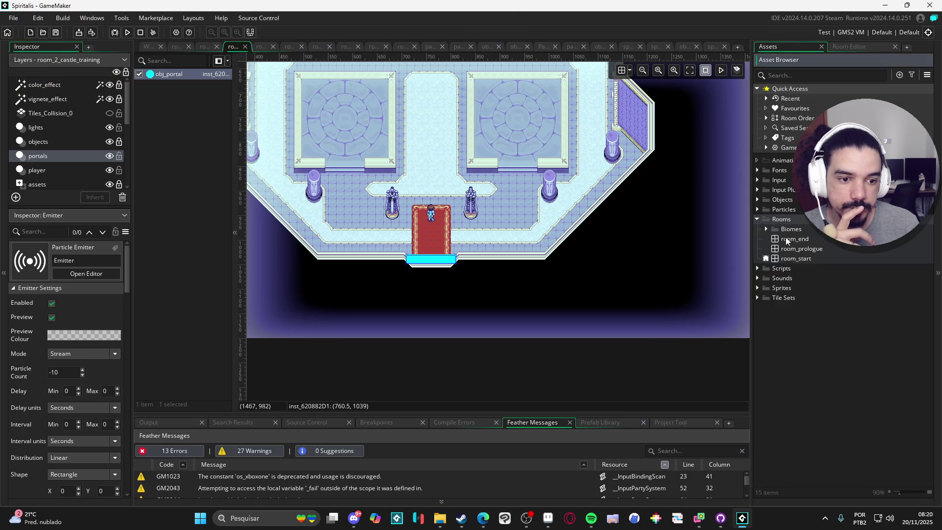
click(794, 238)
double_click(780, 230)
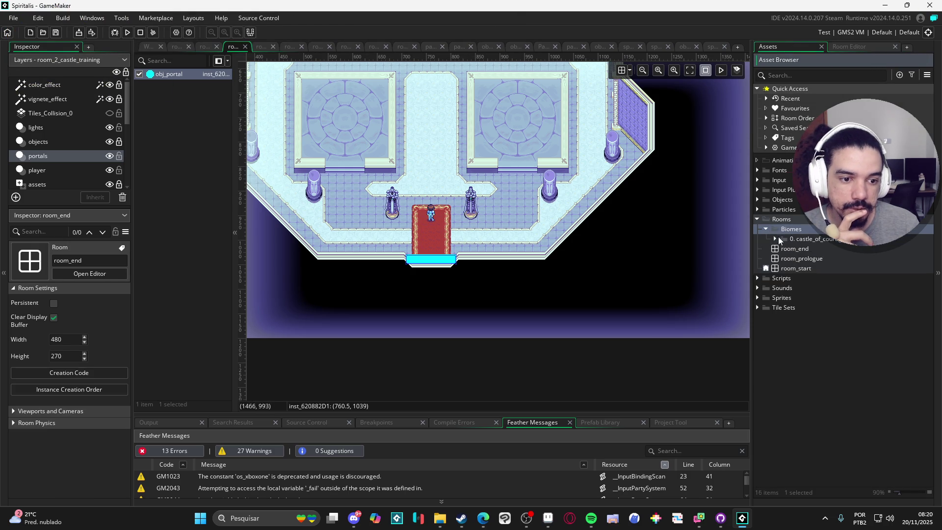
click(777, 238)
click(815, 249)
double_click(826, 250)
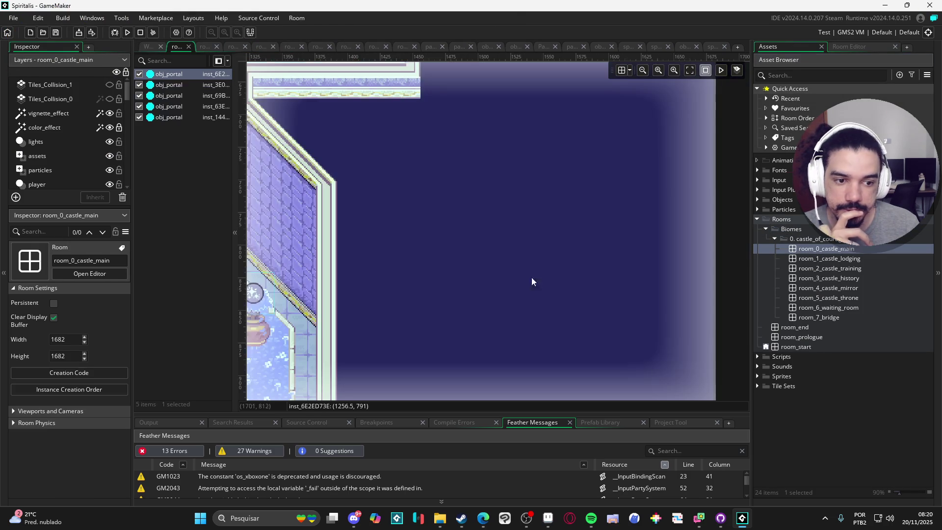
Expand Viewport 0 to check its 480×270 camera size, then return to Aseprite
click(40, 410)
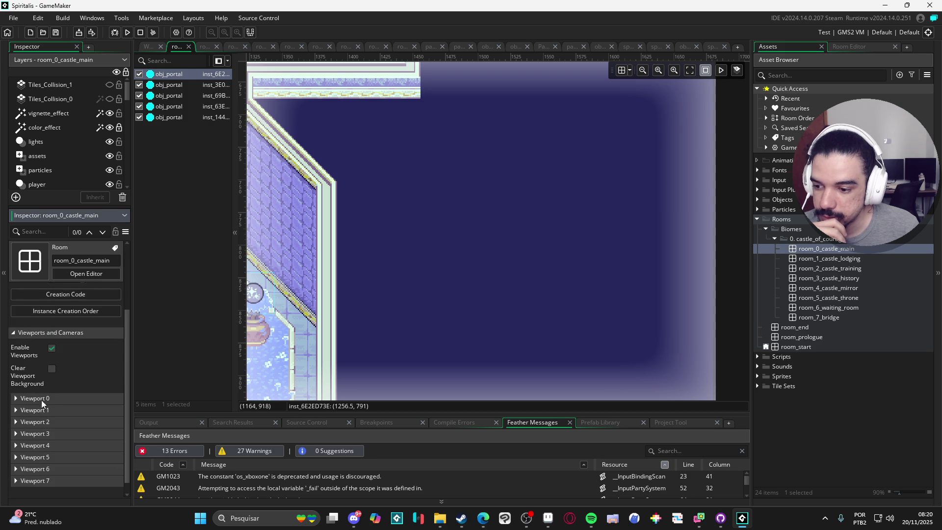
click(22, 401)
scroll(21, 373, down, 2)
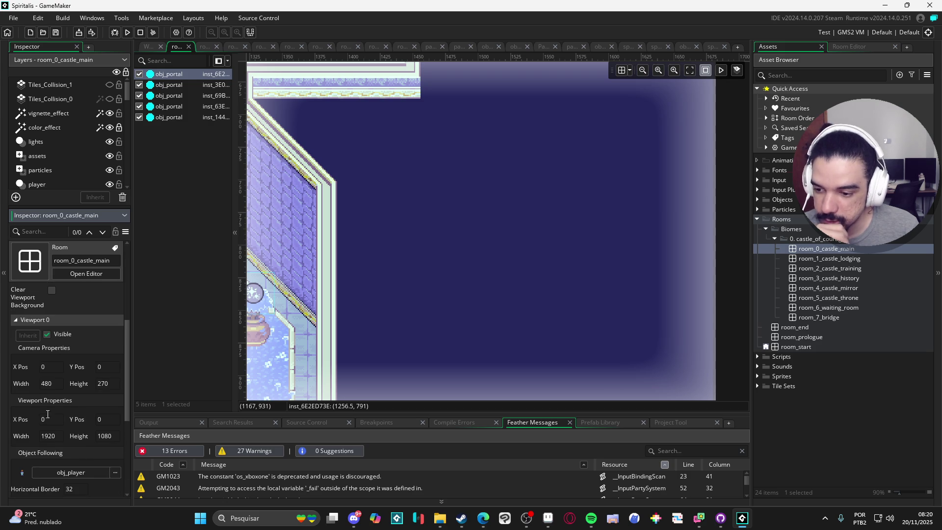
click(547, 517)
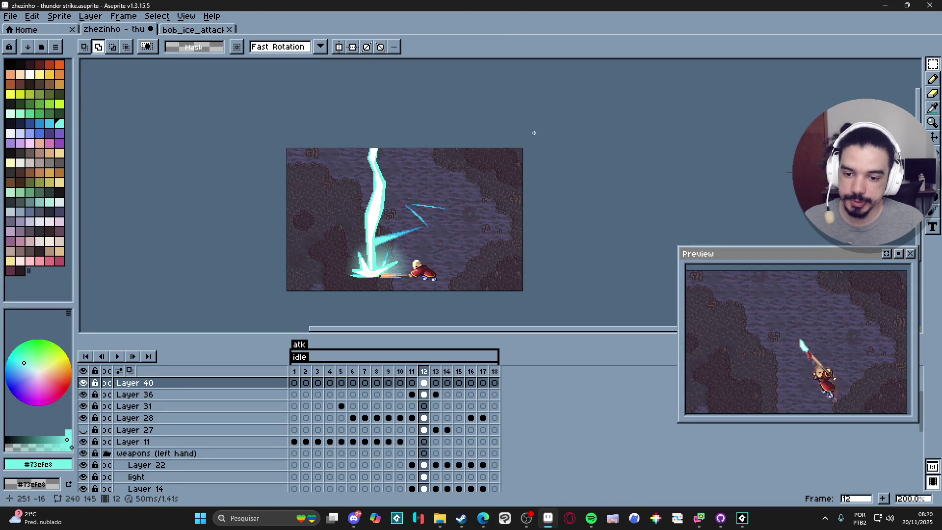
Resize the canvas height to 270, giving a 240×270 canvas matching the game camera
key(ctrl+alt+c)
text(2)
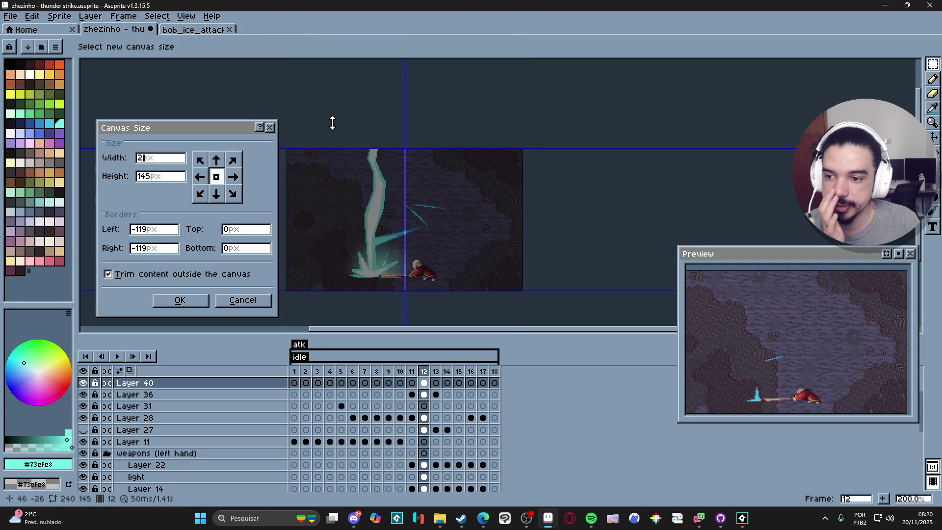
click(243, 300)
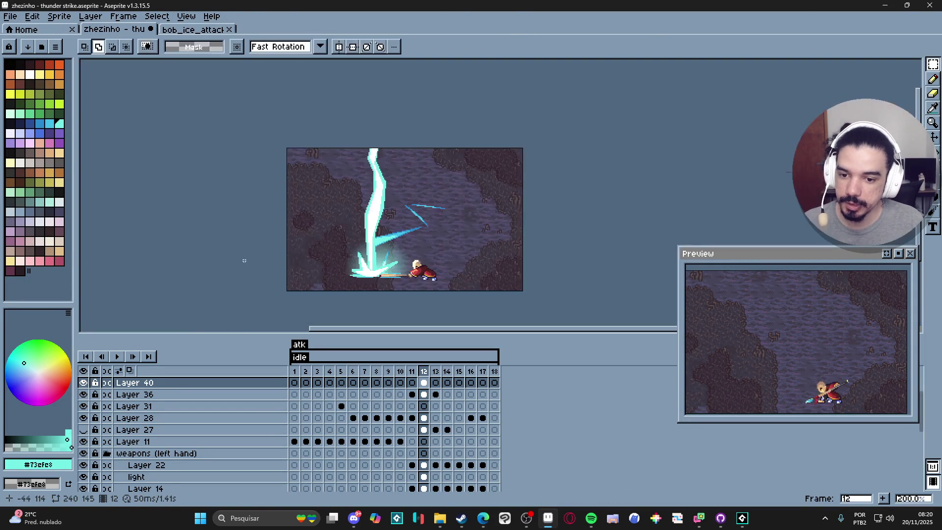
key(ctrl+alt+c)
double_click(151, 178)
text(270)
key(alt+Tab)
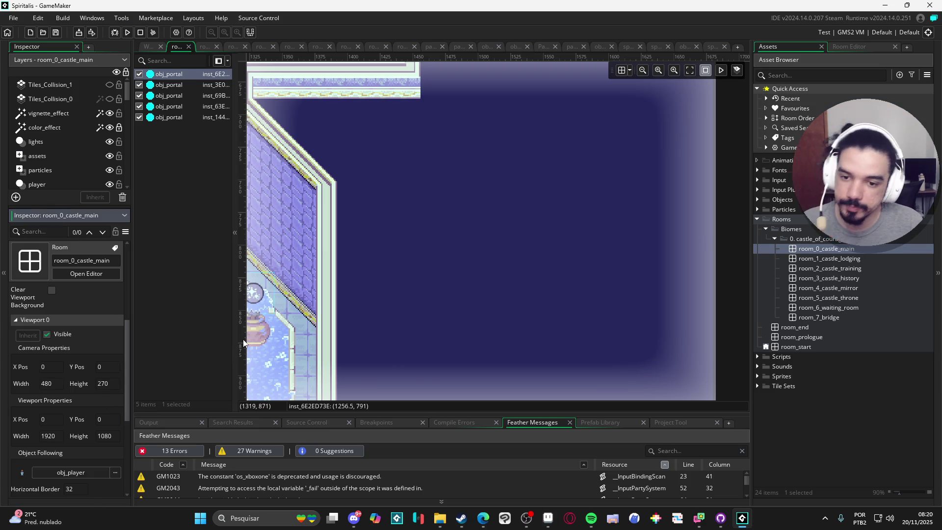
key(alt+Tab)
click(179, 299)
scroll(490, 214, down, 3)
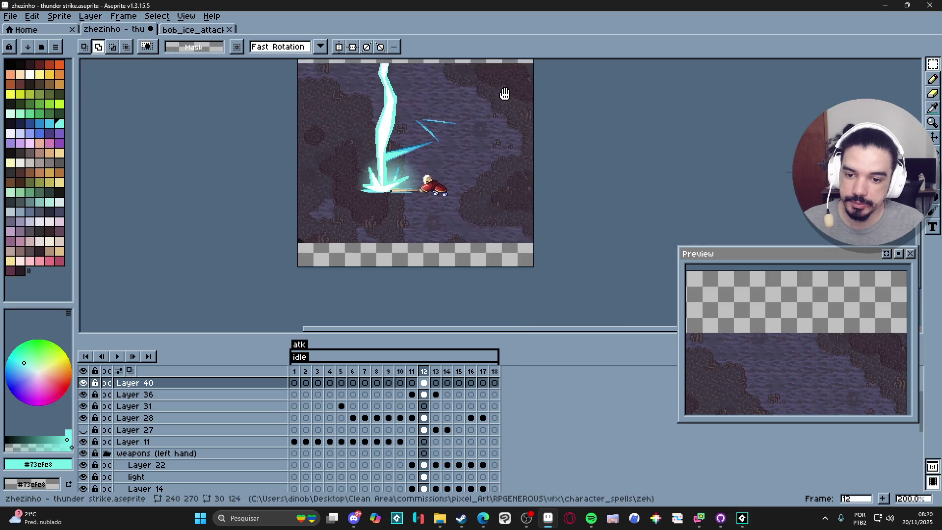
Shift the canvas with Top/Bottom borders 24/-24, leaving a transparent band on top
key(ctrl+alt+c)
drag(445, 308, 452, 219)
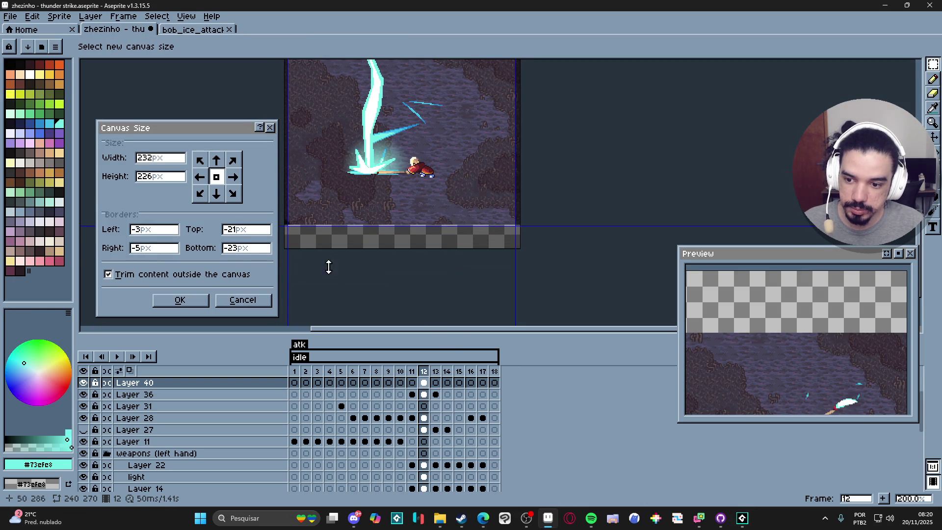
key(Escape)
key(ctrl+alt+c)
drag(378, 246, 384, 214)
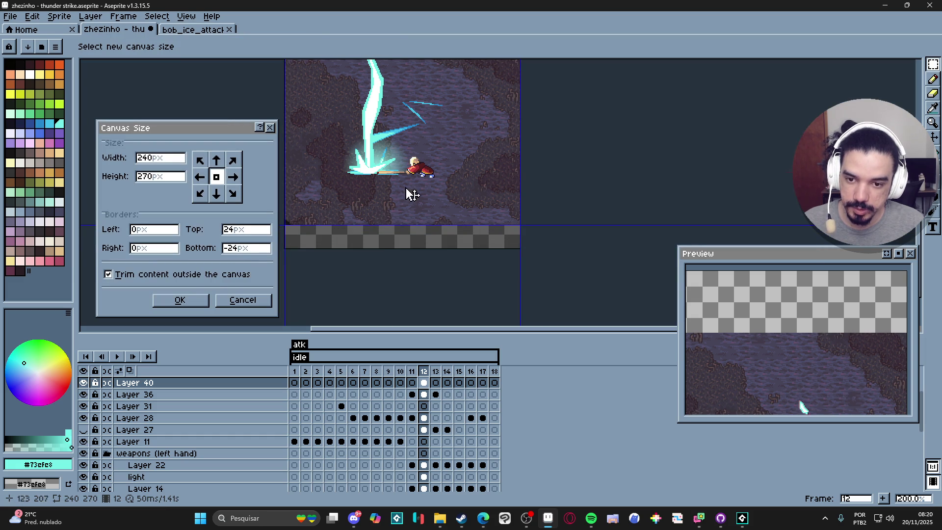
click(184, 298)
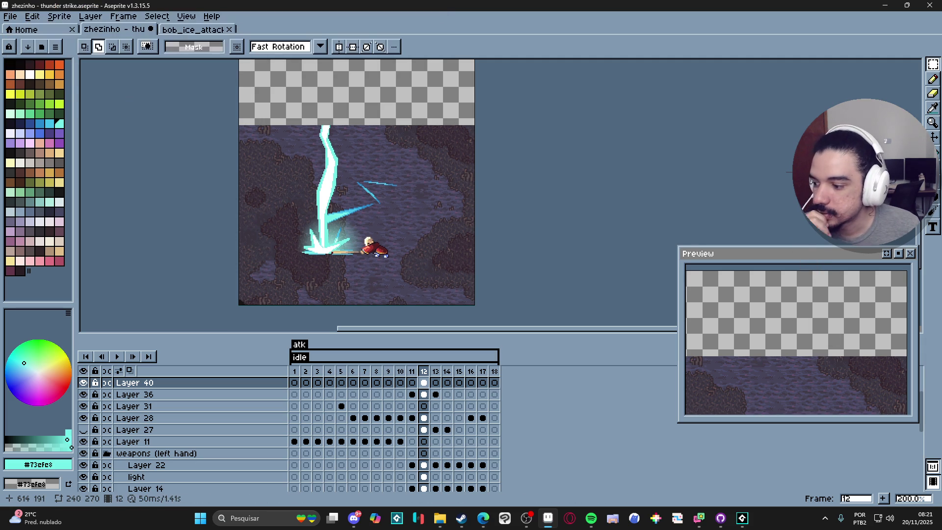
Move the animation Preview window aside and enlarge it to show more of the scene
drag(806, 253, 749, 46)
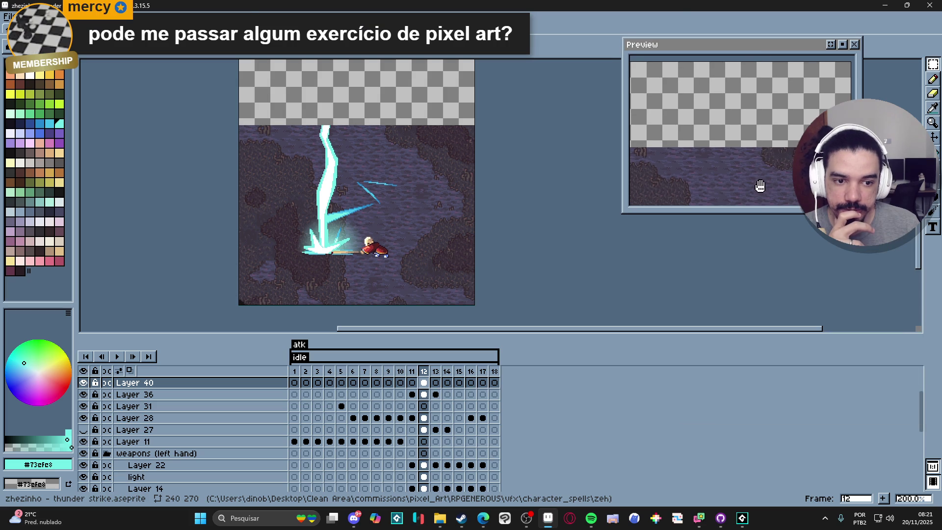
drag(764, 212, 768, 327)
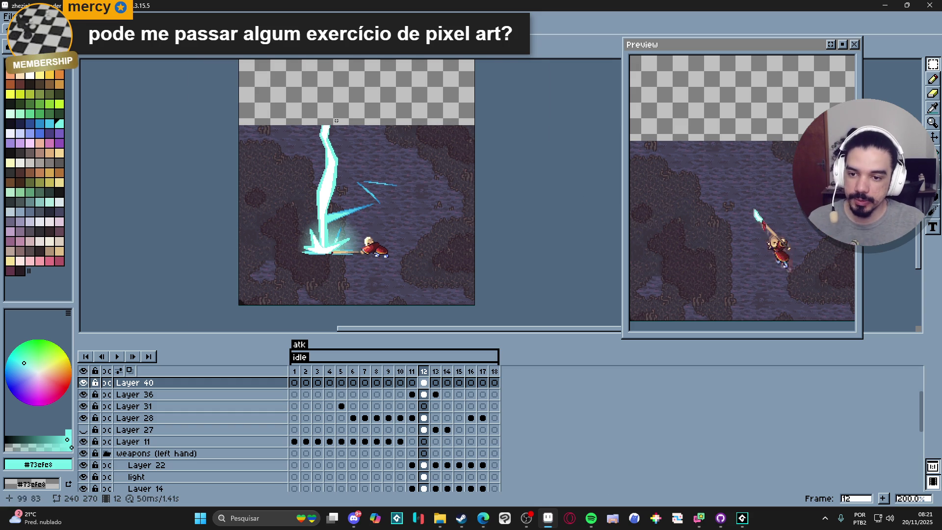
scroll(308, 155, up, 2)
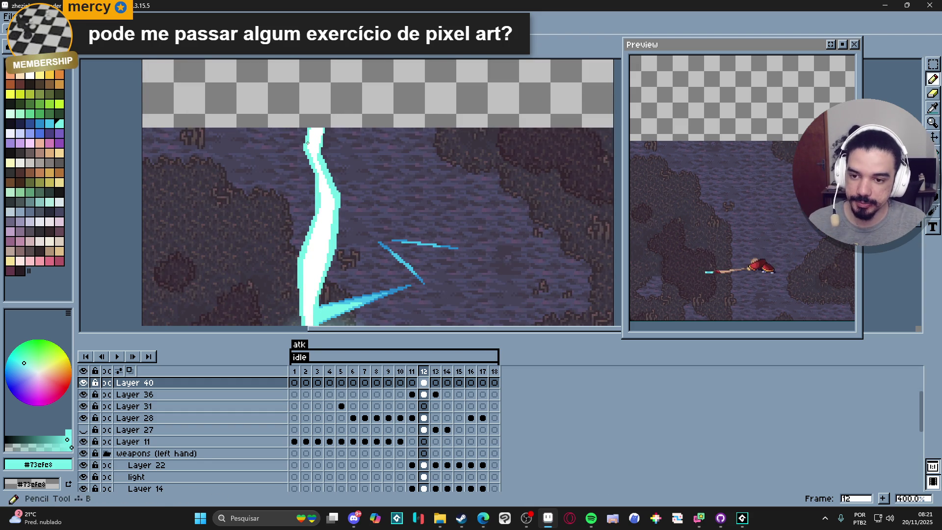
scroll(303, 153, up, 2)
scroll(303, 153, down, 4)
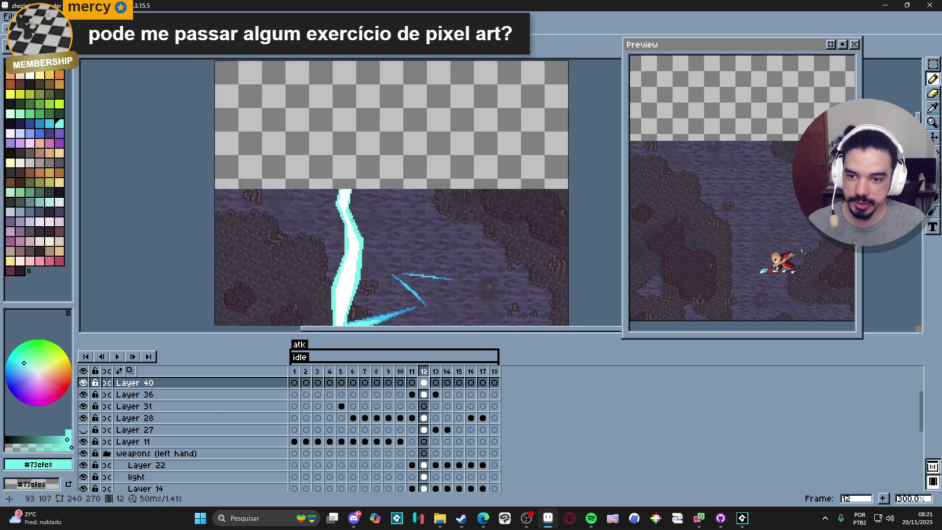
scroll(345, 205, up, 2)
scroll(342, 213, up, 1)
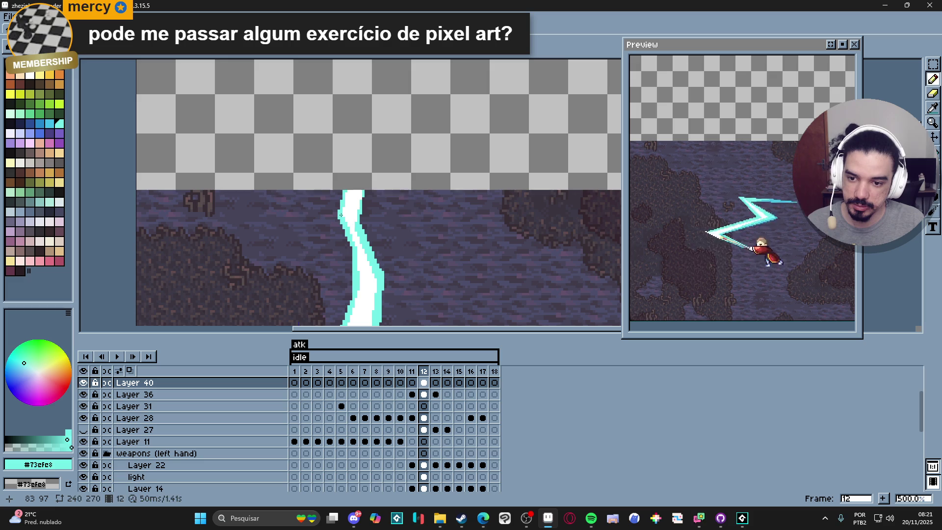
scroll(341, 217, down, 2)
Extend the bolt upward with a thin cyan pencil line, fill it solid cyan, and pick white
mouse_move(345, 196)
mouse_down()
mouse_move(354, 142)
mouse_move(329, 72)
mouse_move(360, 132)
mouse_move(353, 199)
mouse_up()
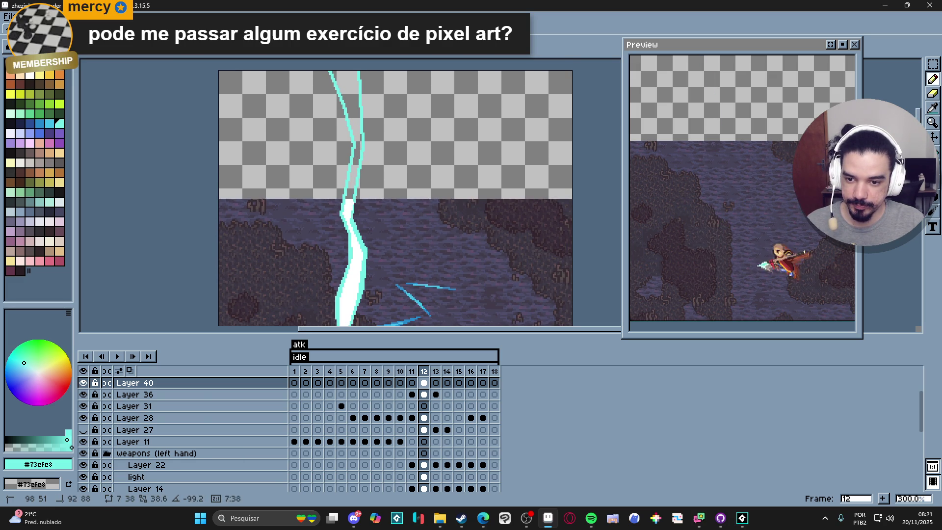
key(g)
click(350, 197)
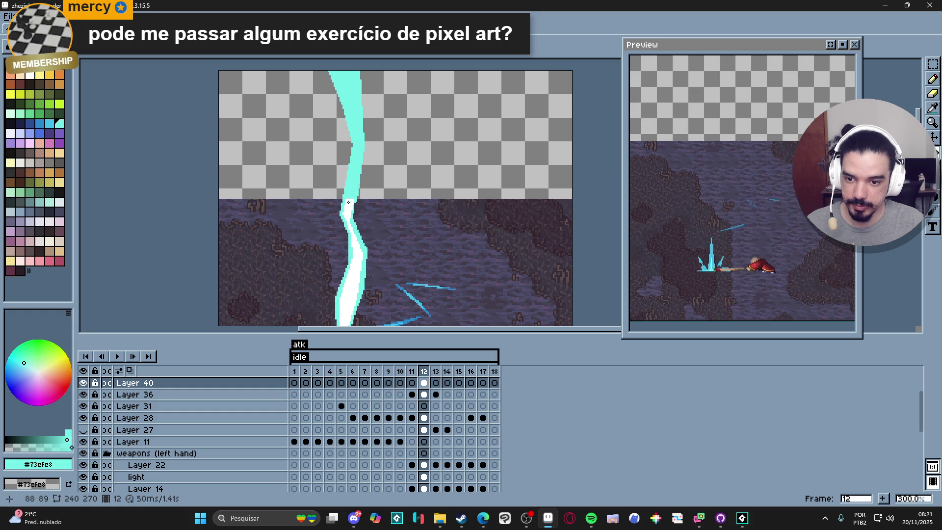
alt+click(346, 203)
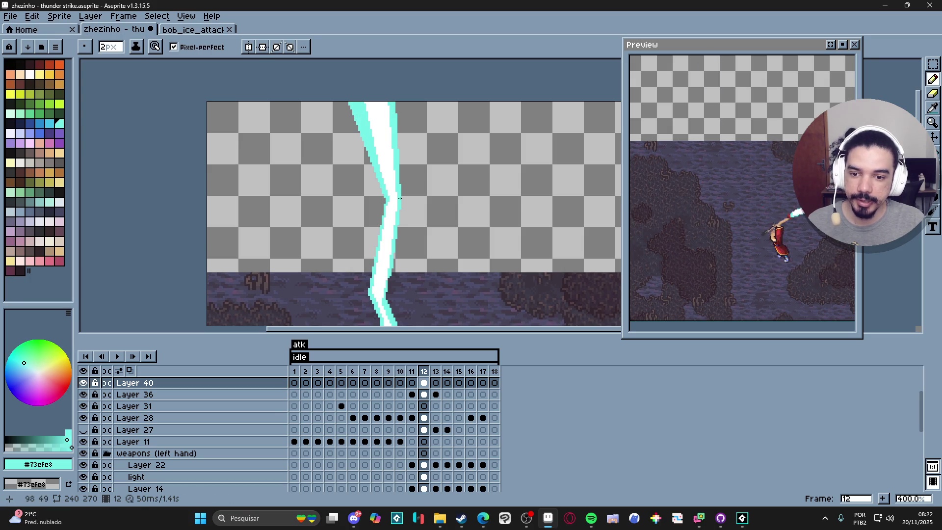
Touch up the bolt's edge with 1-pixel cyan and white pixels sampled from the bolt
shift+click(387, 300)
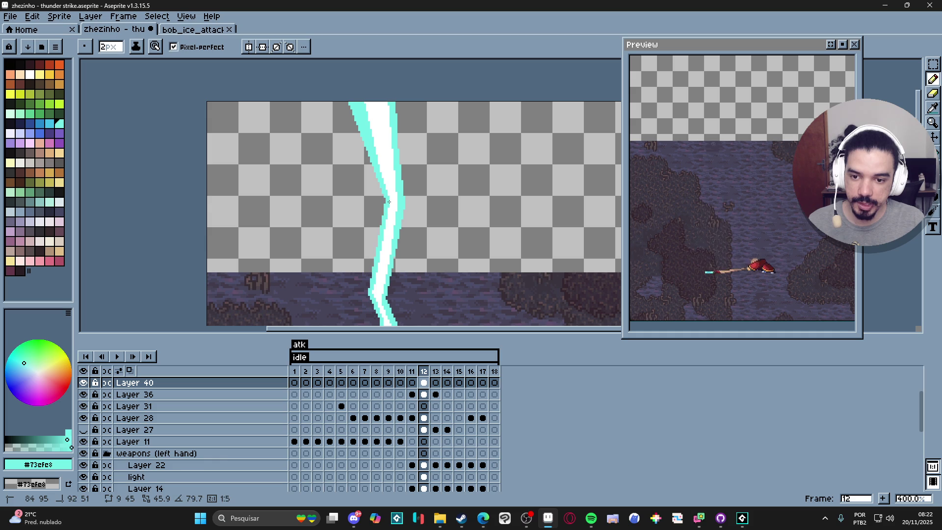
key(minus)
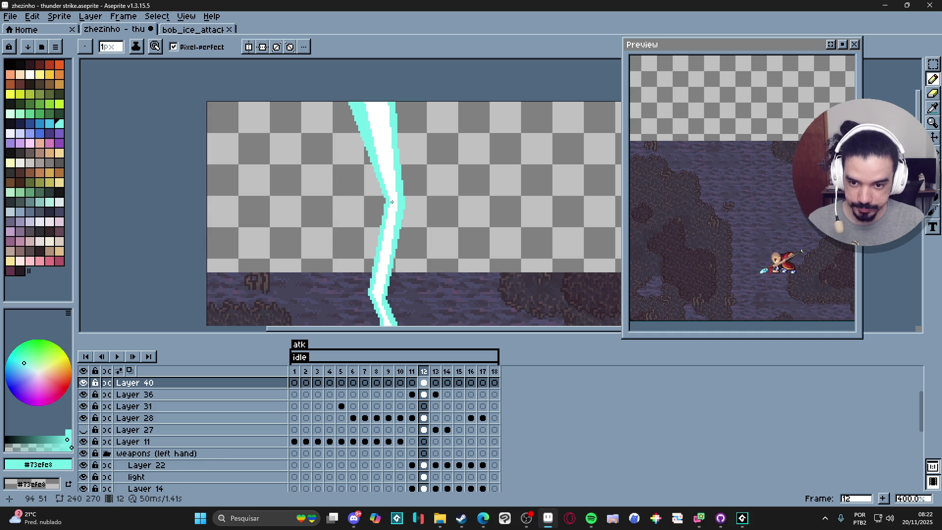
scroll(390, 200, down, 3)
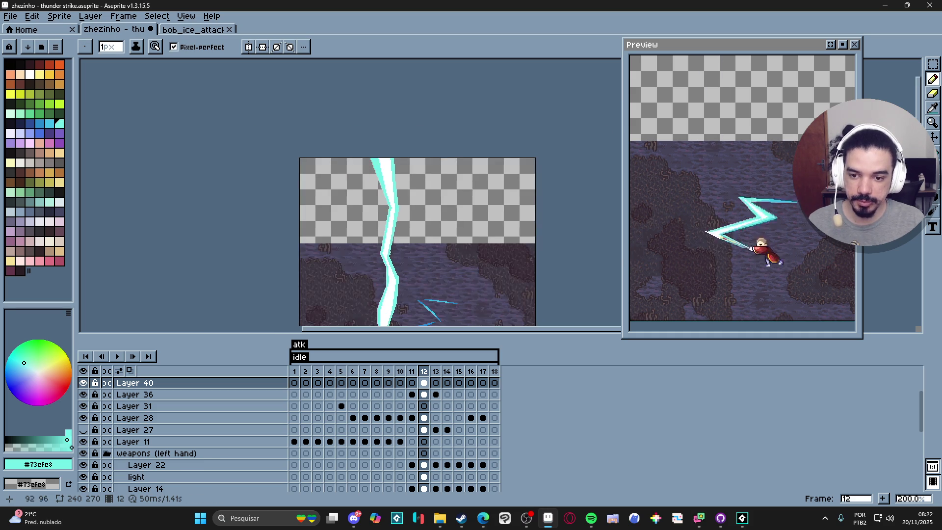
scroll(384, 227, up, 5)
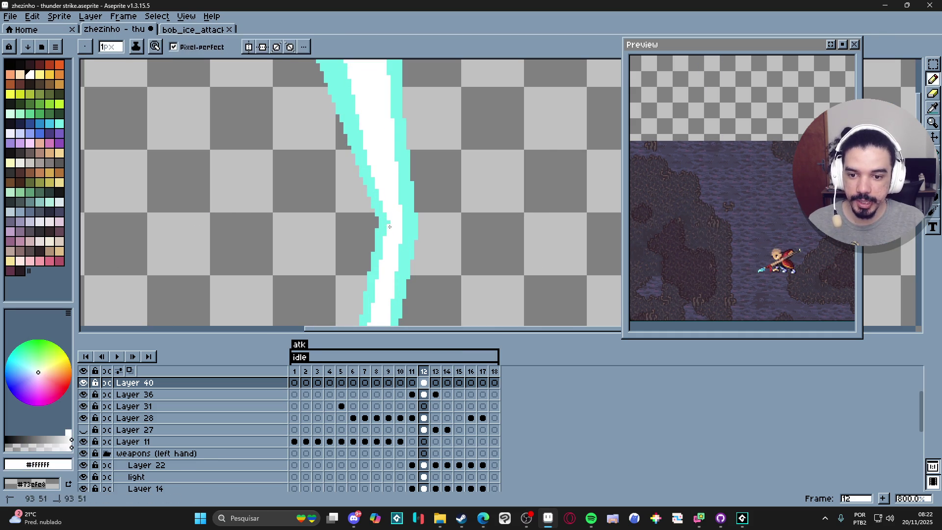
alt+click(387, 223)
scroll(387, 225, down, 5)
scroll(405, 240, up, 1)
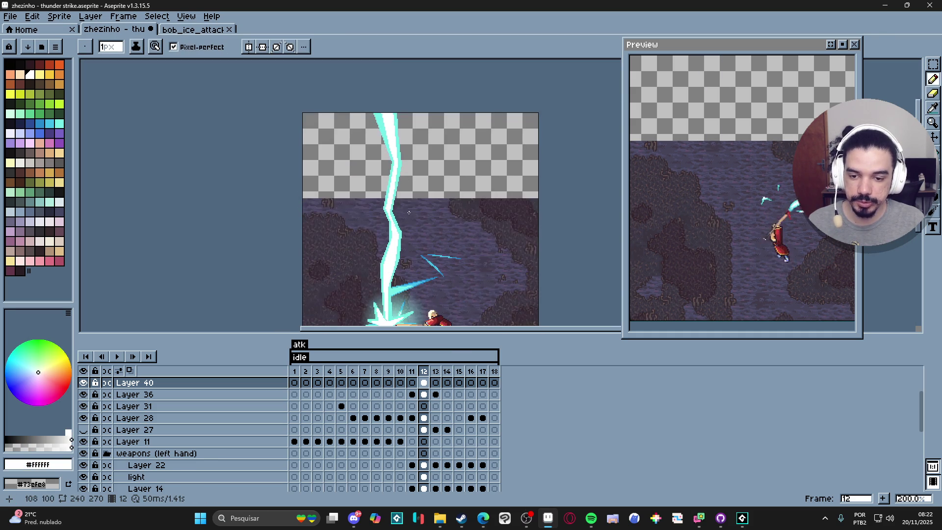
scroll(398, 162, up, 2)
alt+click(398, 160)
alt+click(393, 149)
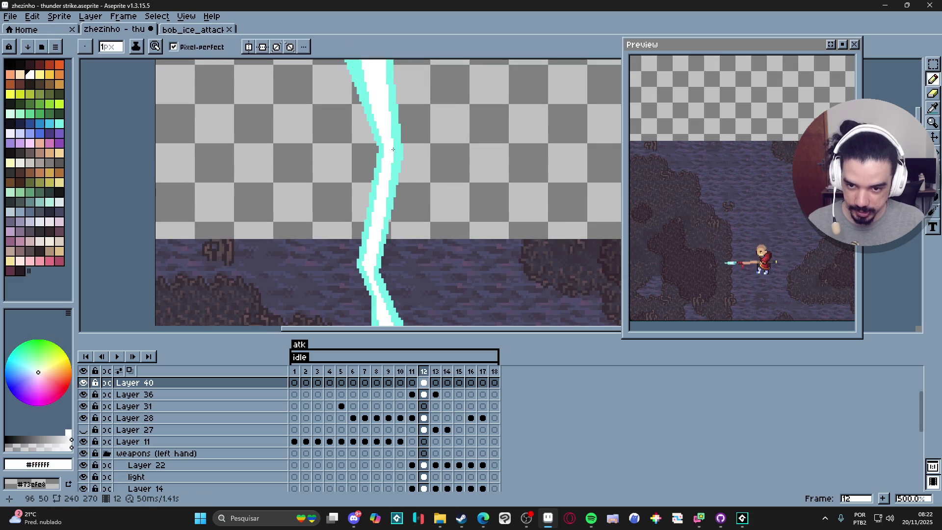
click(397, 157)
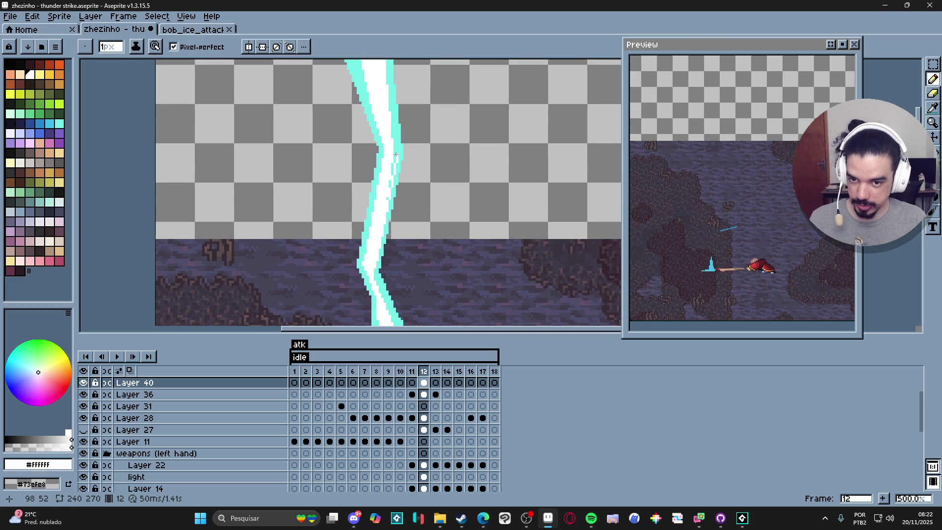
Pan to the upper part of the bolt and inspect it at different zoom levels
drag(373, 125, 401, 199)
scroll(400, 199, up, 2)
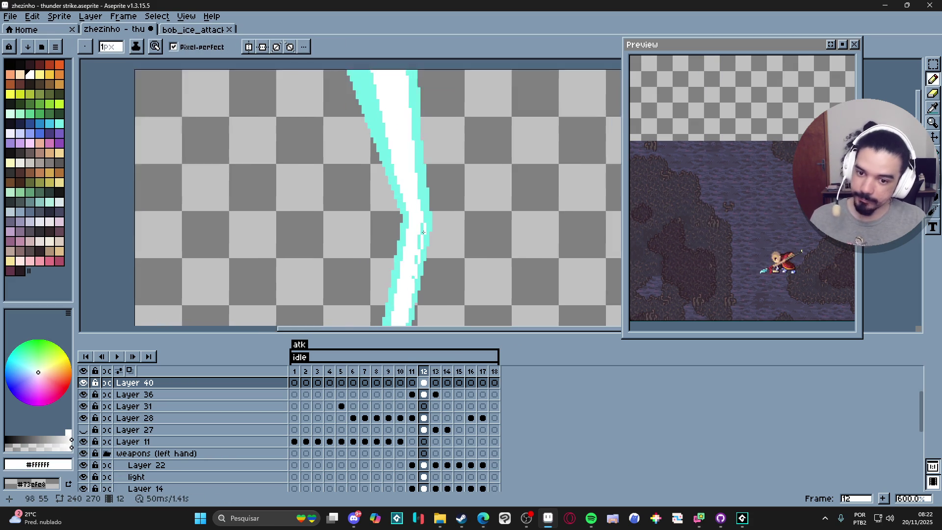
scroll(411, 294, down, 5)
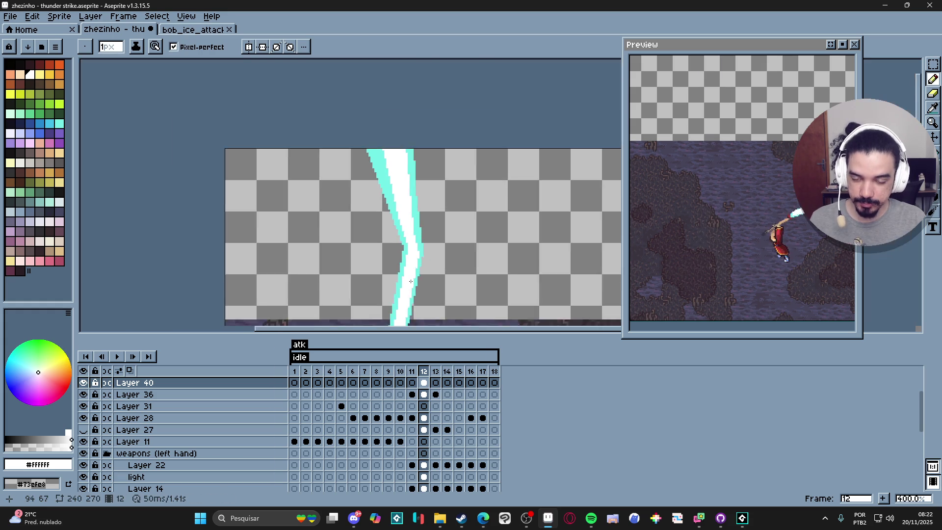
scroll(425, 230, up, 3)
scroll(425, 230, down, 3)
scroll(423, 121, up, 3)
key(i)
key(b)
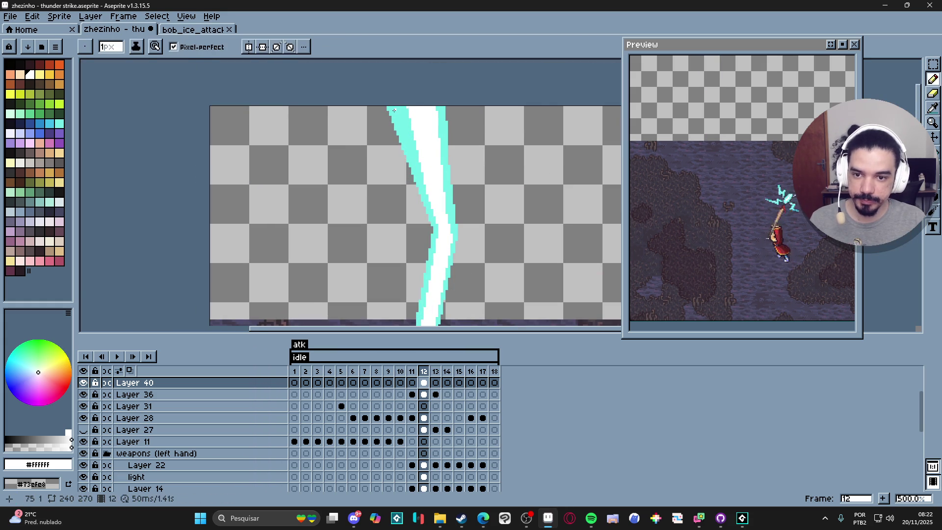
scroll(395, 107, up, 1)
scroll(394, 106, down, 5)
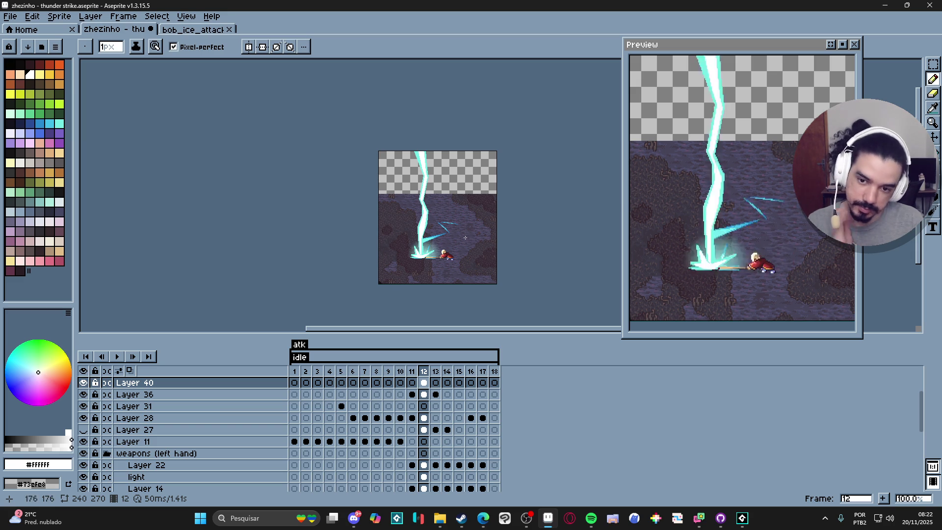
scroll(460, 227, up, 6)
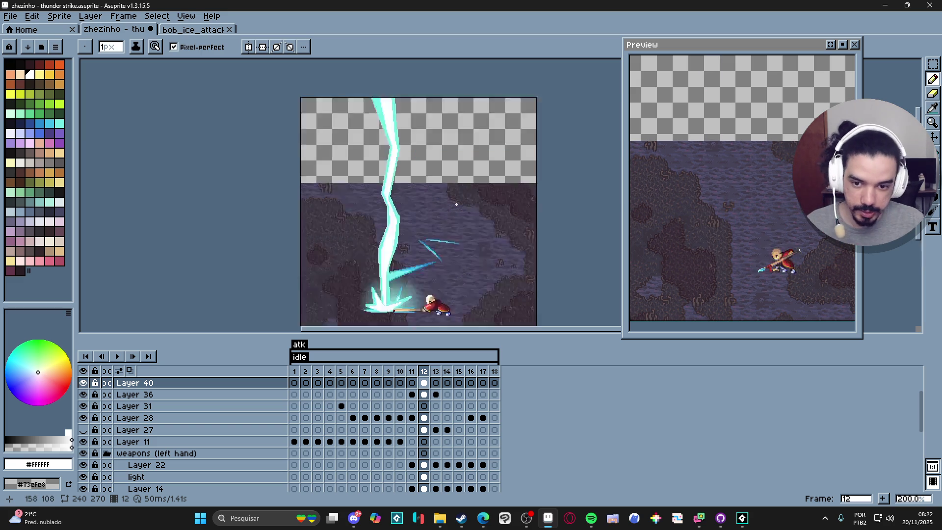
Sample the ground's #3a343f and bucket-fill the transparent sky on Layer 38's frame 1
key(alt)
alt+click(484, 149)
scroll(485, 149, down, 8)
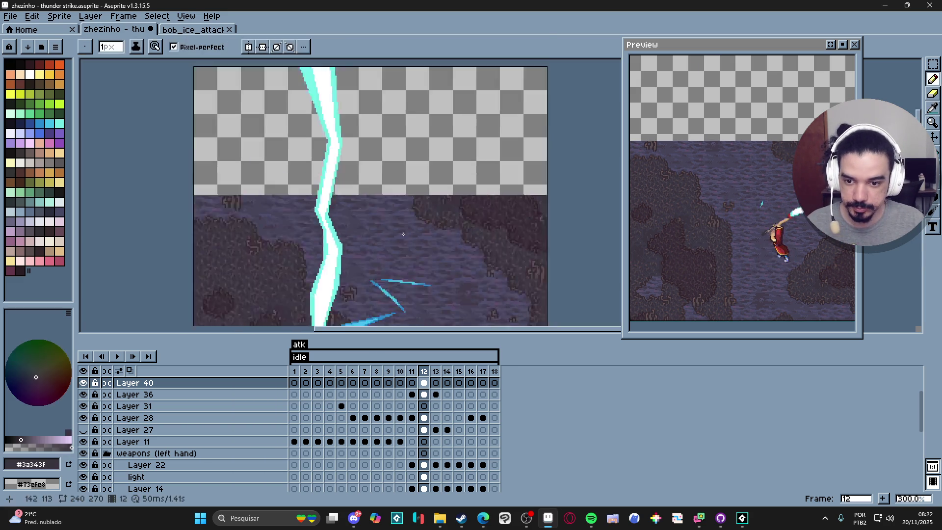
ctrl+click(391, 248)
click(294, 486)
key(g)
key(1)
scroll(410, 257, down, 1)
scroll(410, 257, up, 1)
scroll(407, 400, up, 3)
scroll(382, 394, up, 5)
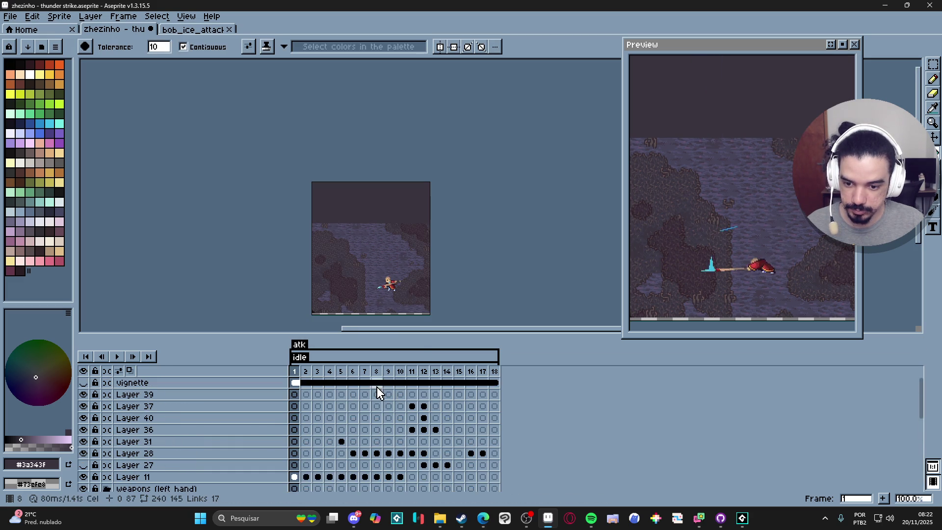
Review frames 5, 9, 11 and 12, then zoom in with a shorter timeline
click(341, 372)
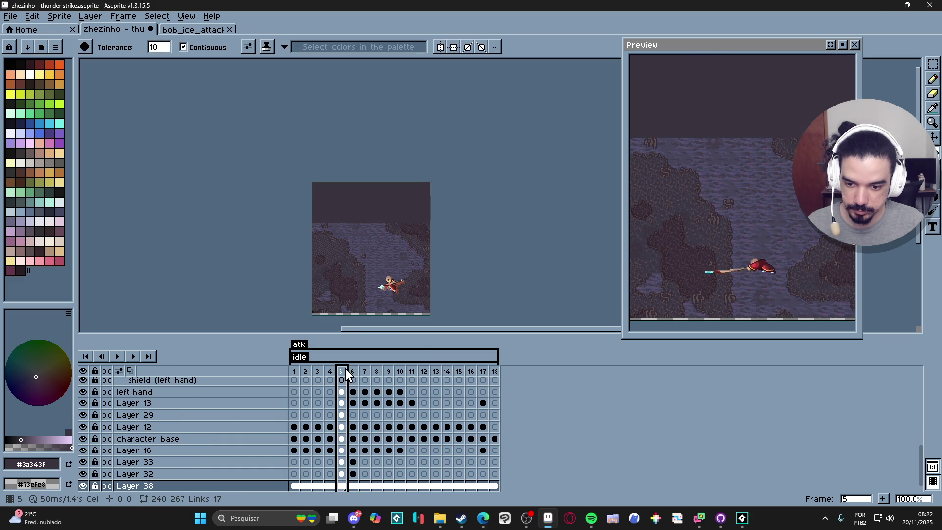
click(388, 372)
click(412, 374)
click(424, 372)
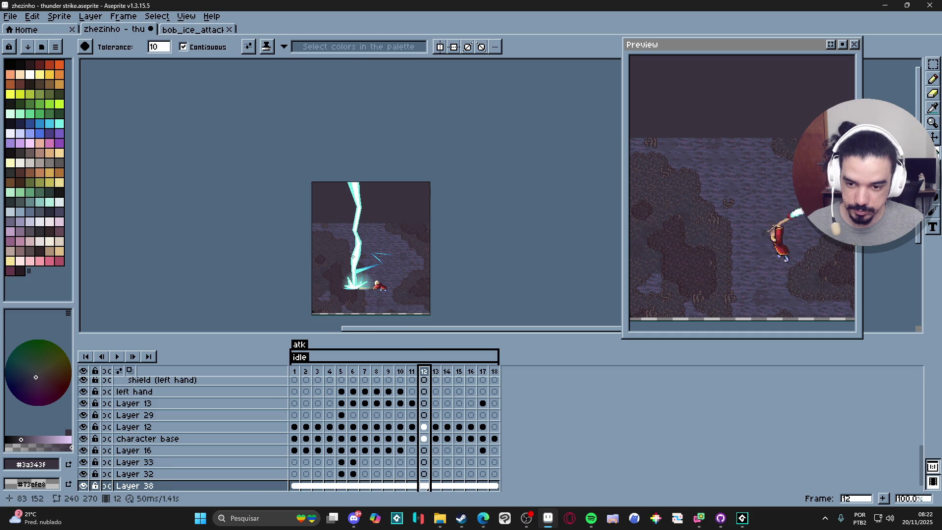
key(2)
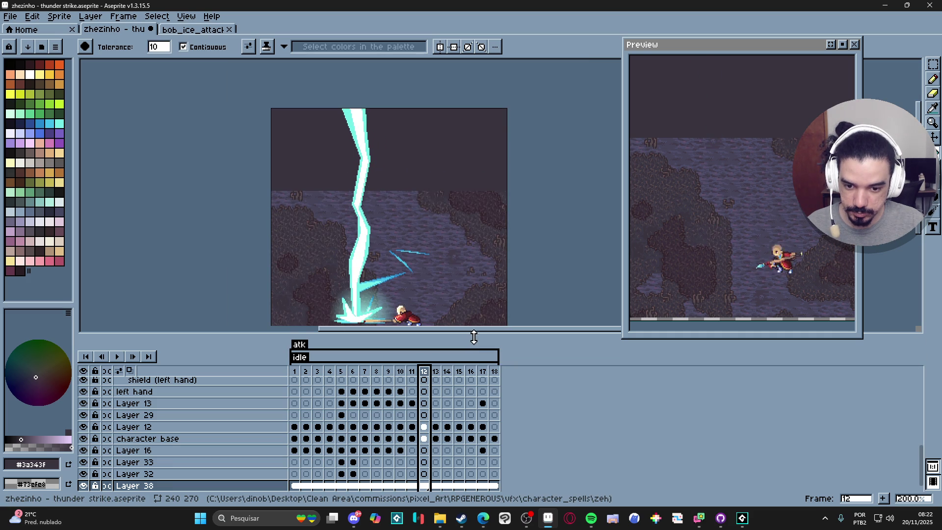
drag(474, 336, 471, 430)
key(3)
Select the bolt's Layer 40, then hide background Layer 38 and view frame 13
key(v)
key(ctrl)
ctrl+click(361, 259)
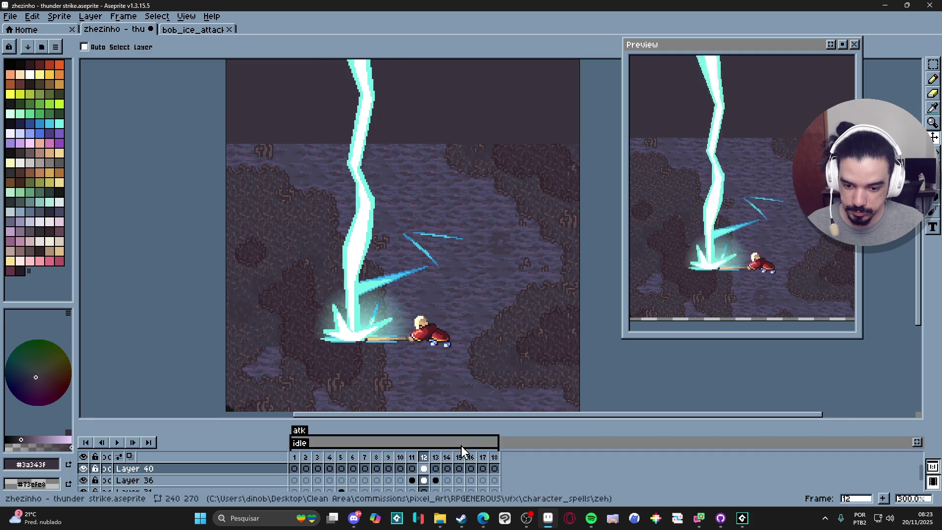
key(Right)
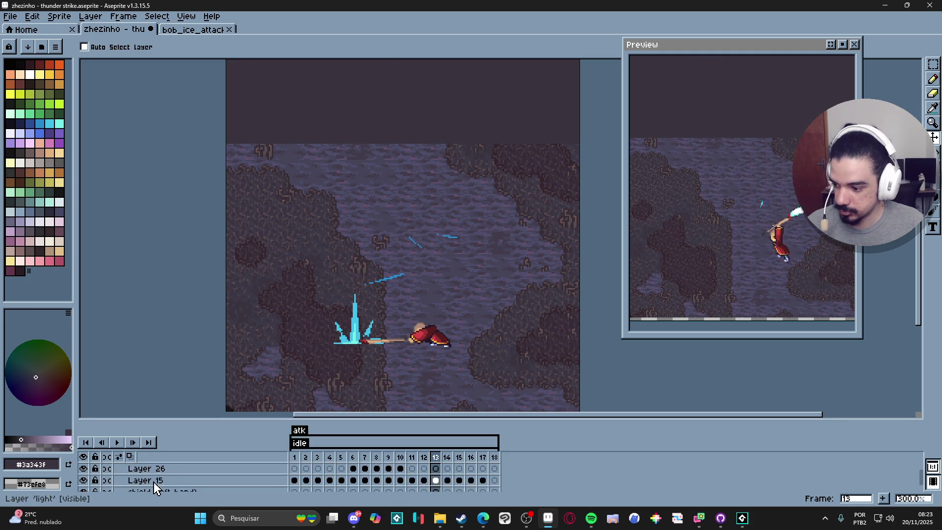
ctrl+click(246, 386)
click(83, 472)
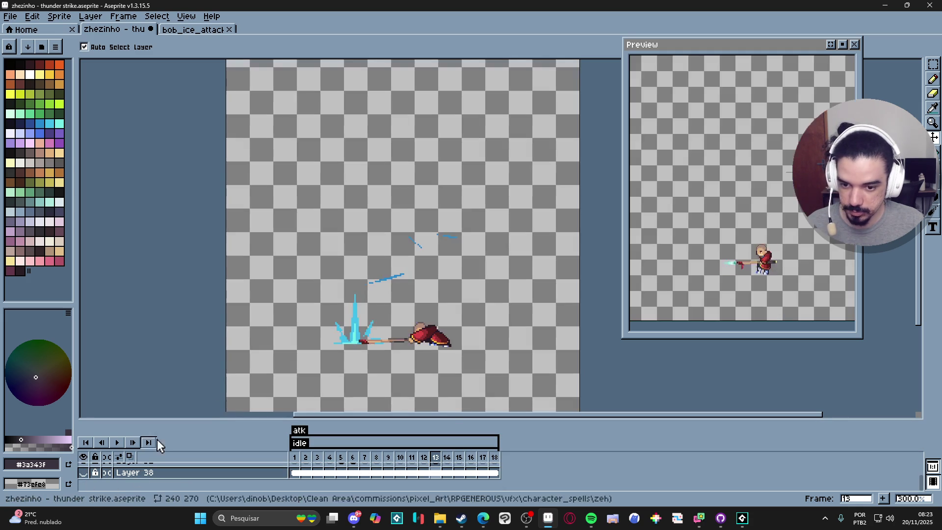
key(Left)
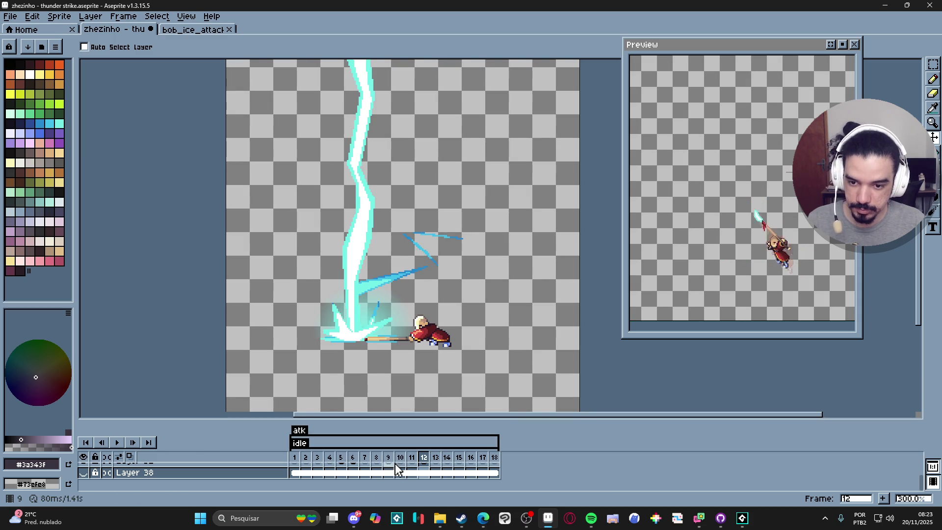
key(Right)
Turn on onion skin so neighbouring frames show faded behind frame 13
click(131, 458)
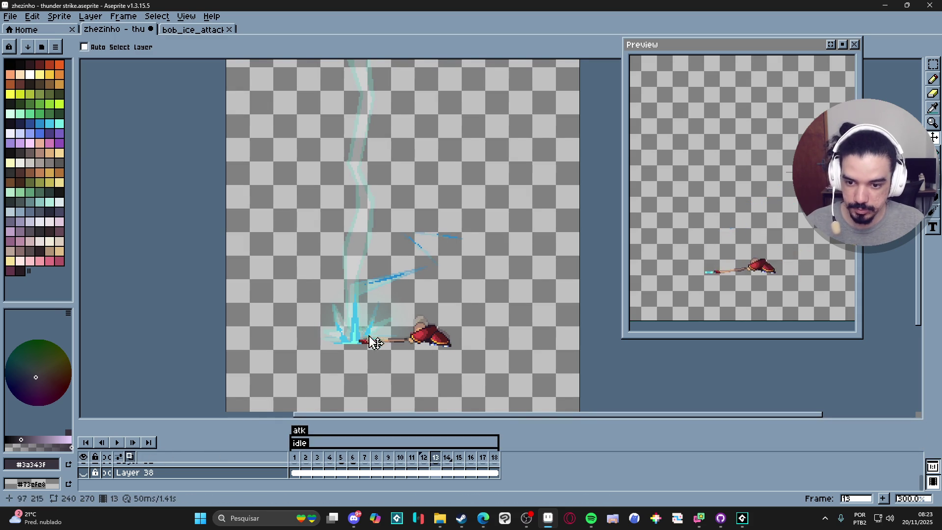
scroll(362, 323, up, 2)
key(b)
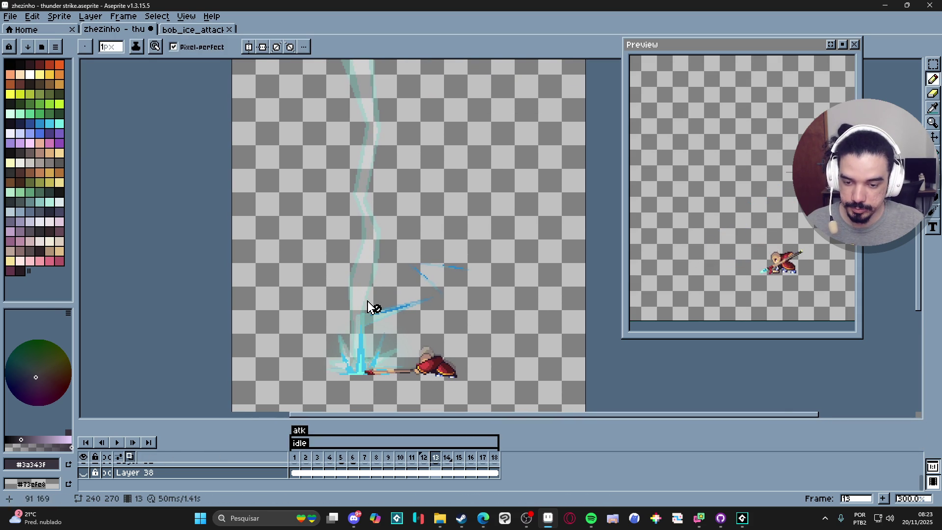
key(v)
click(362, 280)
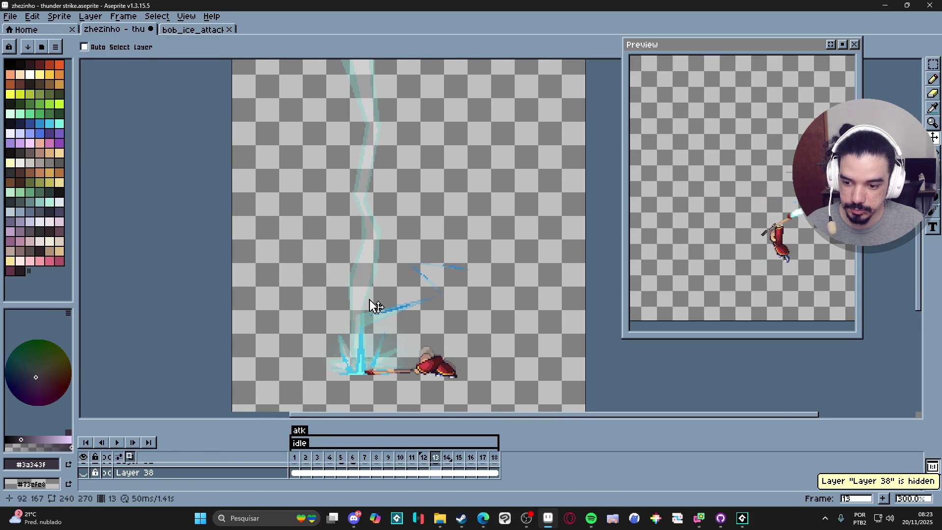
scroll(380, 472, down, 3)
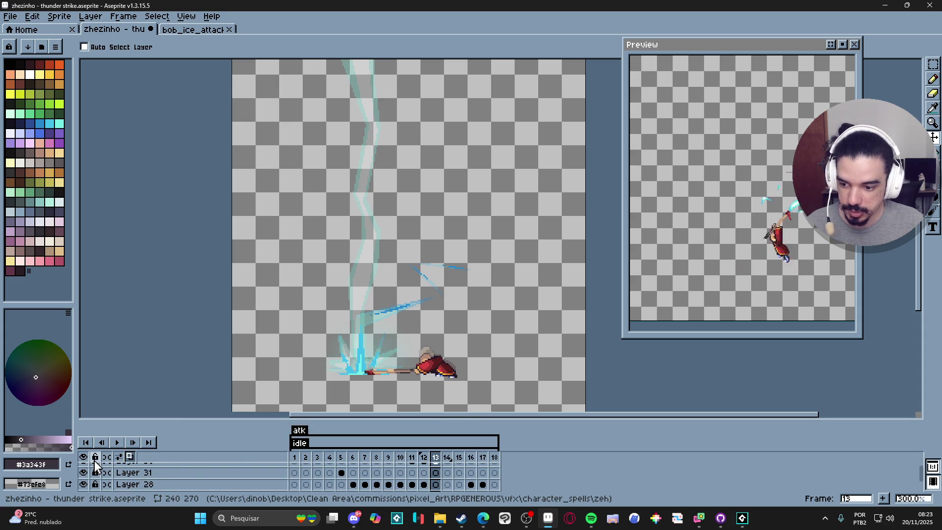
right_click(119, 460)
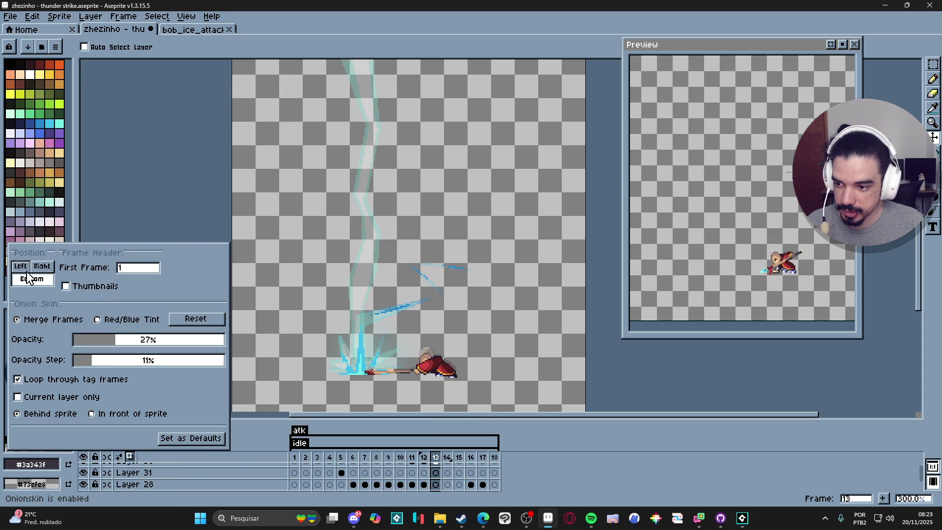
Try the timeline on the left, return it to the bottom, and make it taller
click(21, 266)
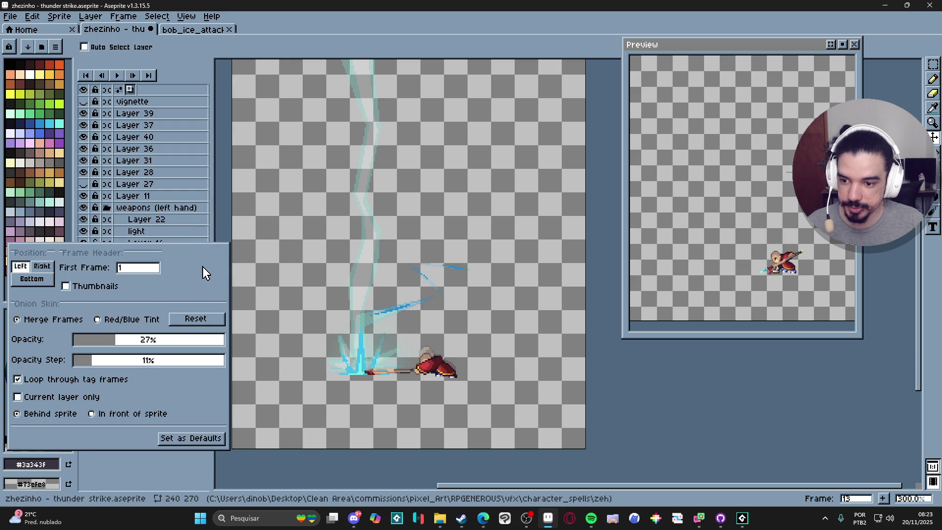
click(32, 279)
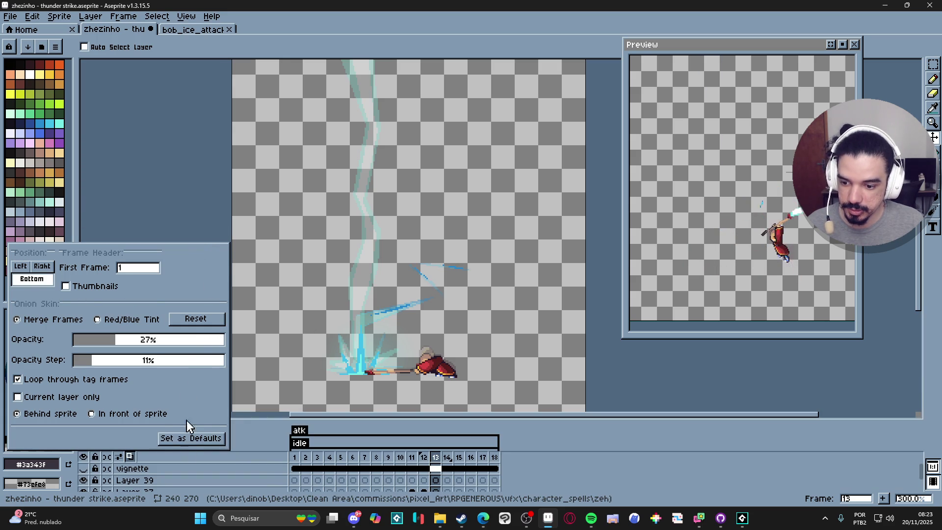
click(179, 196)
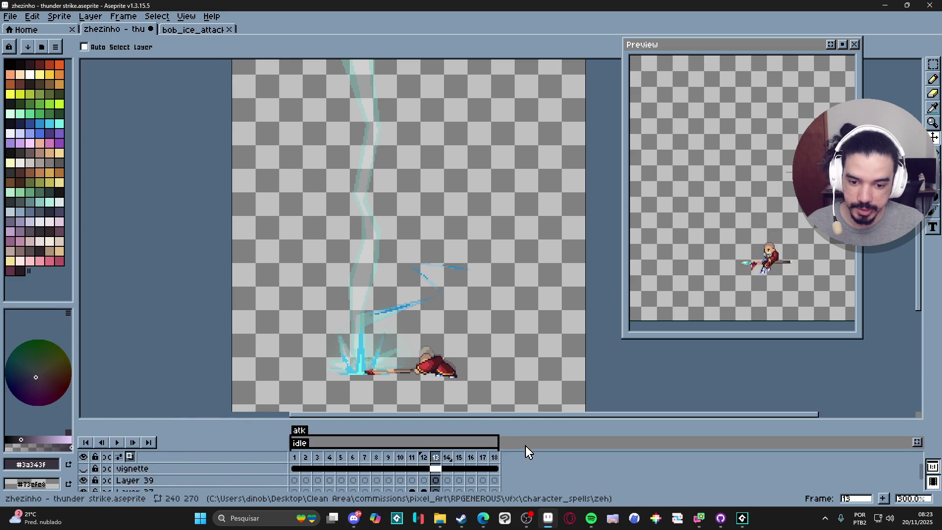
drag(526, 418, 525, 381)
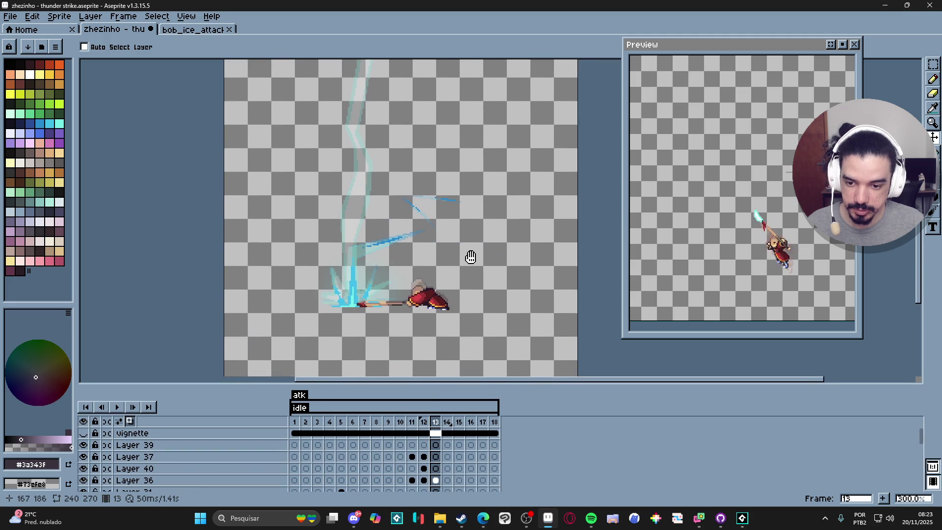
scroll(445, 445, down, 5)
key(Left)
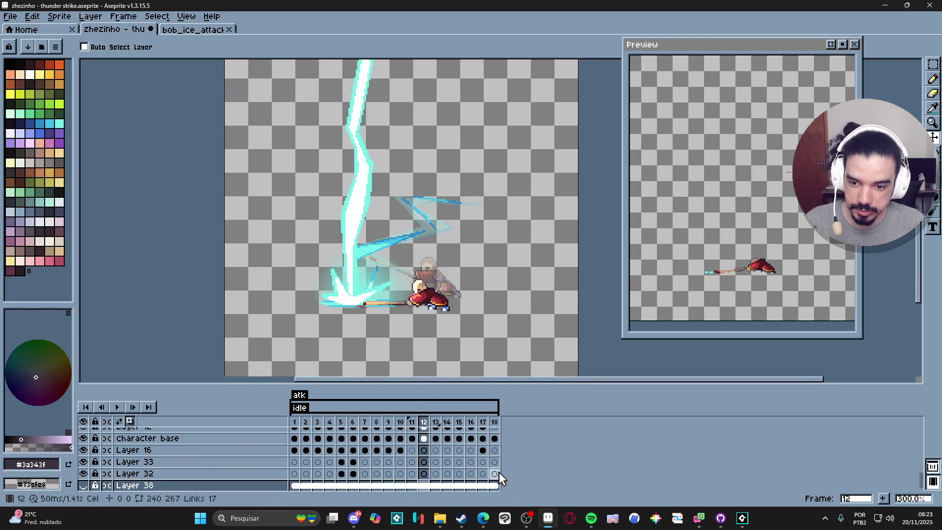
key(Right)
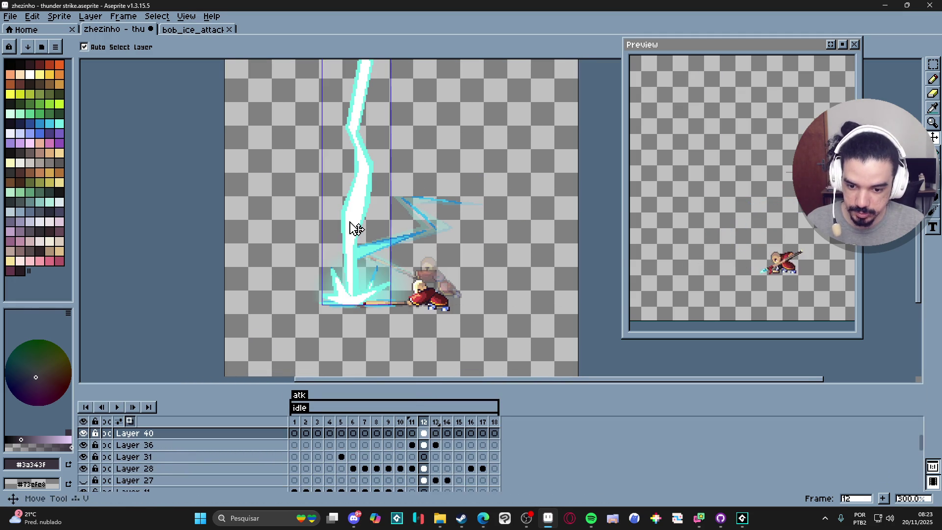
With the pencil, sample cyan #73efe8 from frame 12's lightning bolt
key(b)
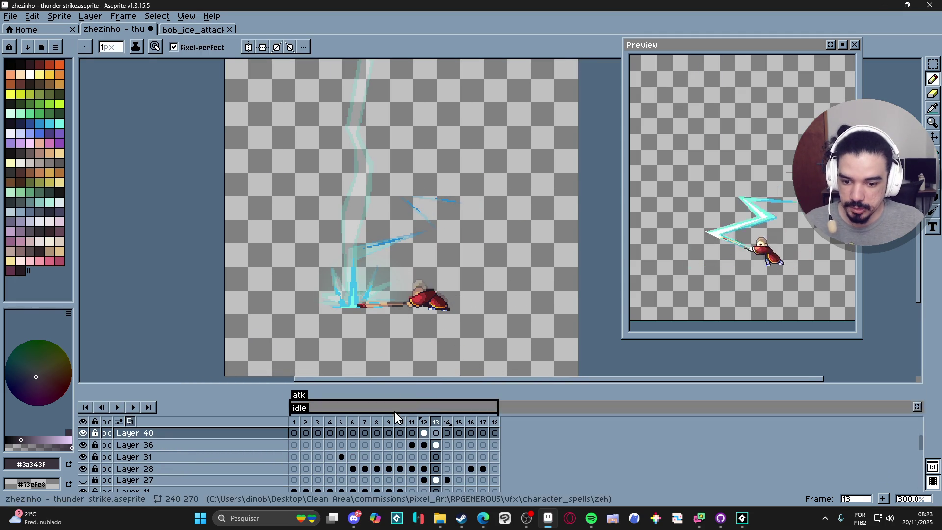
key(Left)
click(43, 48)
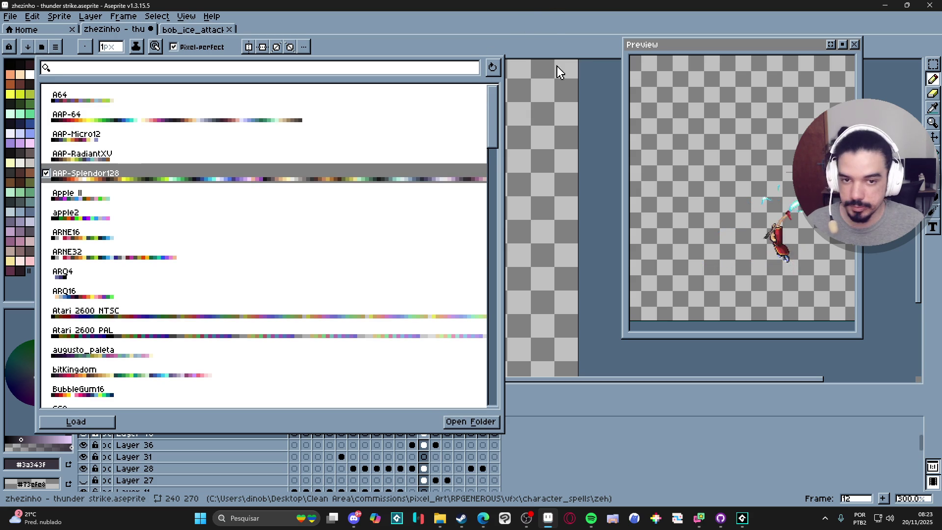
click(553, 96)
alt+click(373, 199)
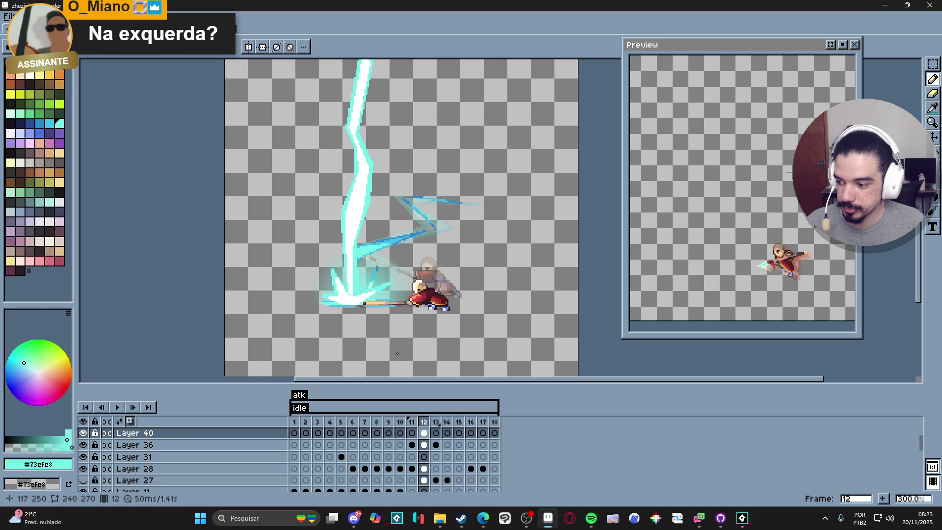
On frame 13, trace the bolt's cyan outline upward from the strike point
click(436, 434)
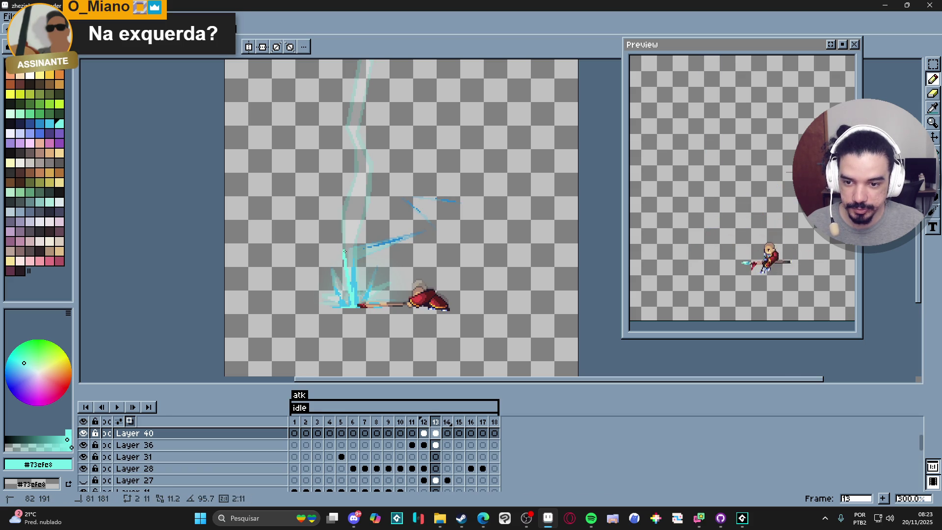
click(339, 247)
click(345, 210)
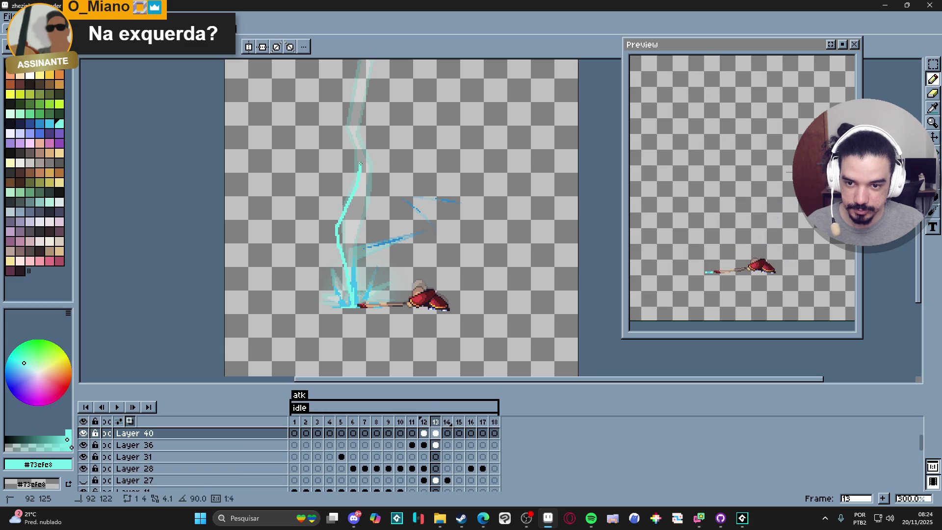
click(360, 147)
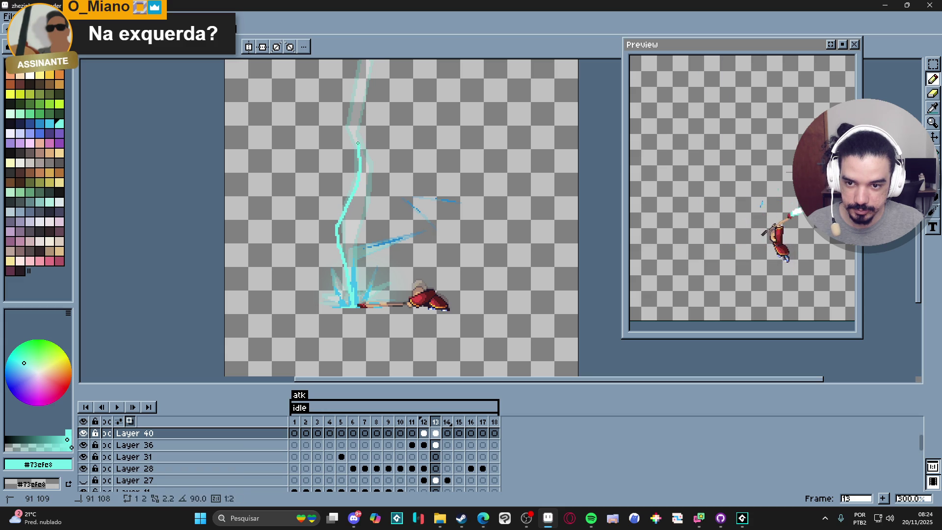
click(336, 130)
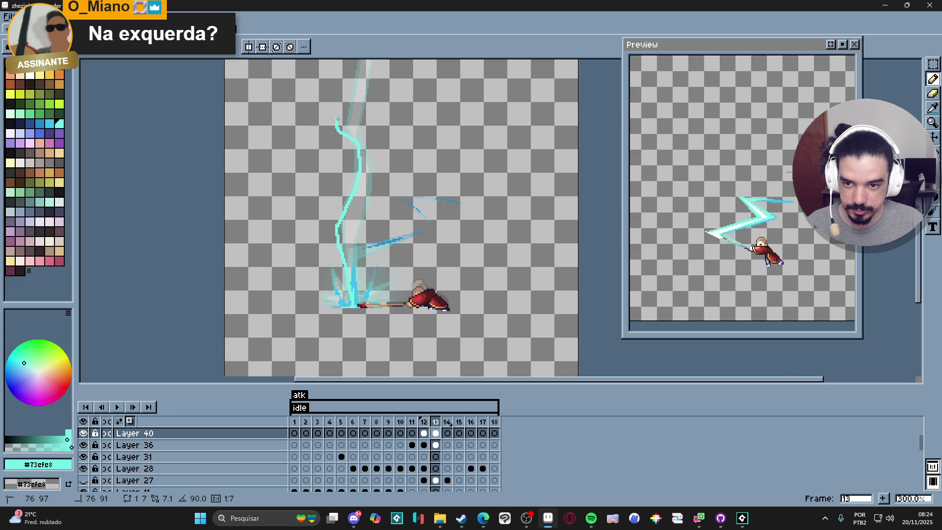
drag(346, 105, 351, 236)
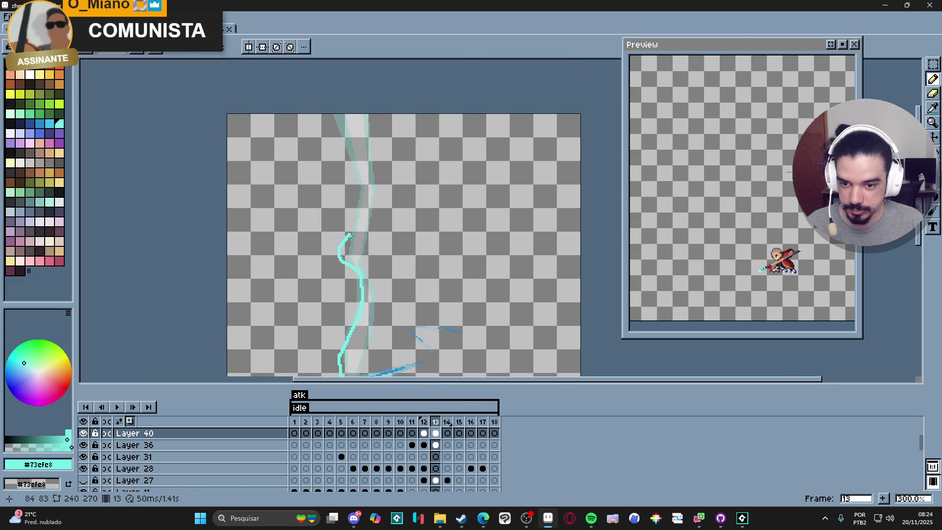
click(367, 205)
shift+click(369, 191)
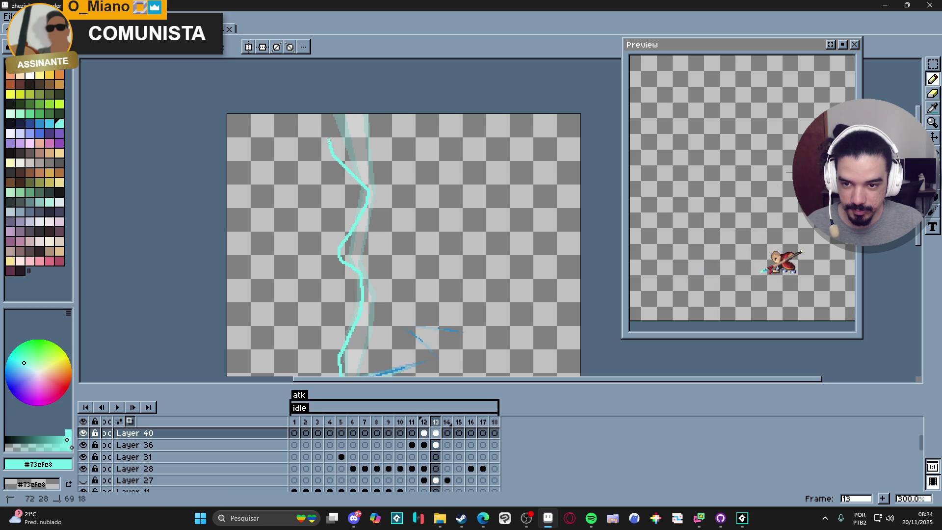
Continue the bolt outline back down to the ground and close it into a cyan shape
click(329, 121)
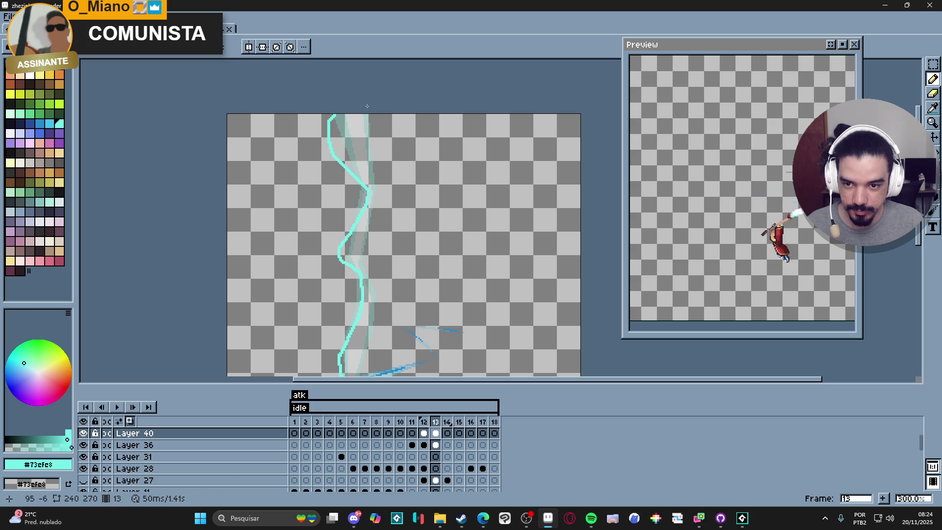
shift+click(358, 152)
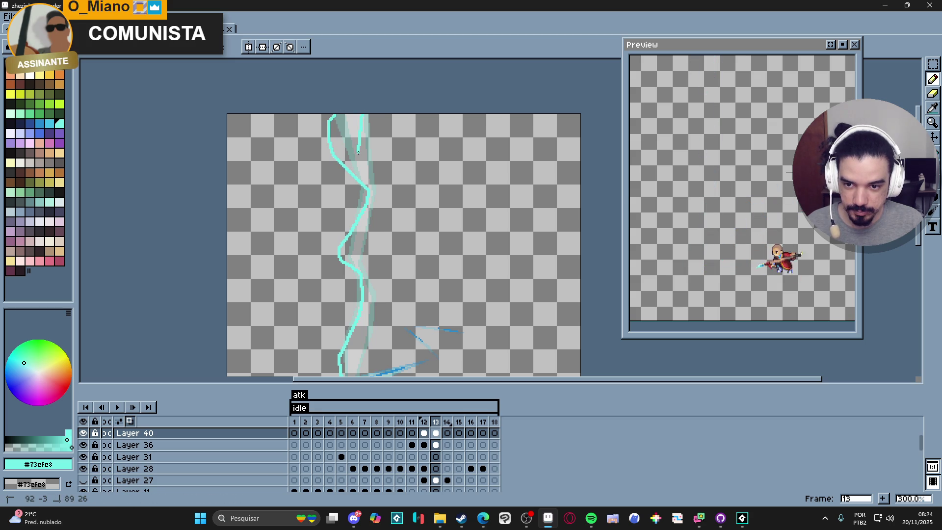
click(358, 175)
click(375, 199)
click(360, 226)
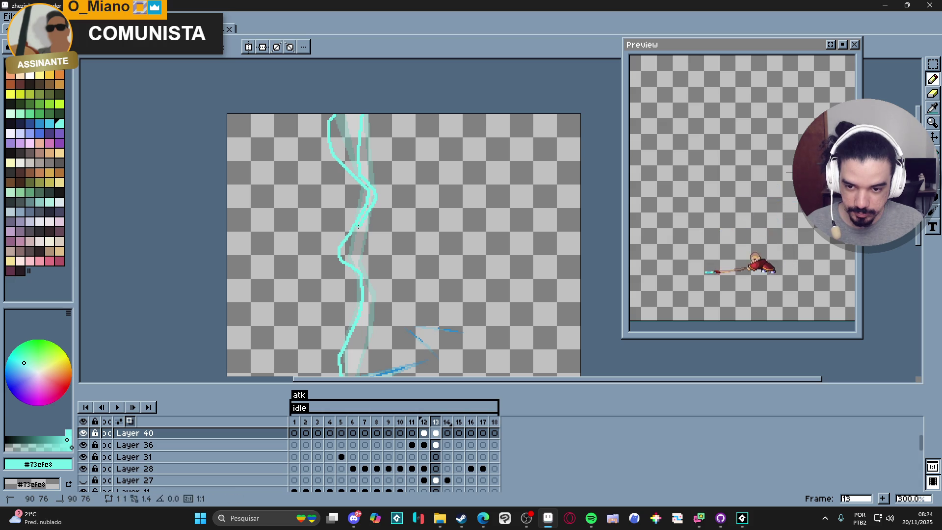
click(355, 264)
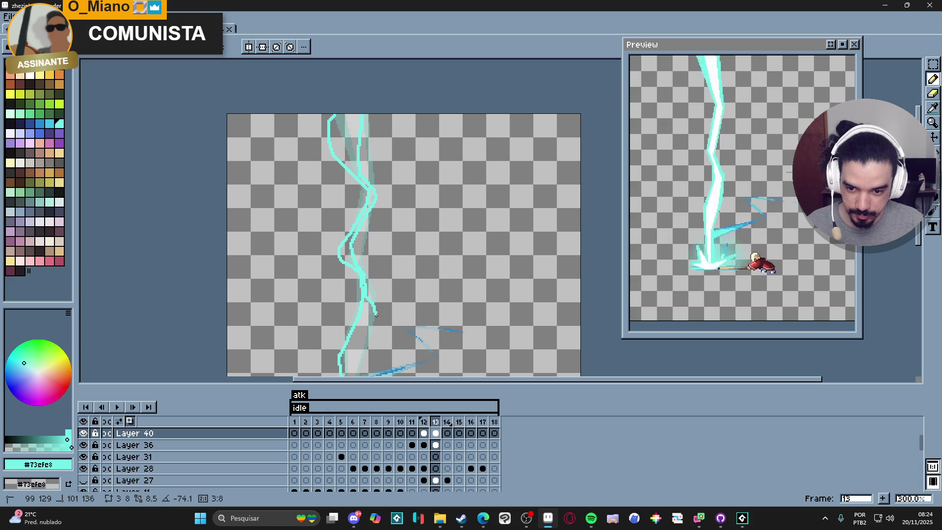
scroll(375, 198, down, 3)
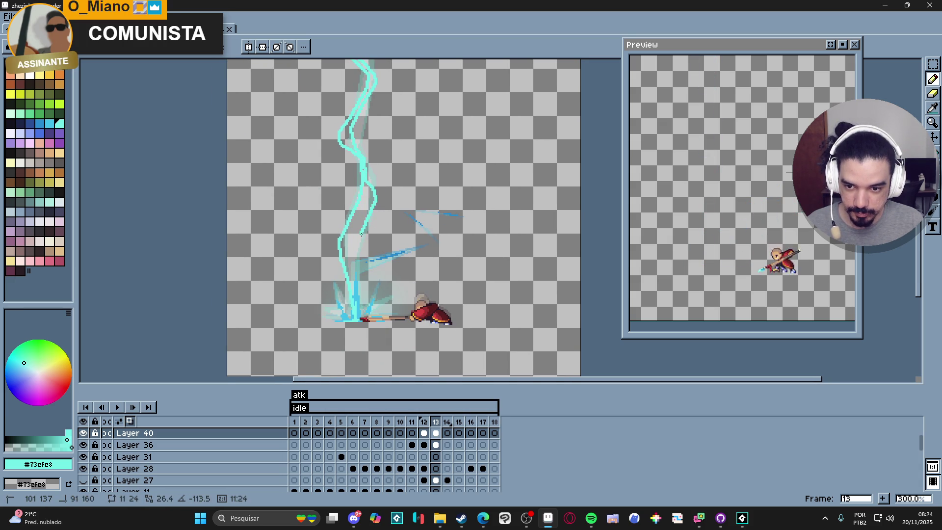
click(353, 265)
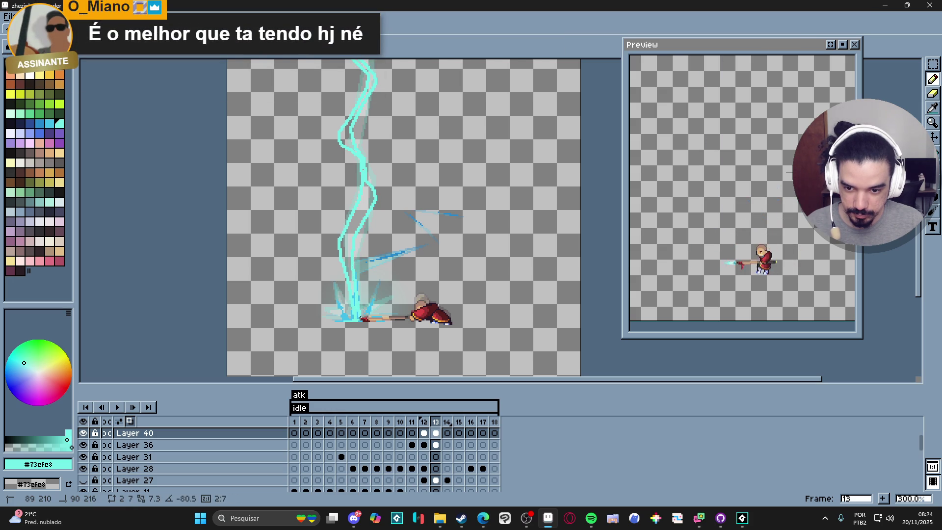
click(372, 200)
Fill the bolt's remaining gaps with cyan using Paint Bucket and save the file
scroll(370, 260, up, 2)
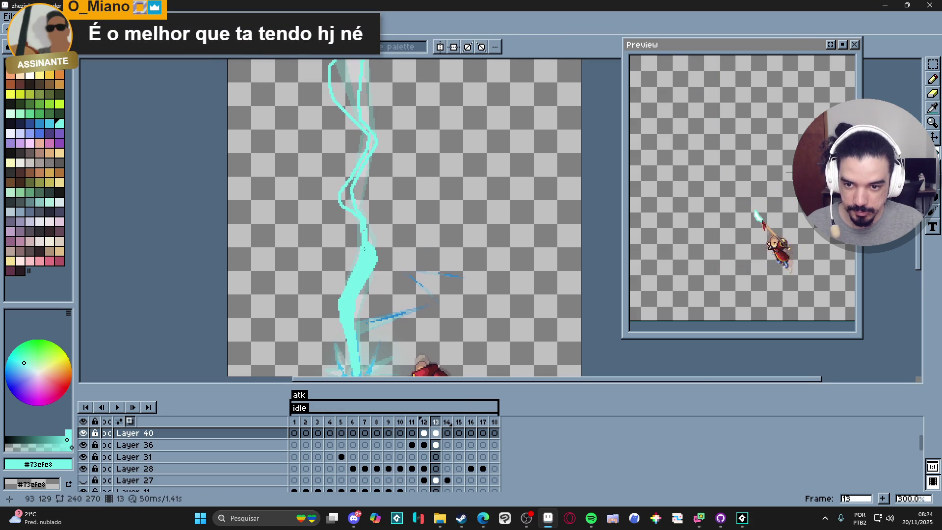
click(350, 211)
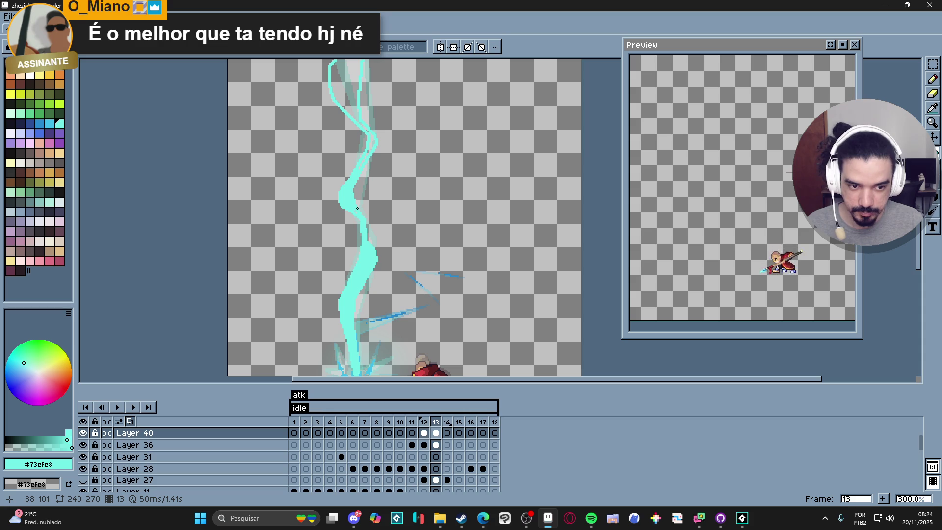
scroll(373, 212, up, 3)
key(g)
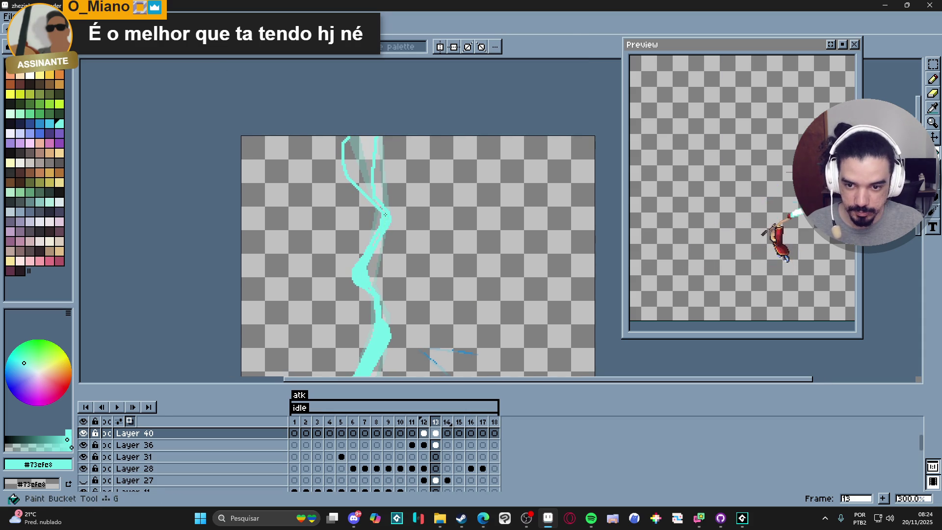
click(360, 176)
scroll(373, 247, up, 1)
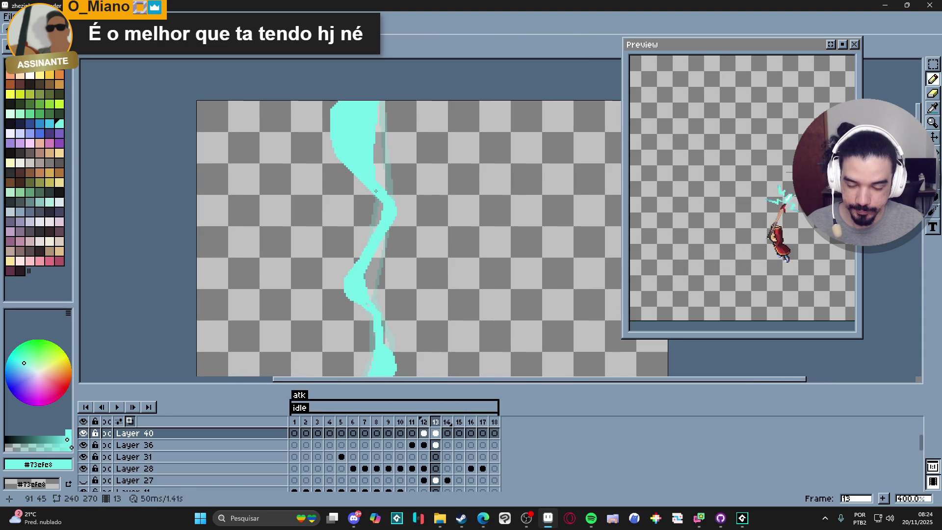
scroll(381, 201, down, 2)
scroll(366, 229, up, 2)
drag(342, 233, 377, 233)
key(ctrl+s)
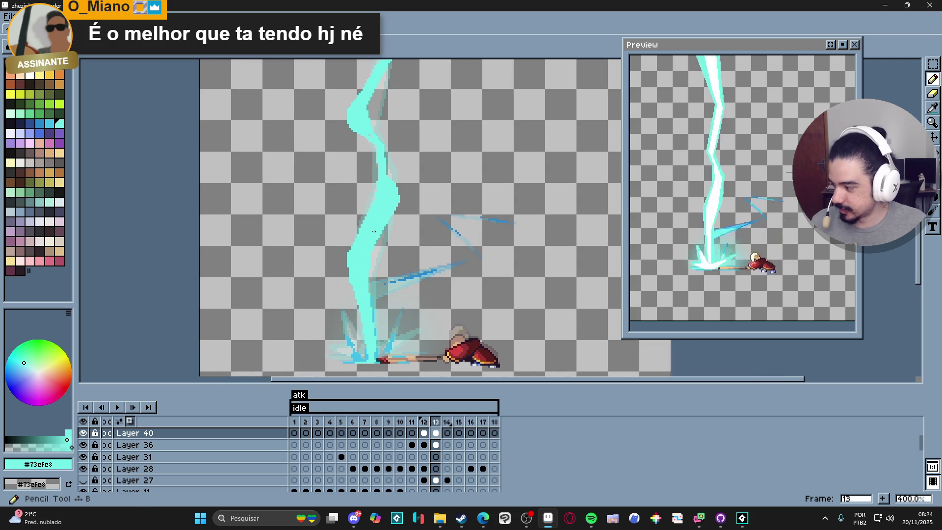
Draw cyan splash spikes and short strokes around the bolt's base
scroll(360, 314, up, 2)
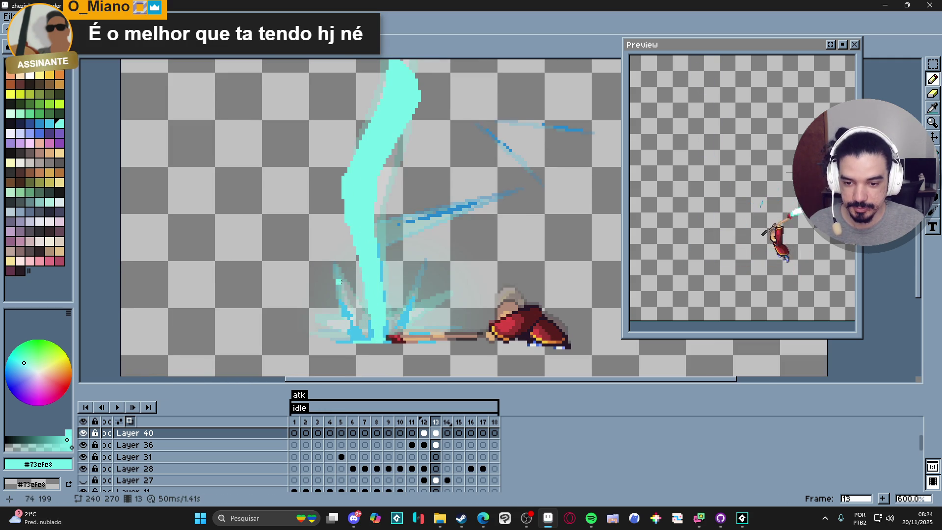
drag(339, 267, 341, 302)
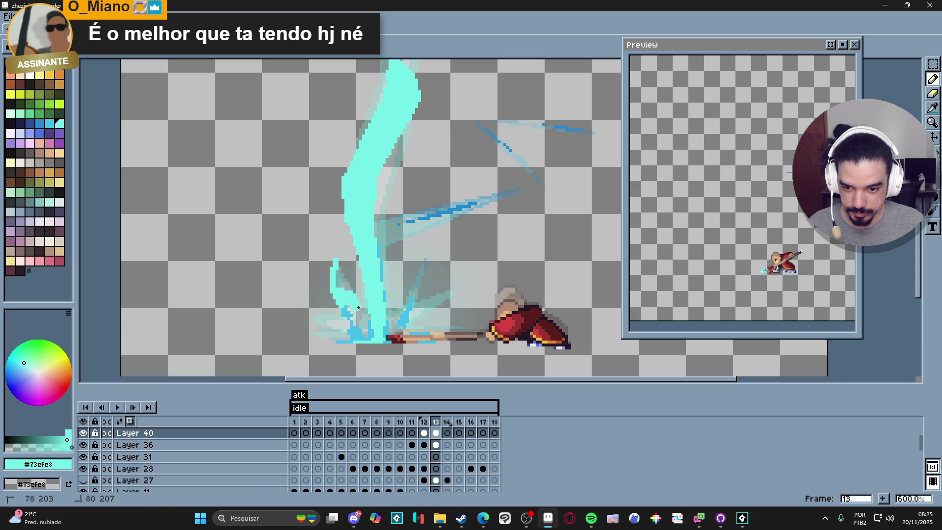
drag(363, 323, 363, 322)
drag(337, 286, 334, 266)
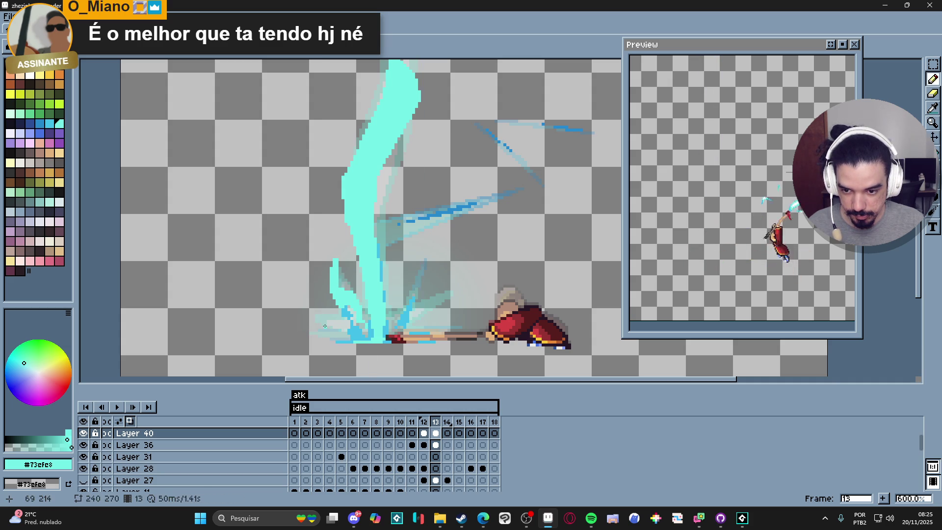
mouse_move(338, 323)
mouse_down()
mouse_move(326, 308)
mouse_move(301, 314)
mouse_move(323, 316)
mouse_up()
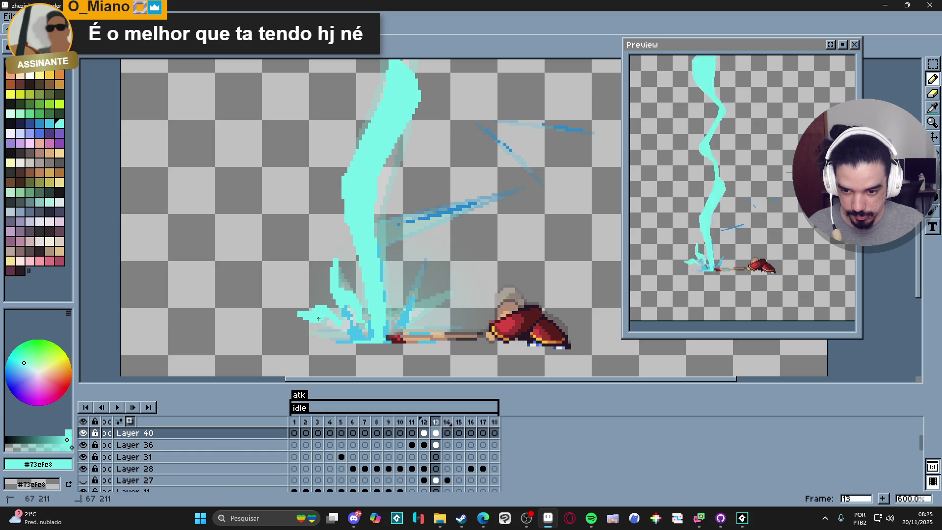
drag(351, 327, 345, 328)
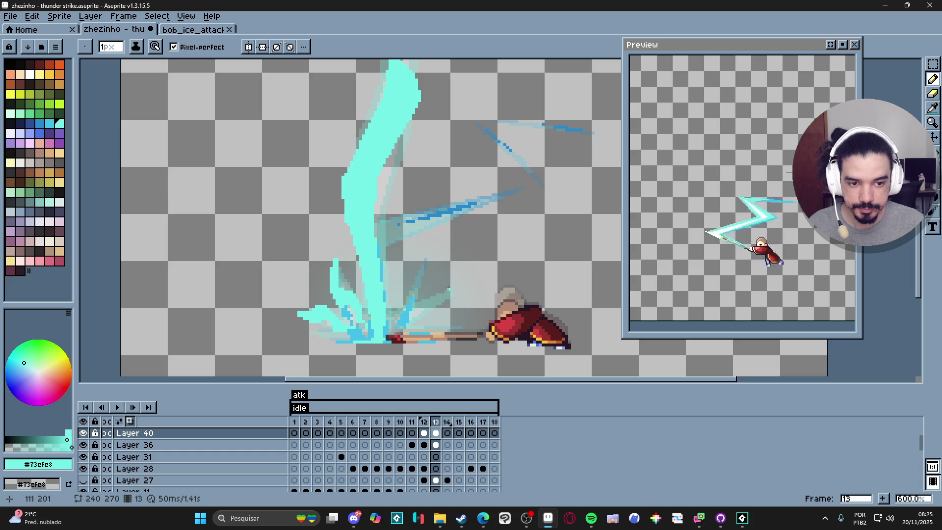
With a 2-pixel pencil, draw splash strokes and a spike right of the bolt's base
key(plus)
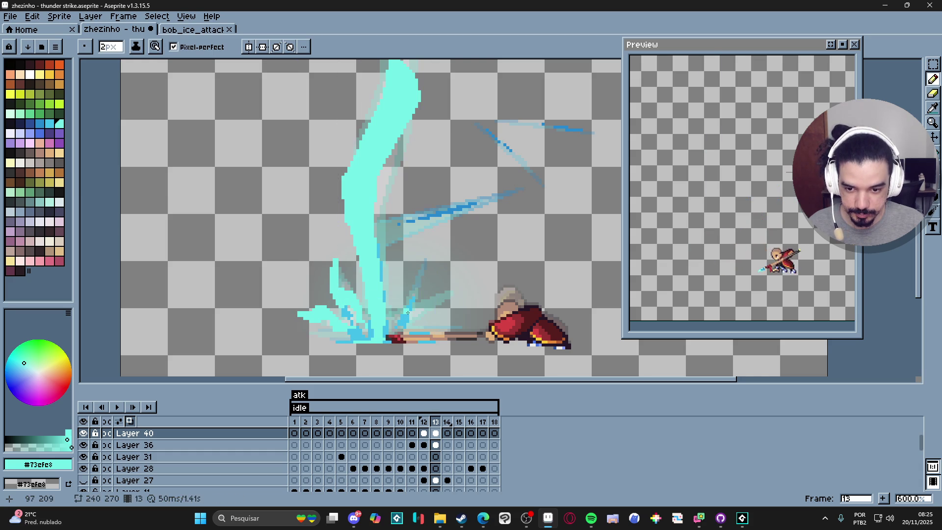
mouse_move(401, 318)
mouse_down()
mouse_move(440, 305)
mouse_move(432, 315)
mouse_up()
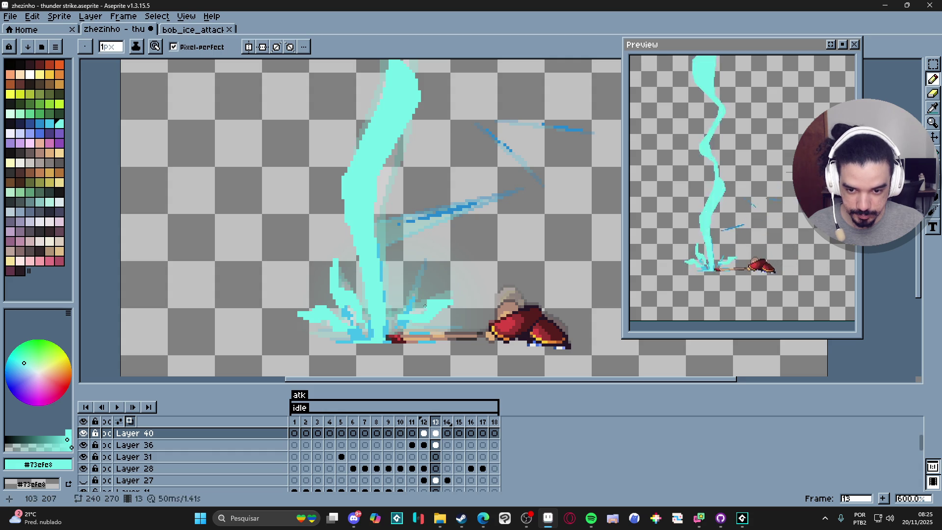
key(e)
key(b)
key(plus)
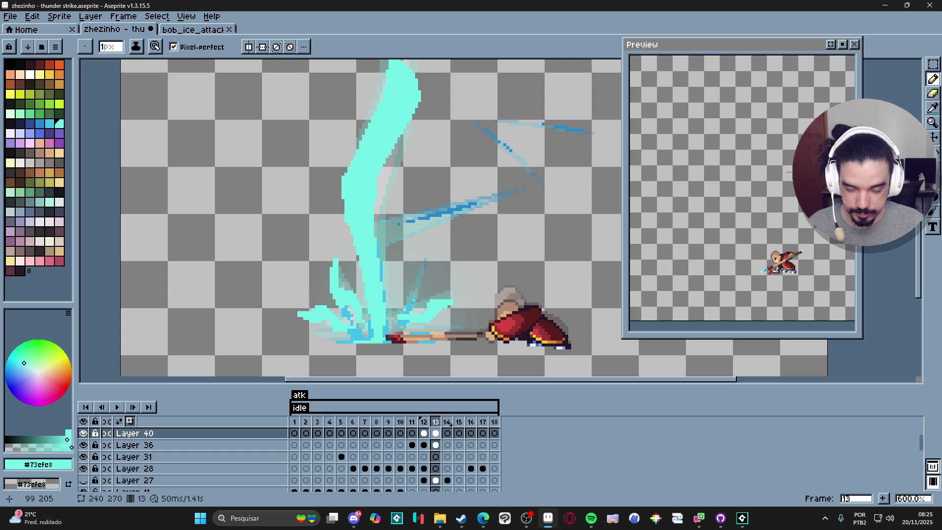
mouse_move(416, 298)
mouse_down()
mouse_move(414, 285)
mouse_move(420, 289)
mouse_up()
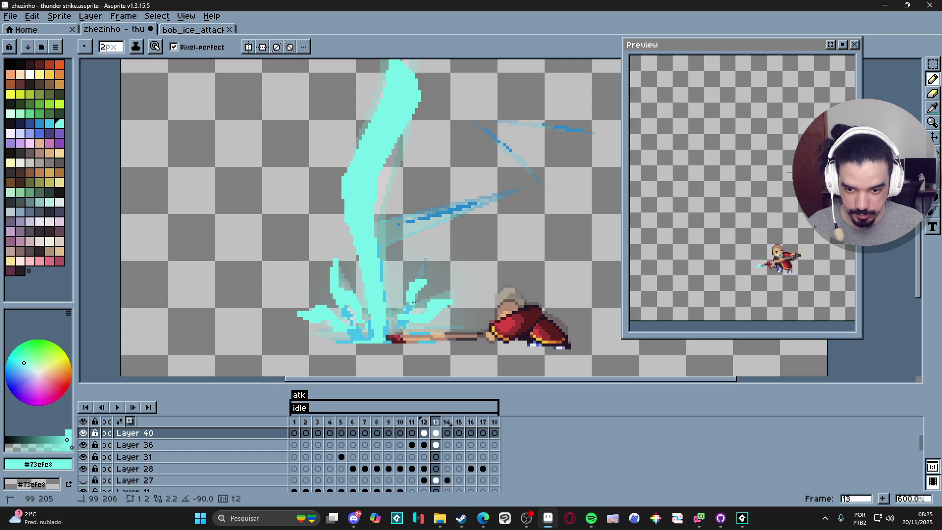
scroll(414, 314, down, 2)
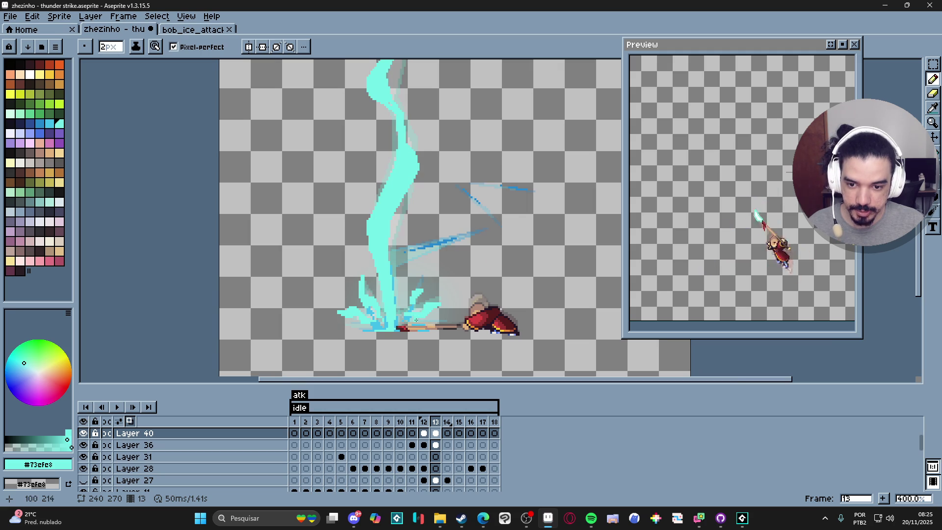
scroll(417, 320, up, 2)
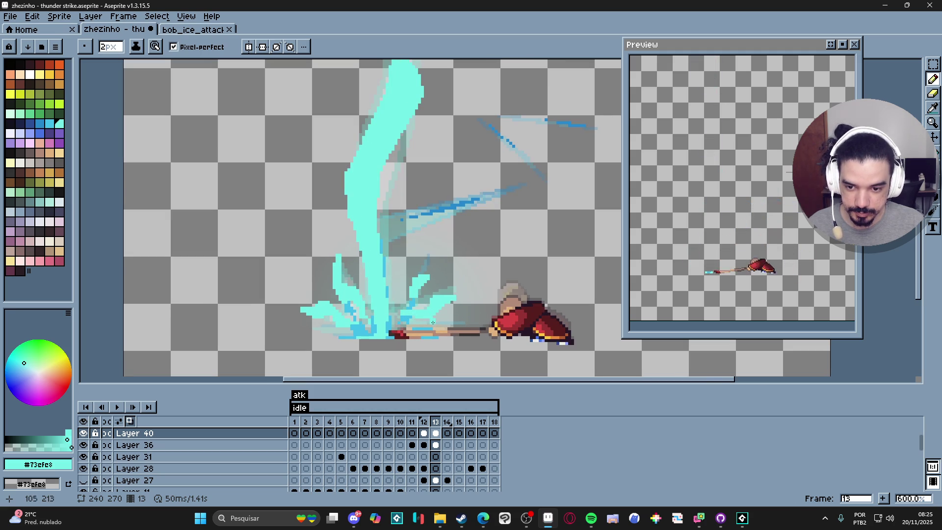
Undo a stray streak along the staff, add a small spark, and return to a 1-pixel brush
key(e)
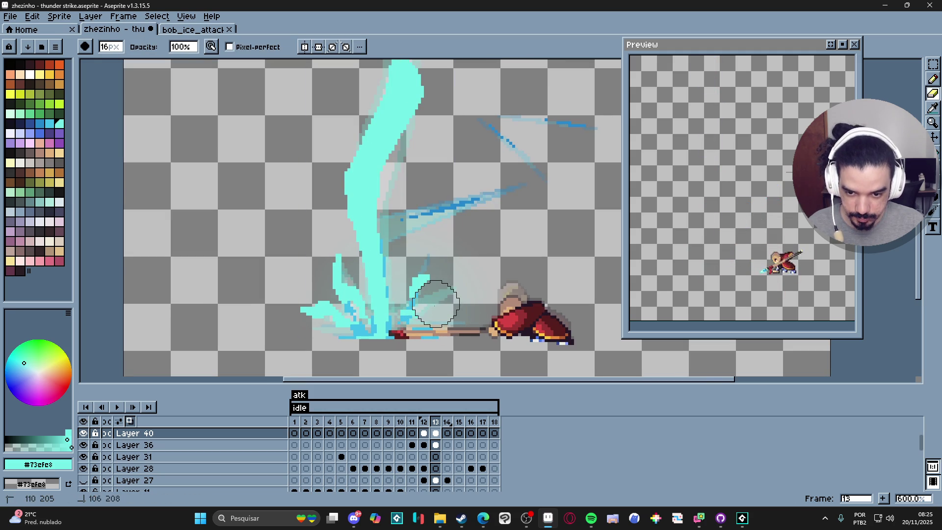
key(b)
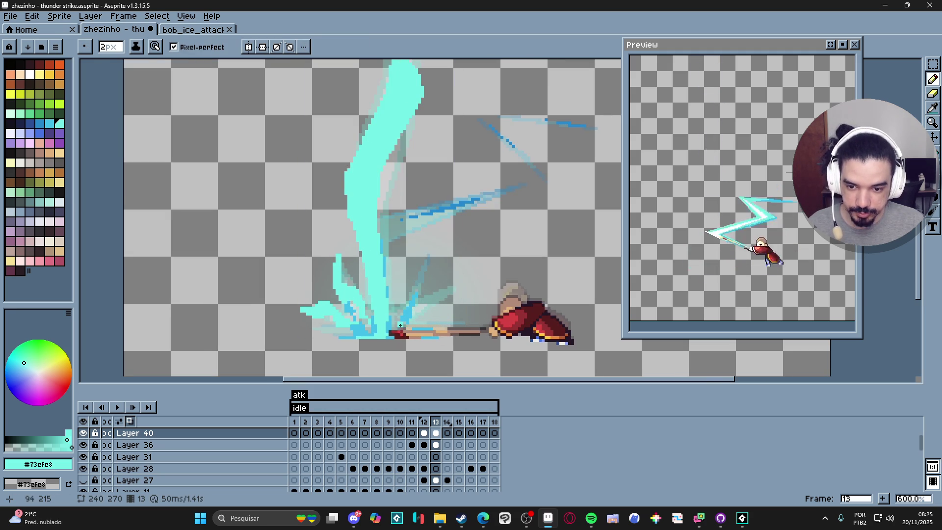
drag(414, 325, 448, 323)
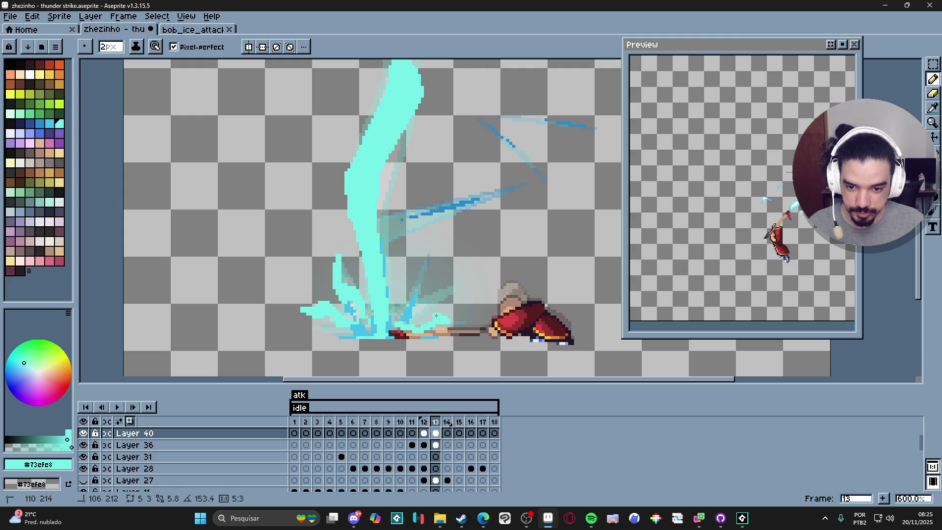
key(ctrl+z)
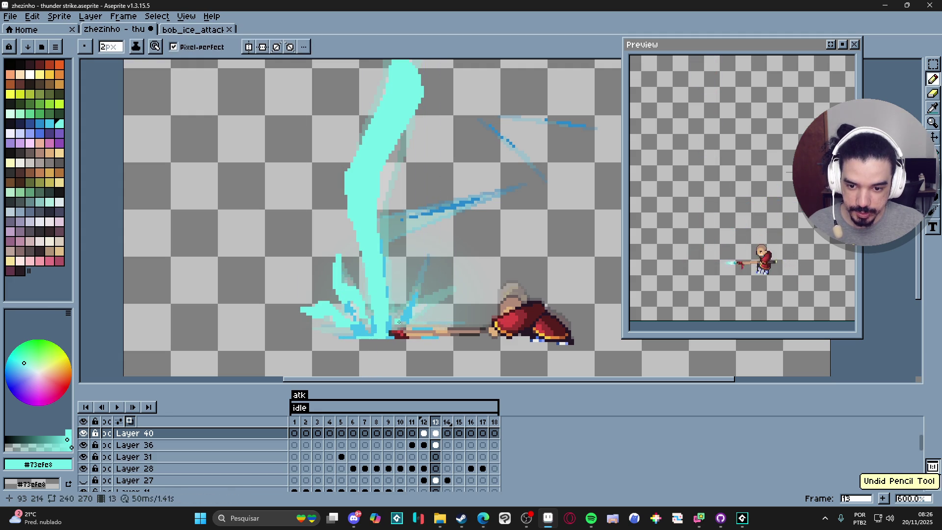
mouse_move(420, 326)
mouse_down()
mouse_move(450, 312)
mouse_move(398, 322)
mouse_move(428, 319)
mouse_up()
key(e)
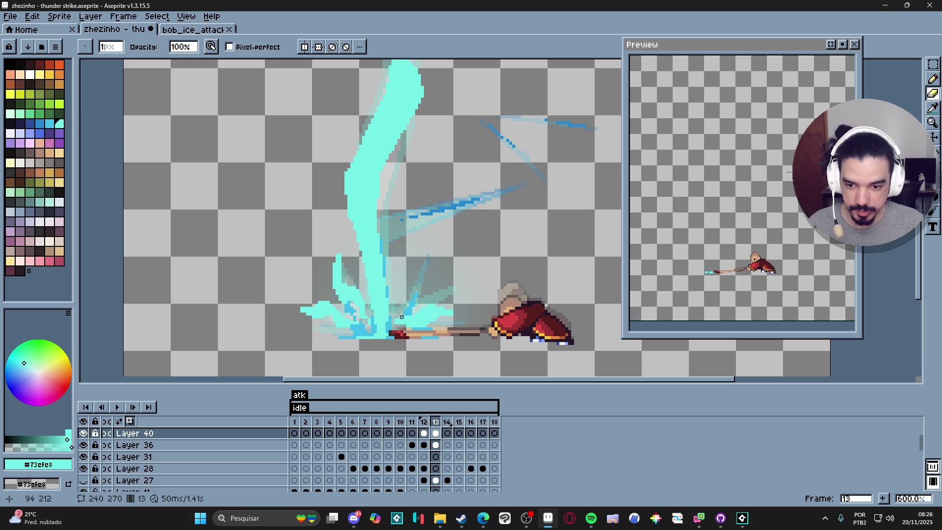
key(b)
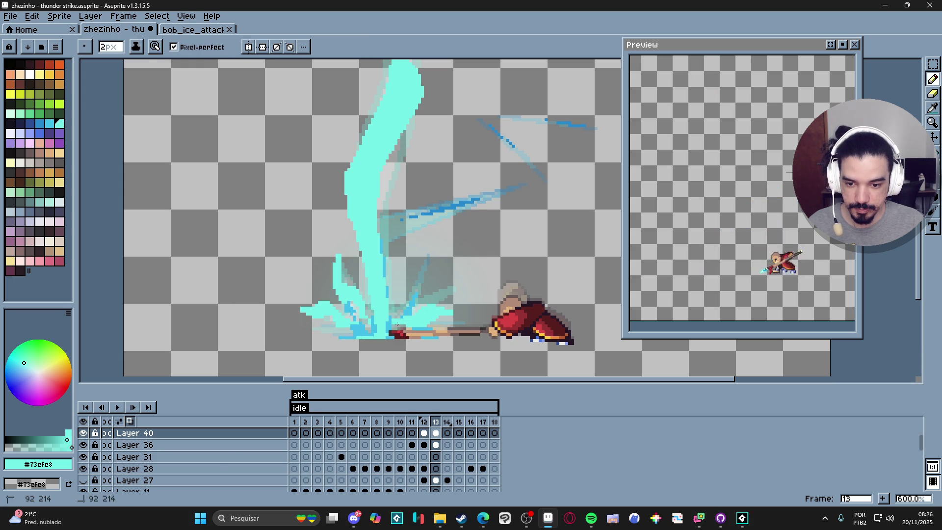
key(minus)
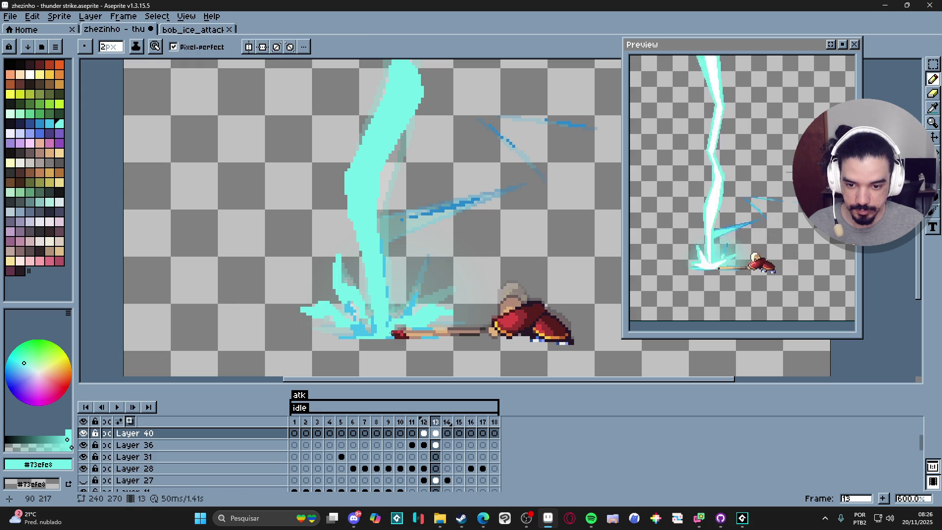
scroll(403, 324, down, 1)
scroll(402, 324, down, 1)
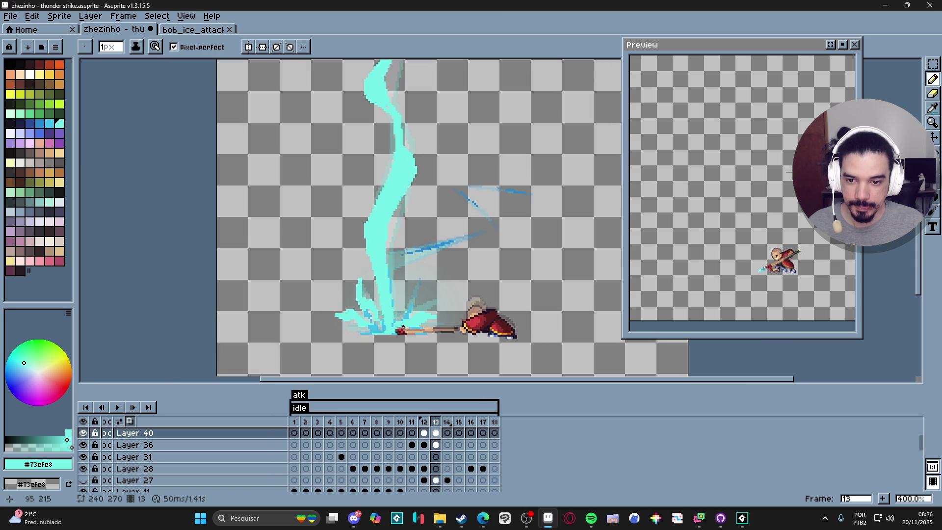
scroll(396, 220, up, 3)
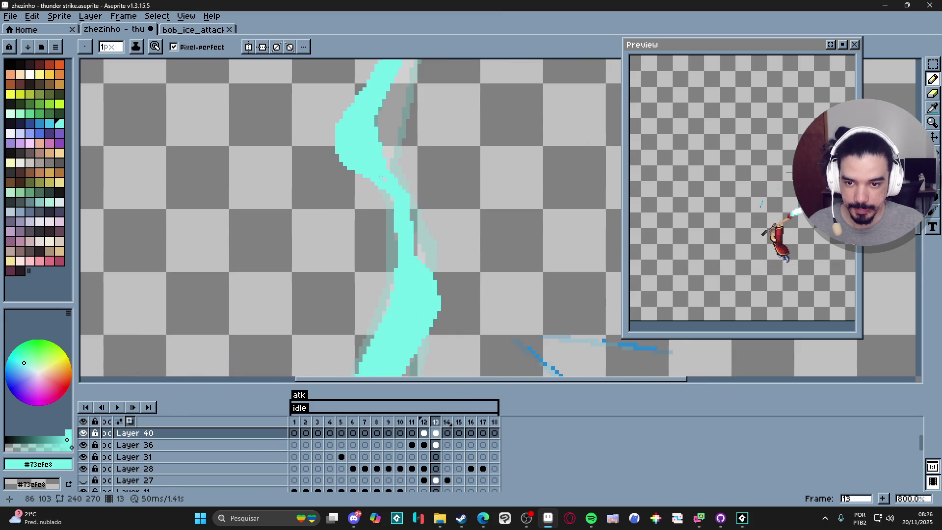
scroll(385, 255, down, 2)
scroll(384, 266, up, 1)
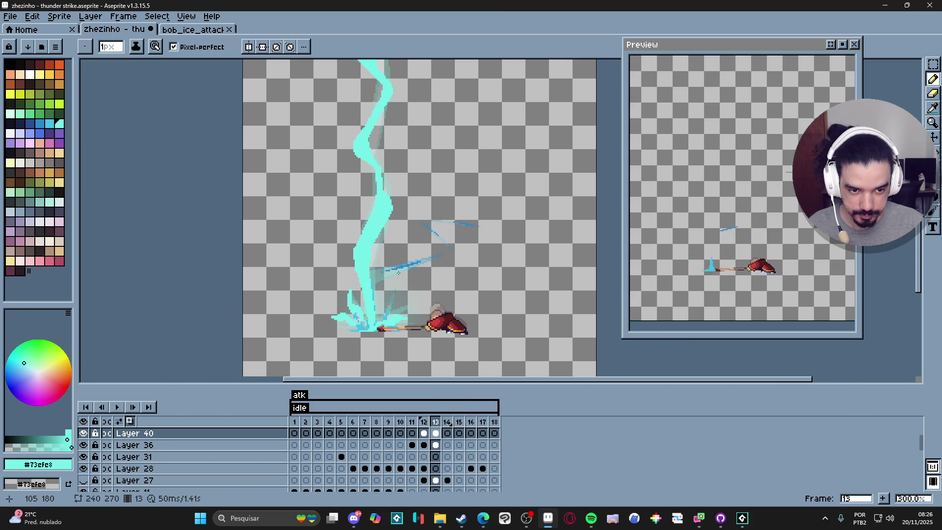
click(425, 434)
On frame 14 with a 2-pixel pencil, paint cyan strokes left of the bolt's base
click(435, 433)
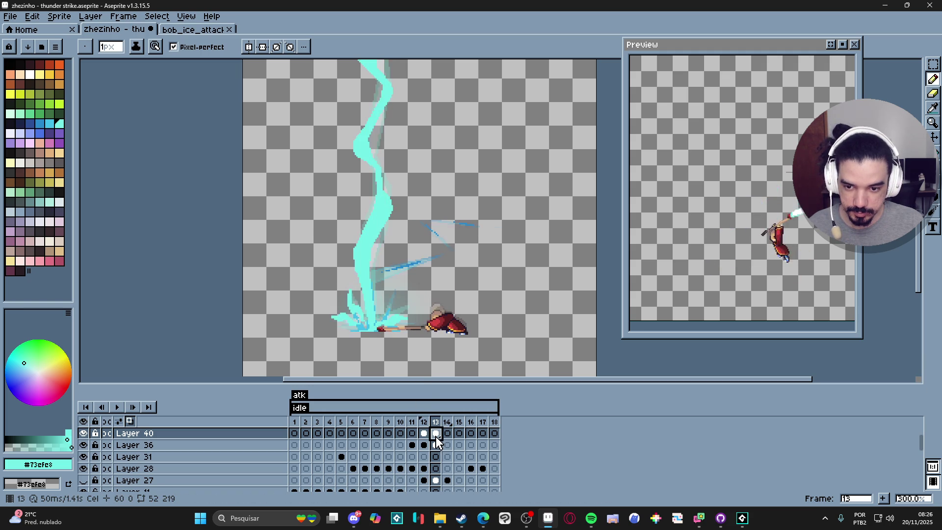
click(447, 433)
scroll(359, 326, up, 1)
scroll(357, 314, up, 3)
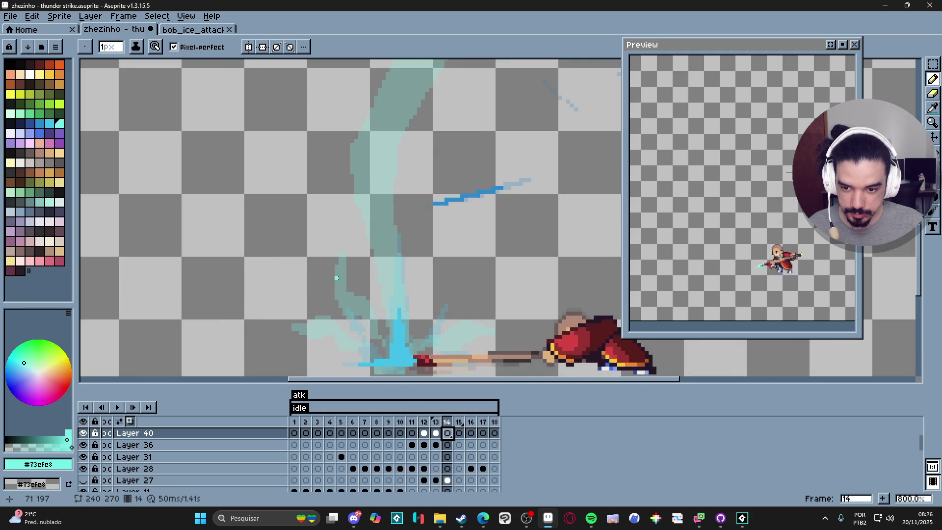
key(plus)
drag(361, 297, 372, 300)
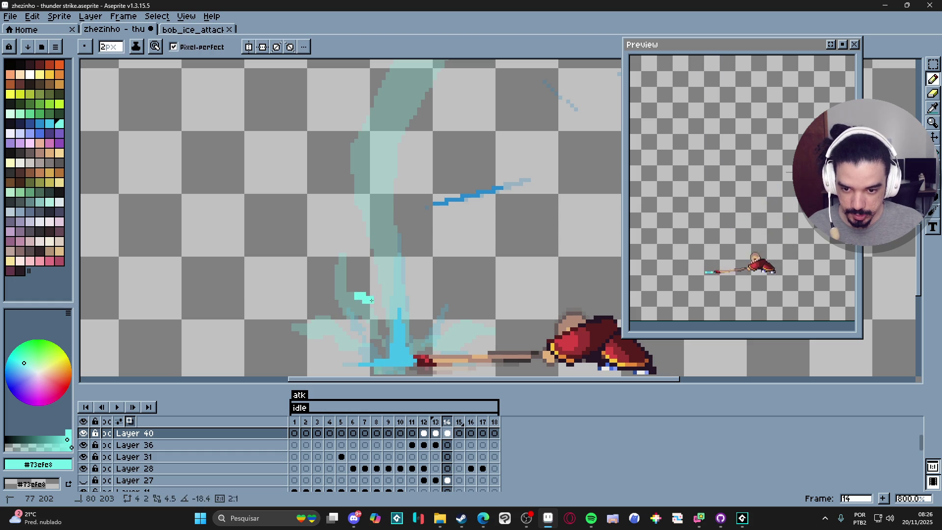
shift+click(376, 334)
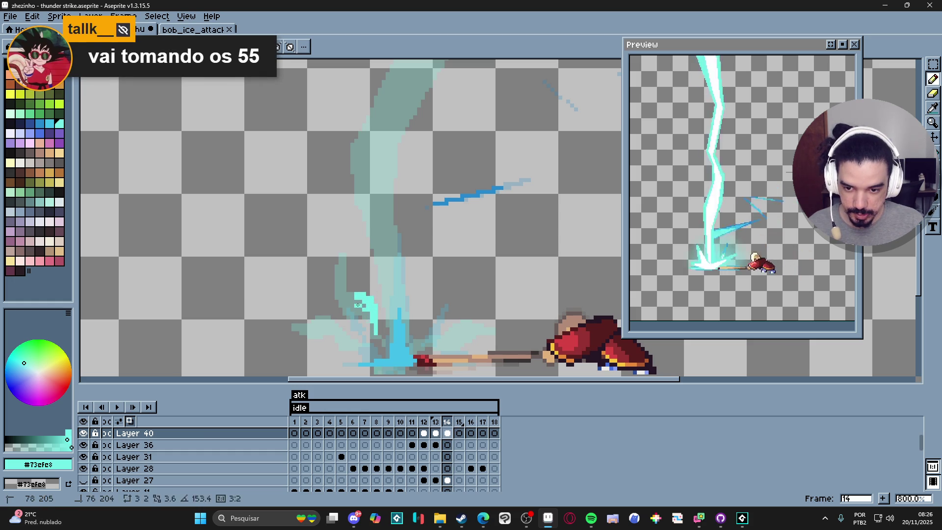
click(351, 298)
Add cyan blocks, a thin upward line and spark strokes toward the impact point
click(335, 293)
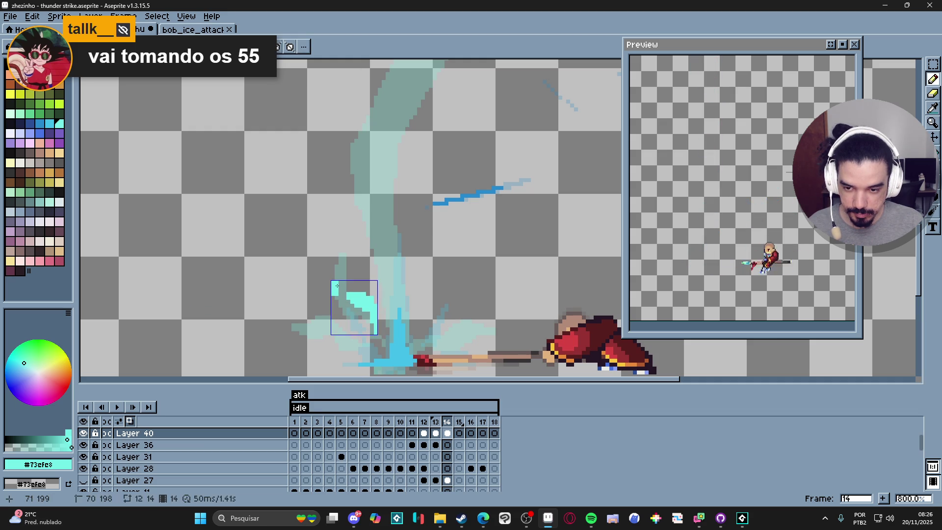
shift+click(340, 256)
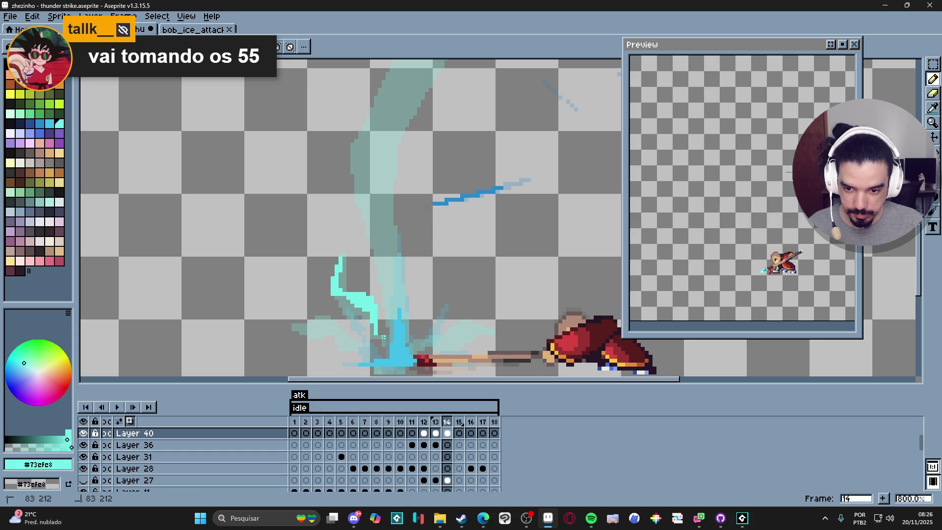
click(324, 312)
drag(326, 312, 343, 336)
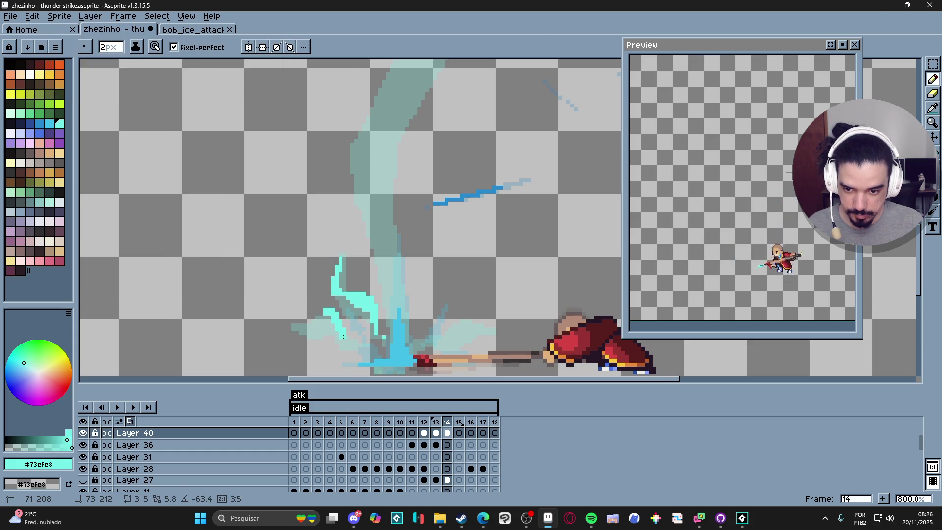
drag(328, 316, 321, 331)
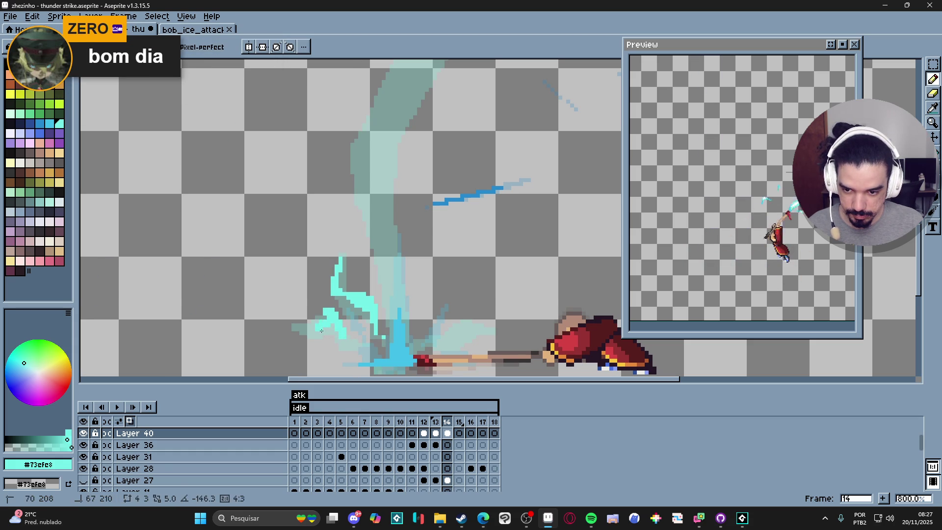
Zoom in and add a short cyan stroke and three single pixels around the splash's lower-left block
scroll(317, 330, down, 1)
scroll(310, 329, up, 1)
scroll(310, 330, up, 2)
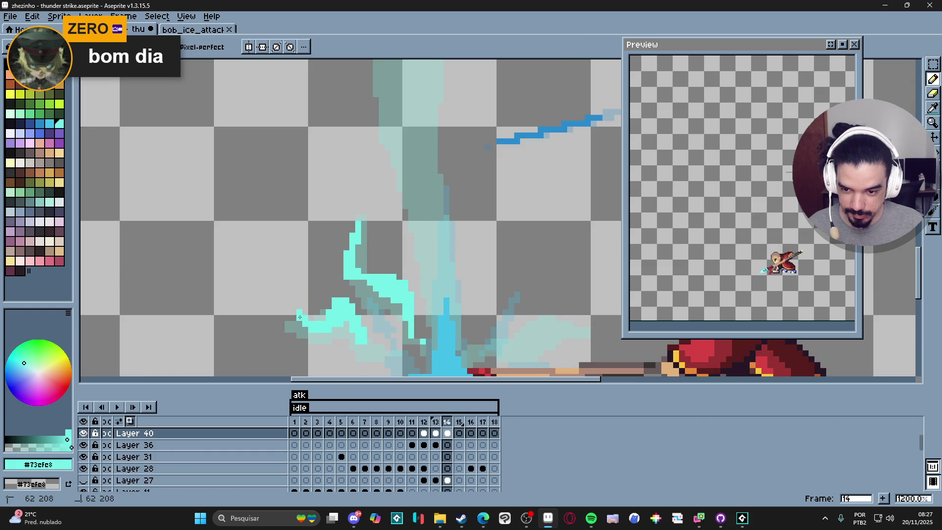
scroll(312, 339, down, 2)
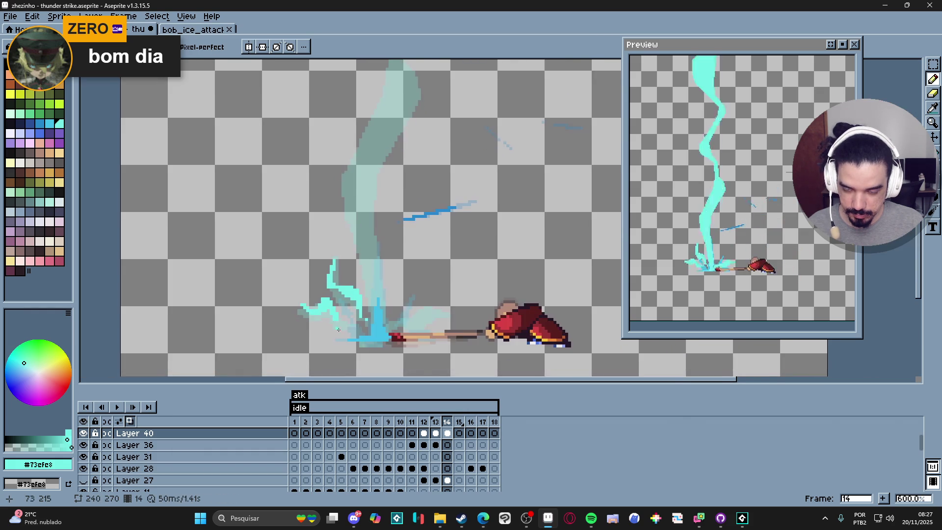
scroll(337, 328, up, 3)
drag(340, 332, 355, 331)
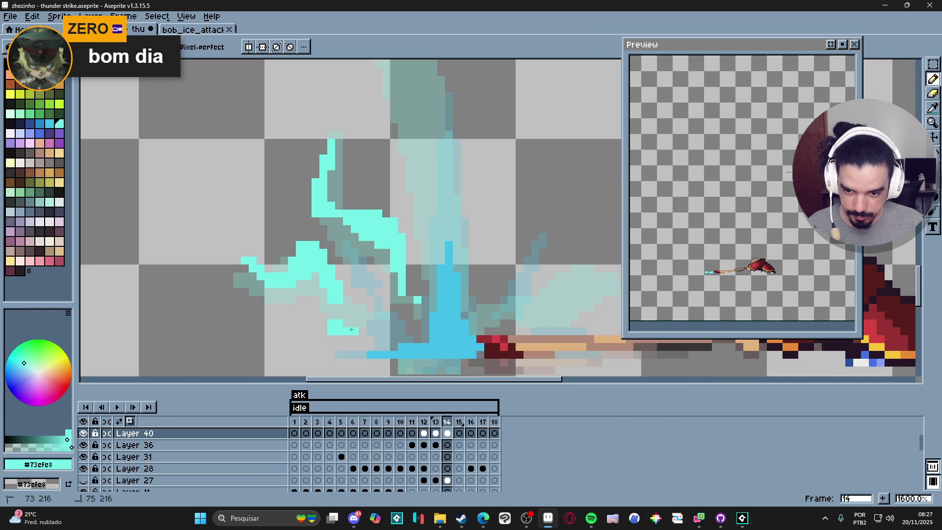
click(324, 331)
click(338, 338)
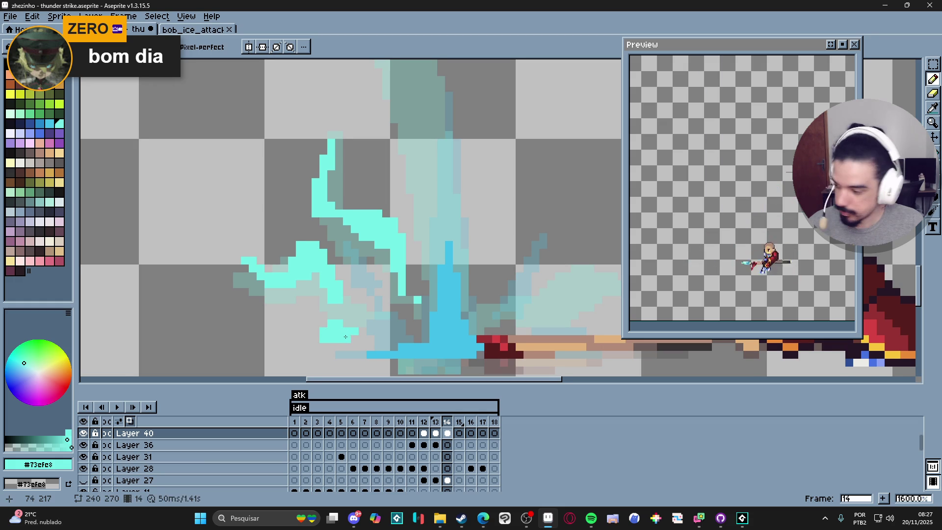
scroll(345, 337, right, 2)
click(353, 327)
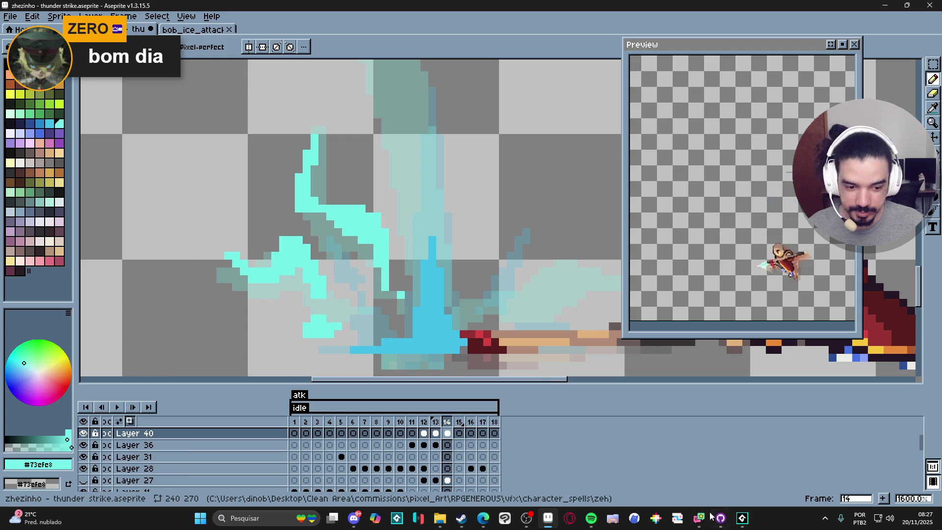
Bring up Social Stream Ninja and choose the Comic Pop Dock overlay theme, after briefly trying Sample Overlay
mouse_move(714, 514)
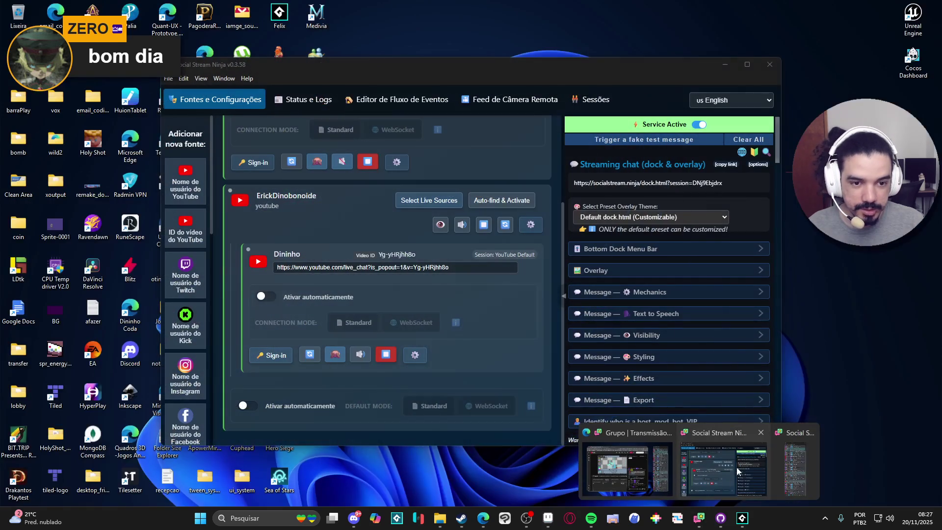
click(737, 466)
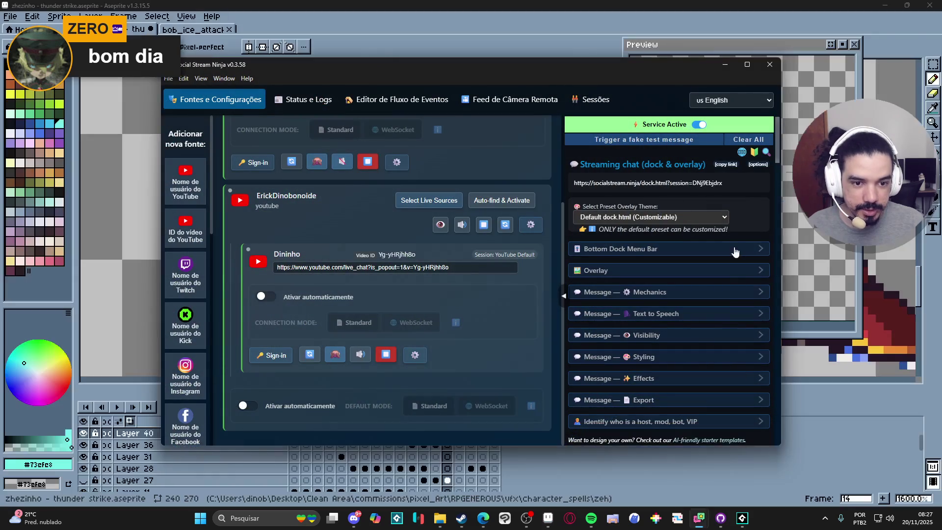
click(716, 217)
click(696, 242)
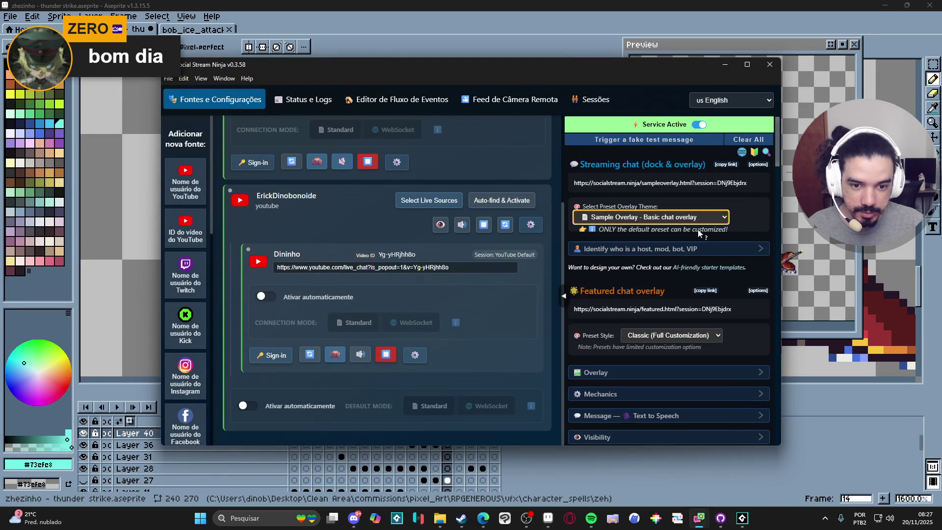
click(710, 217)
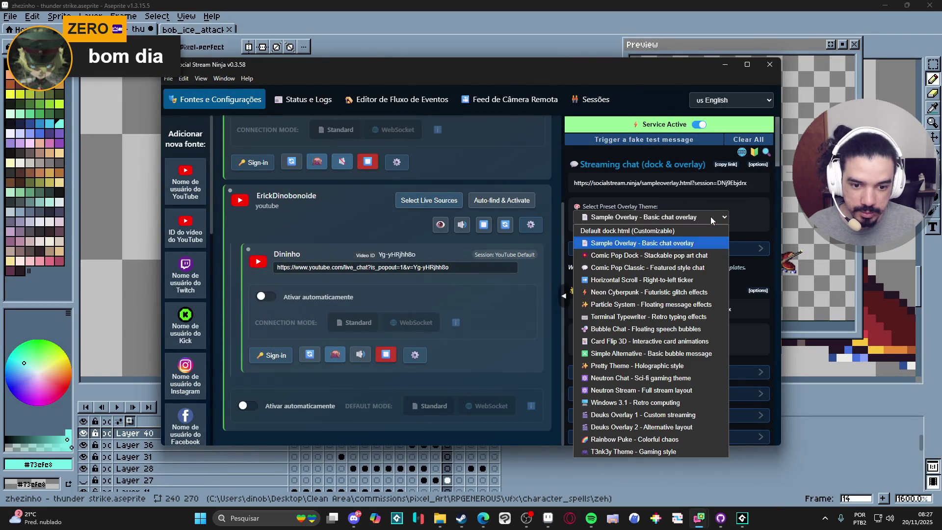
click(682, 255)
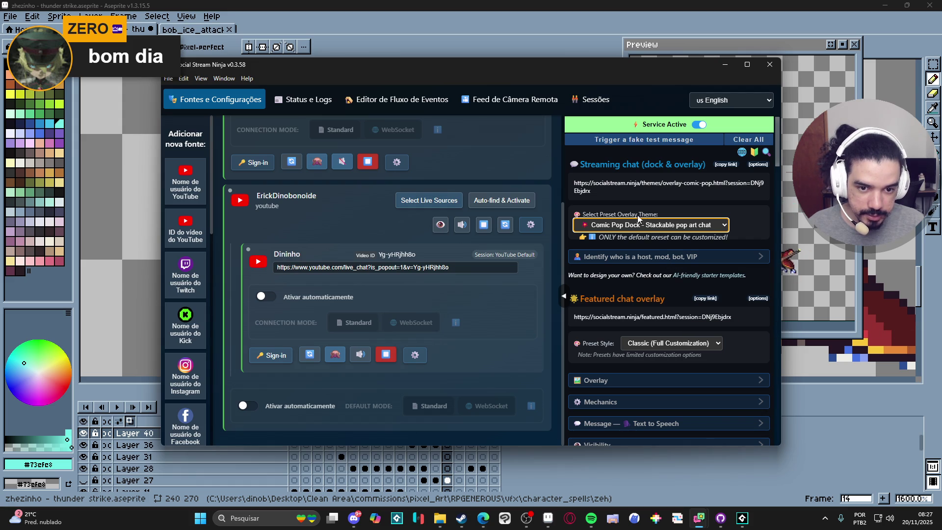
Select the full featured chat overlay URL, then minimize the window to return to Aseprite
drag(731, 317, 675, 319)
triple_click(664, 323)
click(720, 65)
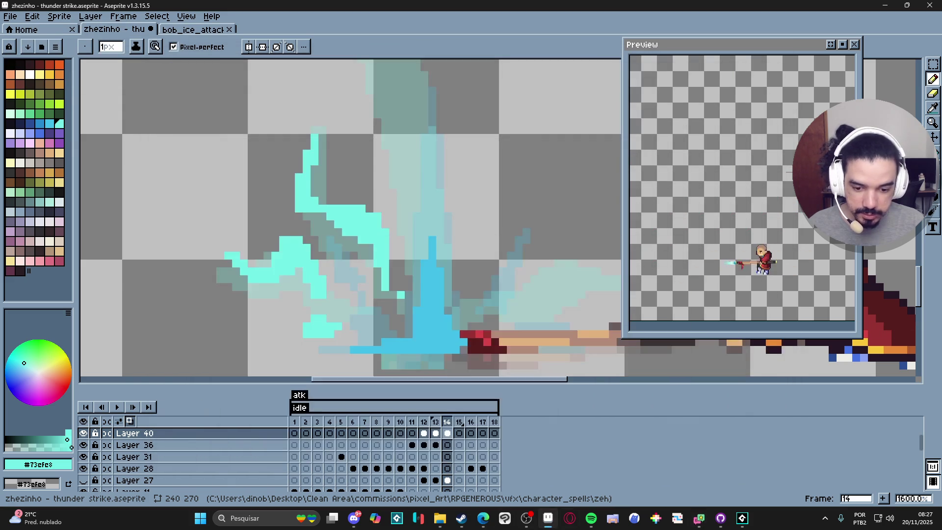
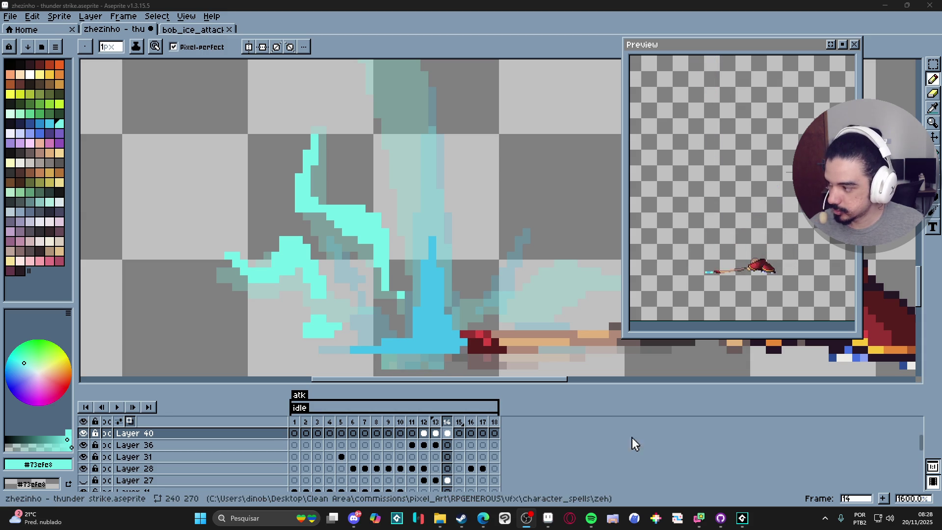
Bring the Social Stream Ninja window in front of Aseprite from its taskbar preview
mouse_move(707, 519)
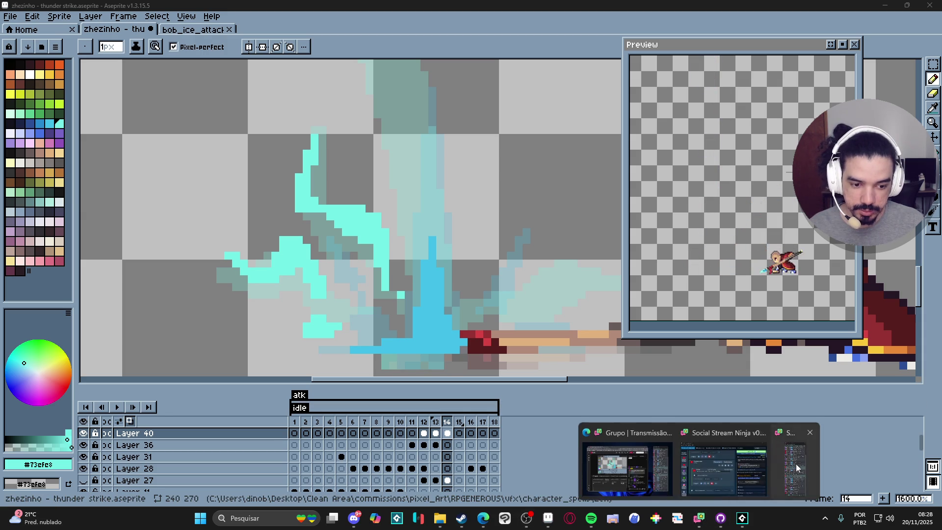
click(710, 476)
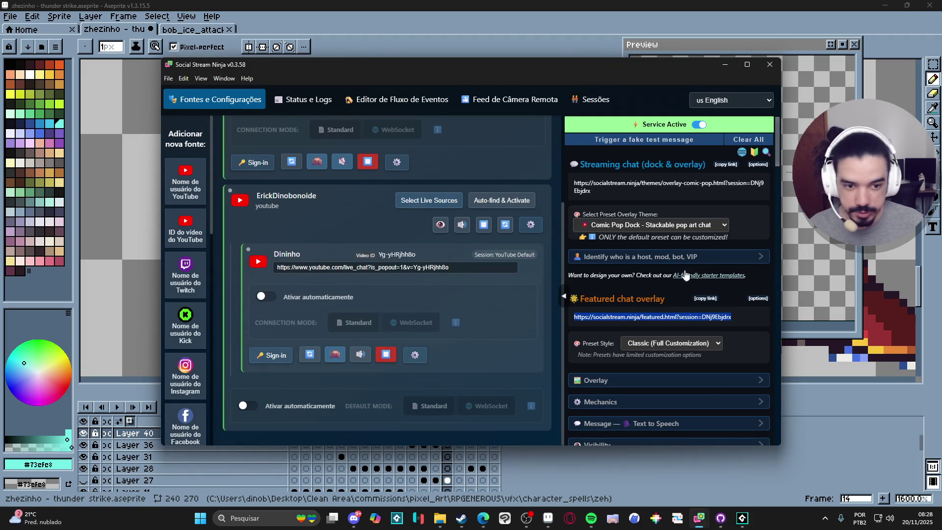
Change the featured chat overlay's preset style from Classic to Comic Pop
click(710, 344)
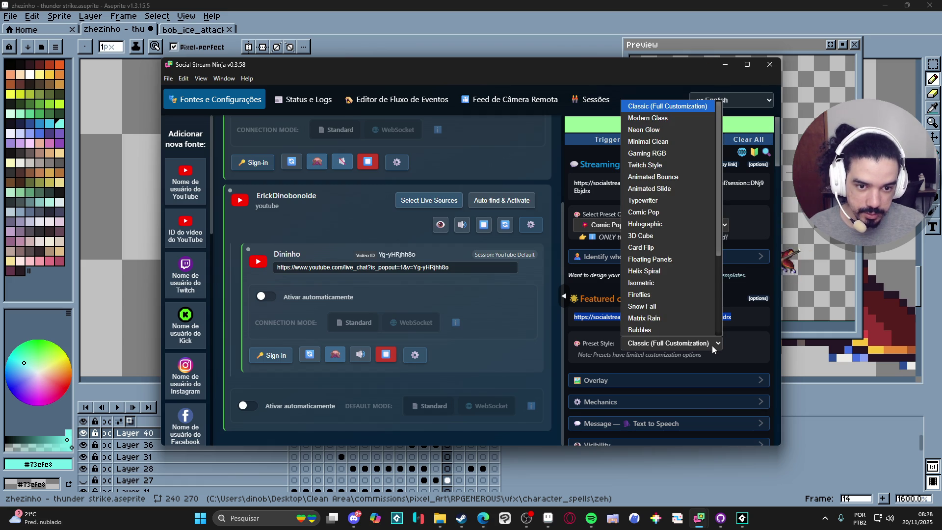
click(676, 212)
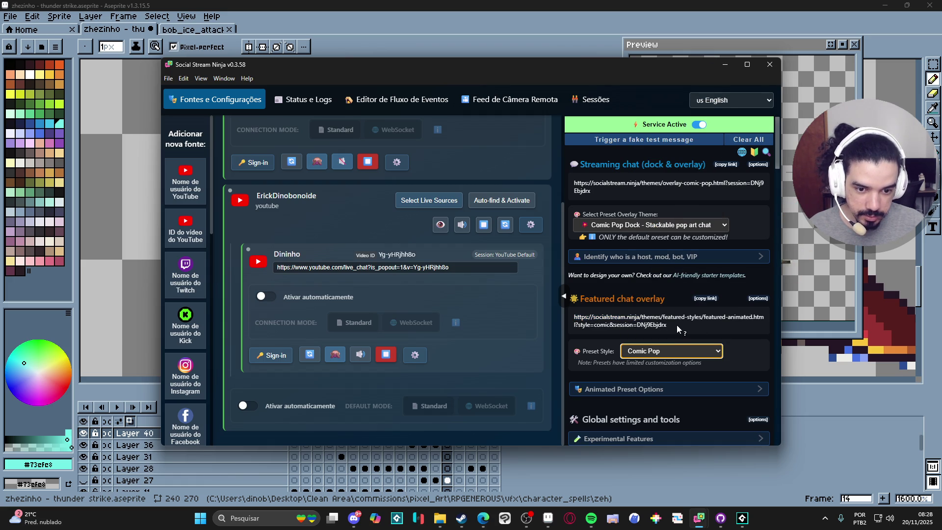
click(707, 298)
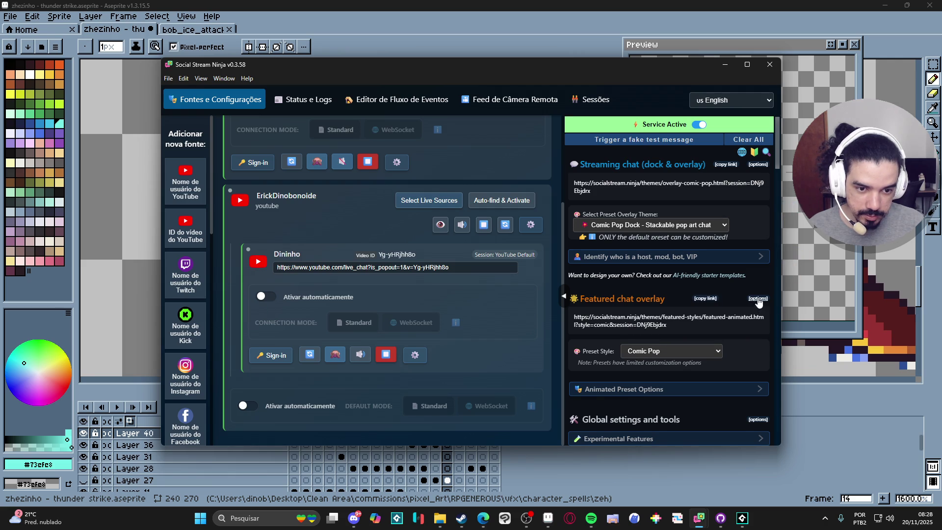
scroll(712, 265, down, 5)
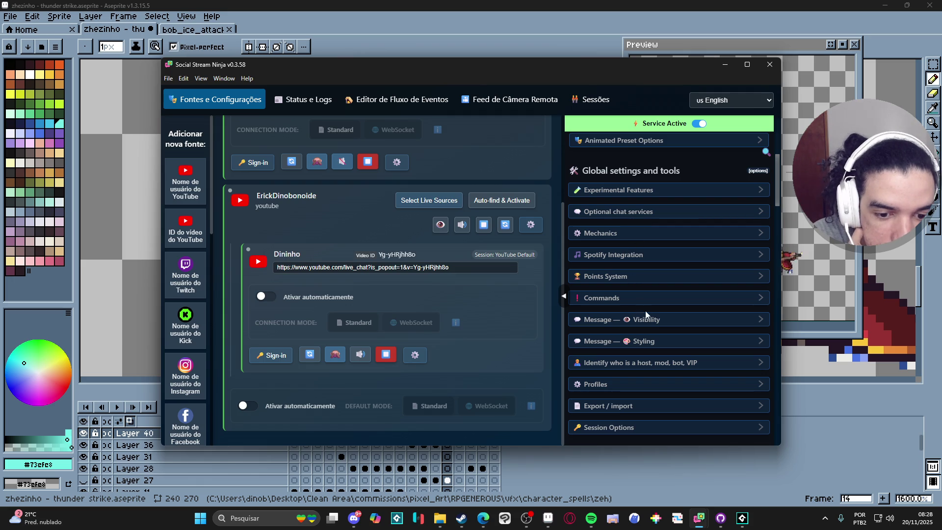
click(665, 320)
scroll(679, 343, down, 3)
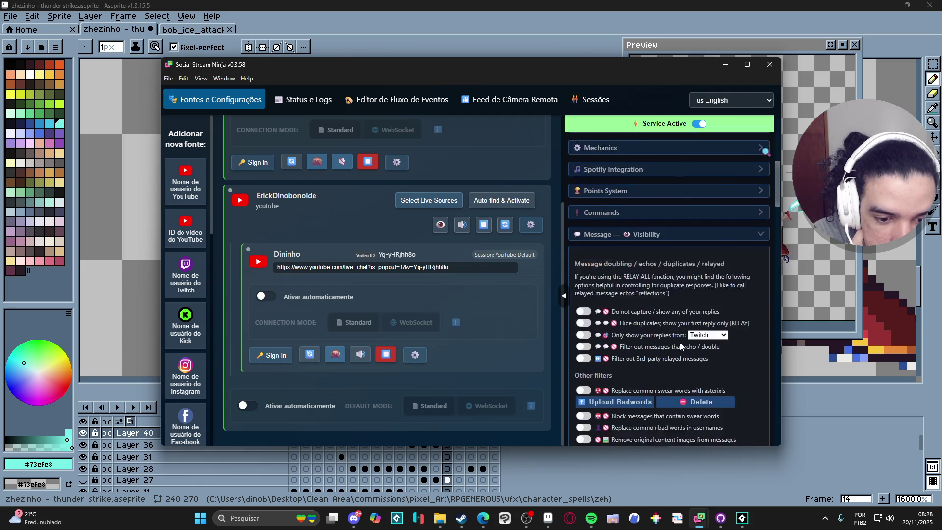
scroll(680, 343, down, 1)
scroll(679, 342, up, 5)
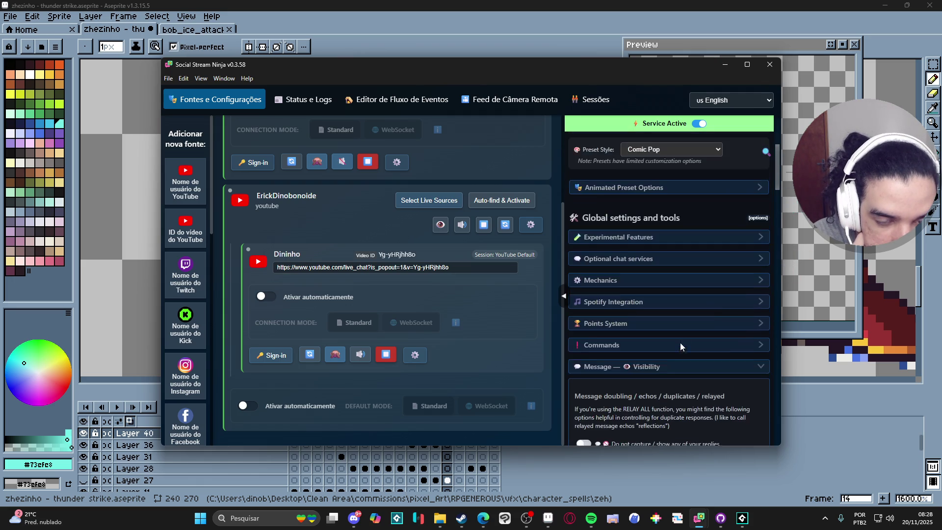
scroll(684, 361, down, 3)
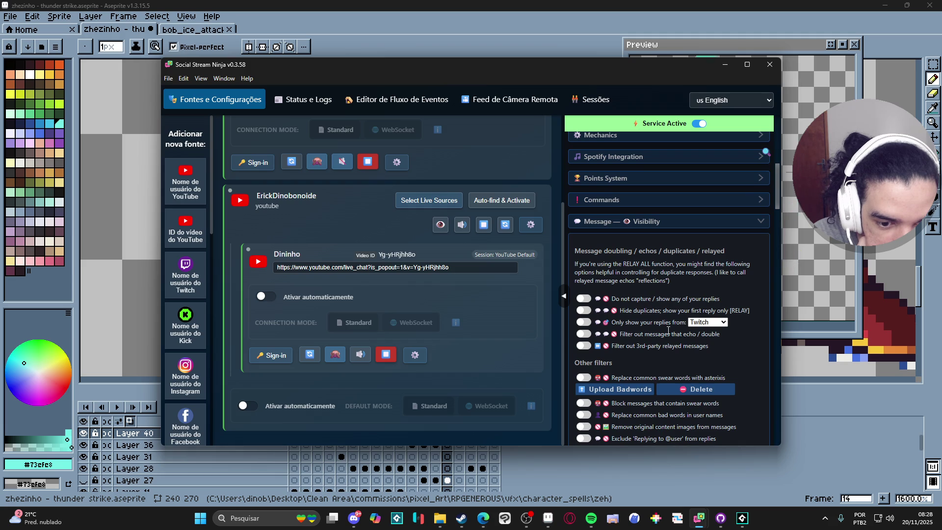
scroll(668, 346, down, 3)
scroll(672, 344, up, 3)
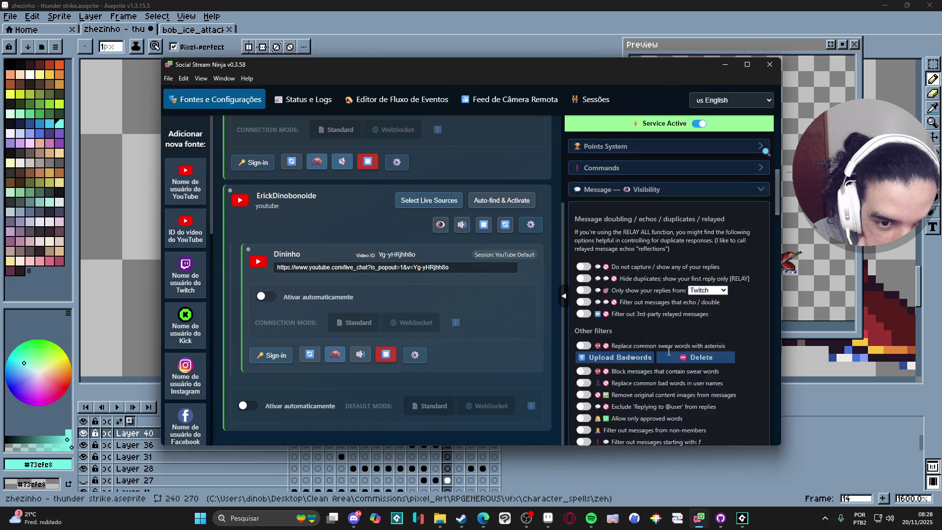
scroll(678, 343, down, 1)
scroll(678, 343, down, 3)
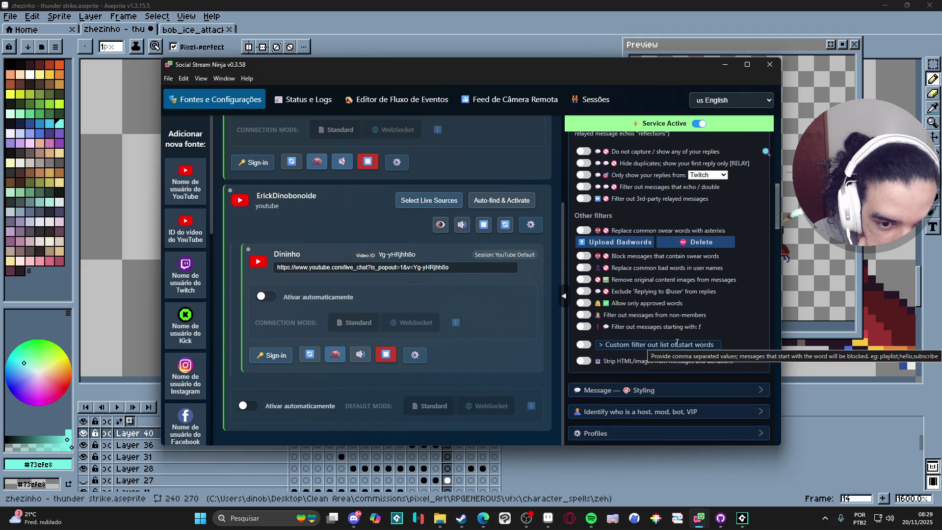
scroll(677, 346, up, 5)
click(674, 319)
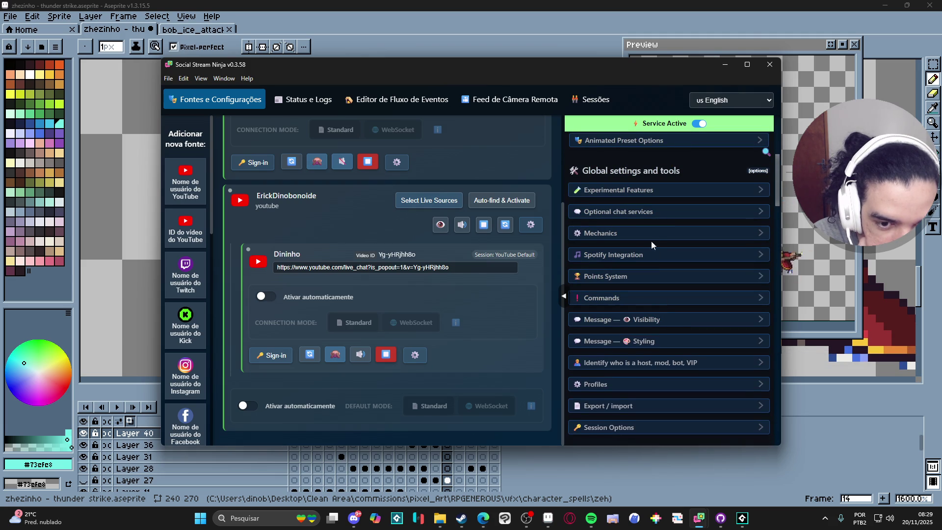
click(650, 214)
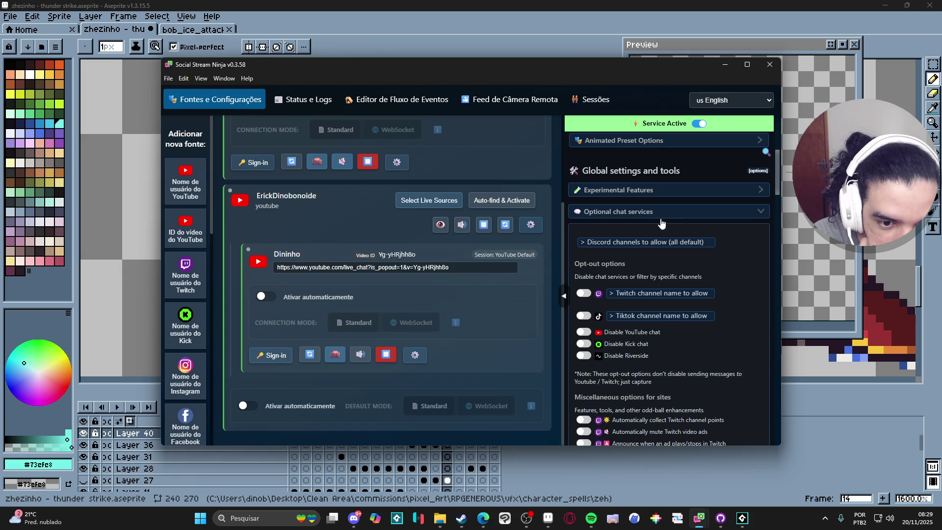
click(690, 215)
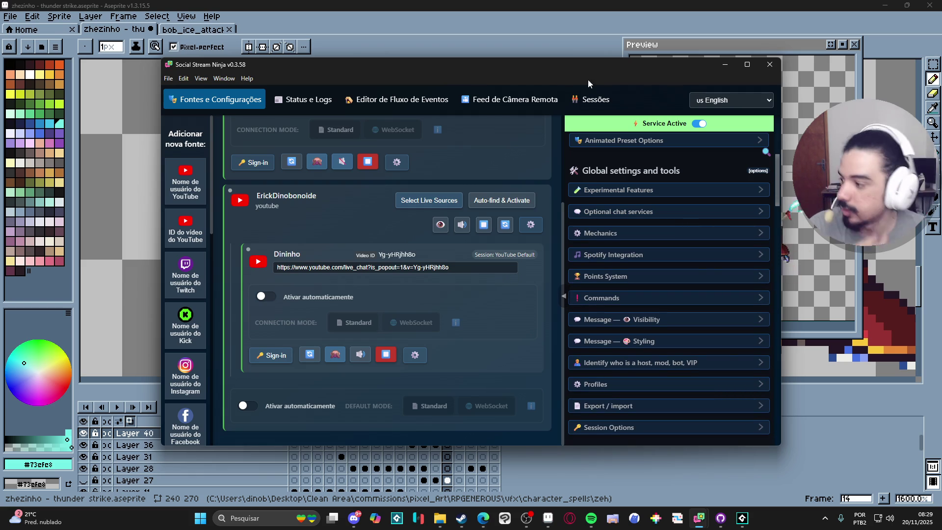
key(alt+Tab)
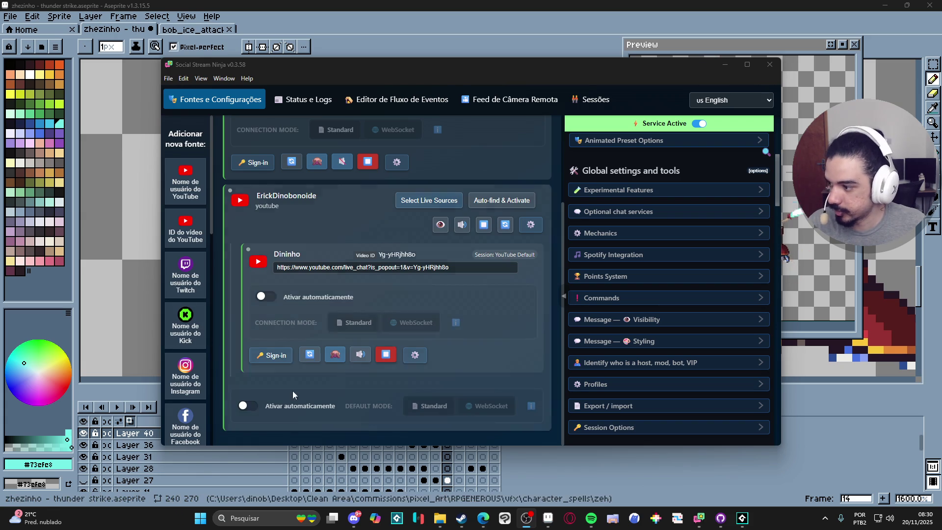
Refocus Social Stream Ninja and try the 3D Cube preset style for the featured overlay
scroll(698, 140, up, 5)
click(697, 140)
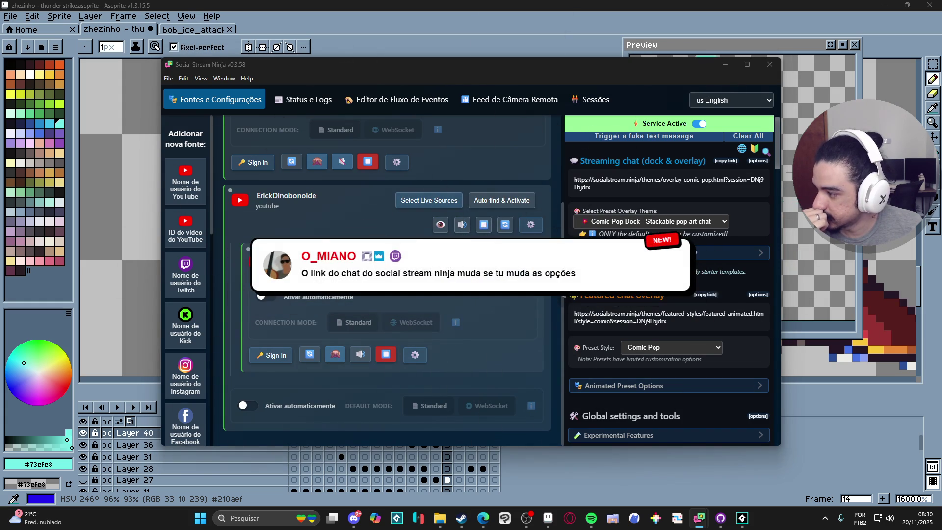
click(694, 339)
click(694, 239)
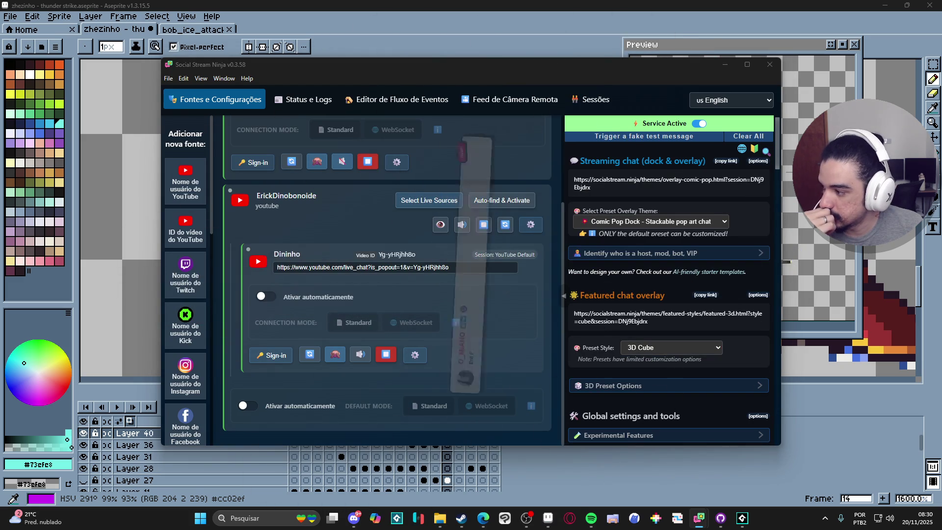
Switch the featured overlay preset to Retro/Synthwave and select its featured-retro.html link
click(697, 346)
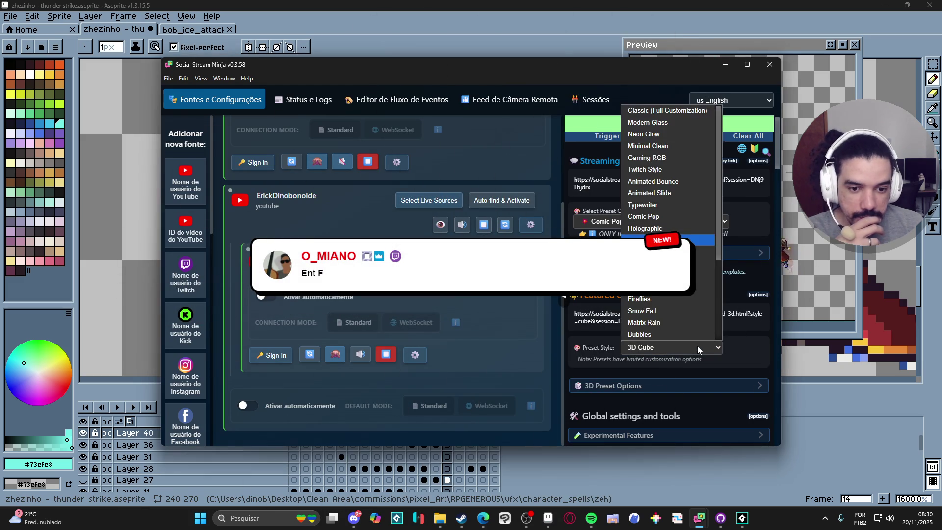
scroll(697, 305, down, 3)
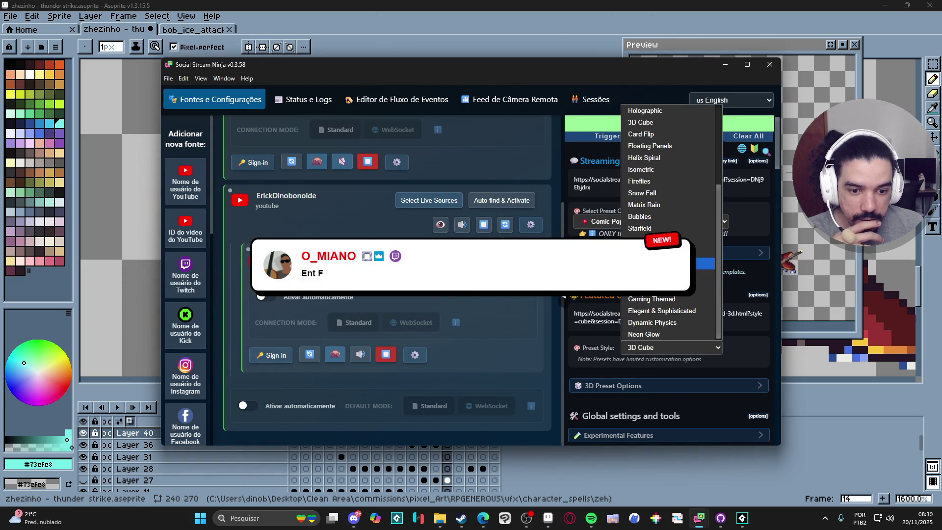
click(662, 294)
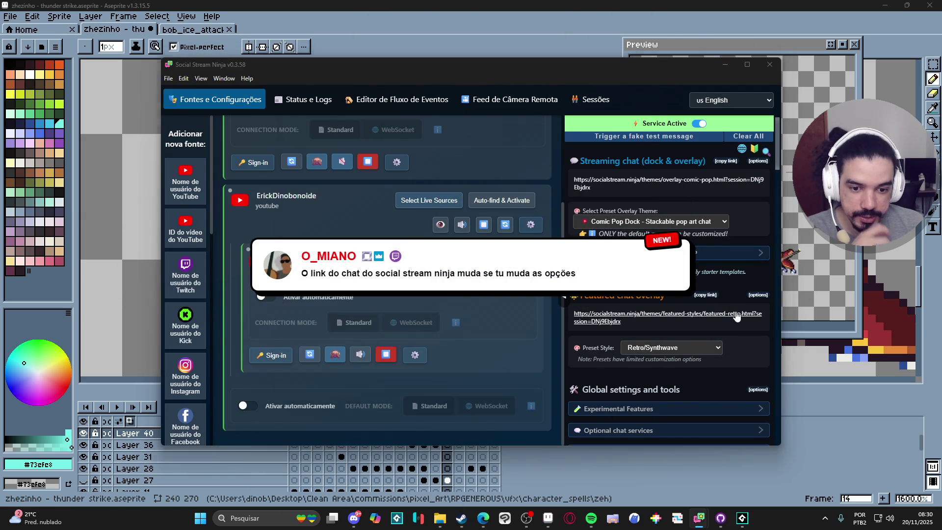
click(735, 316)
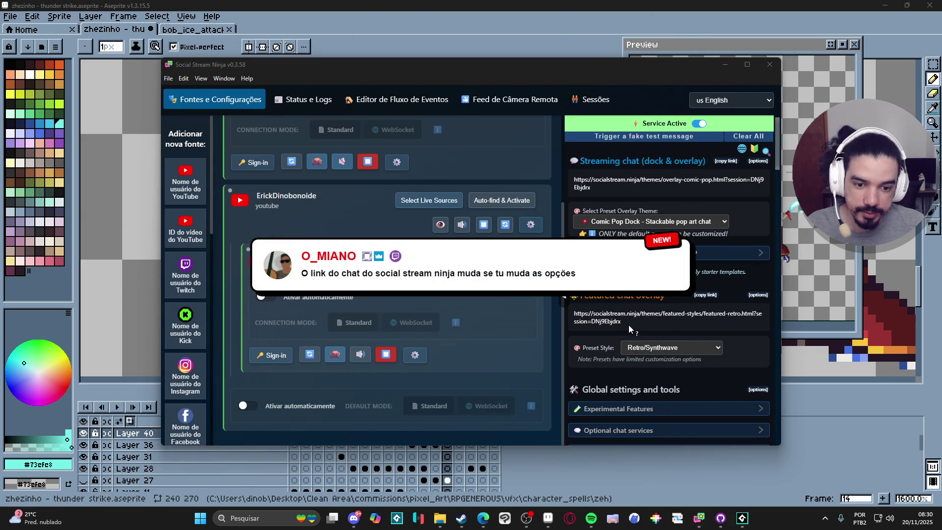
click(628, 325)
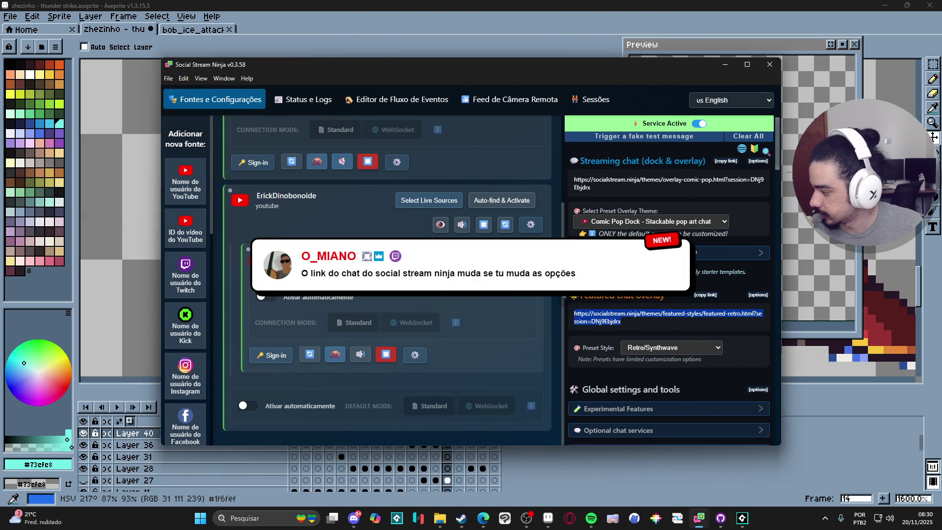
key(alt+Tab)
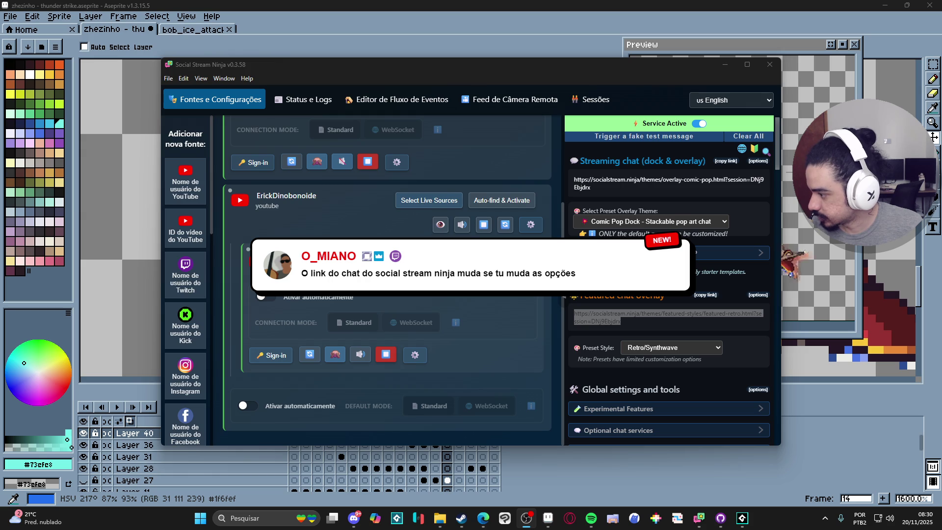
key(b)
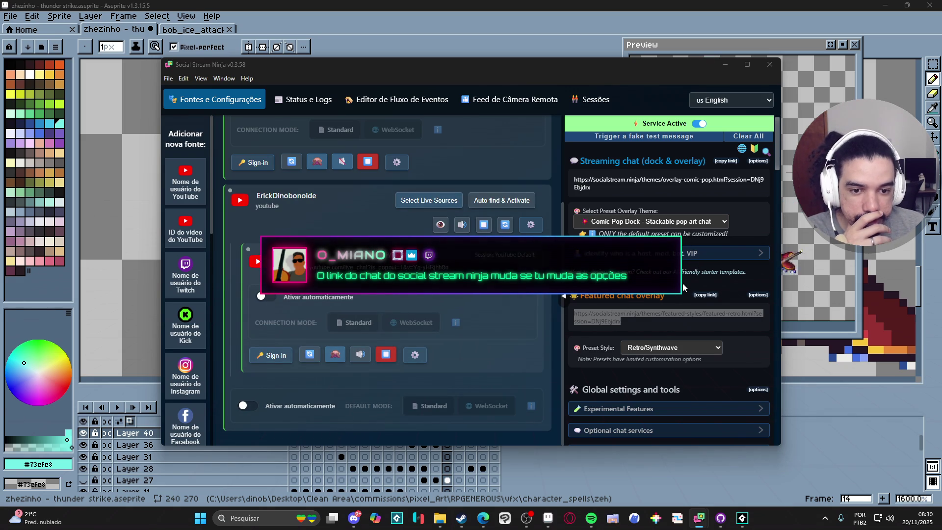
click(670, 318)
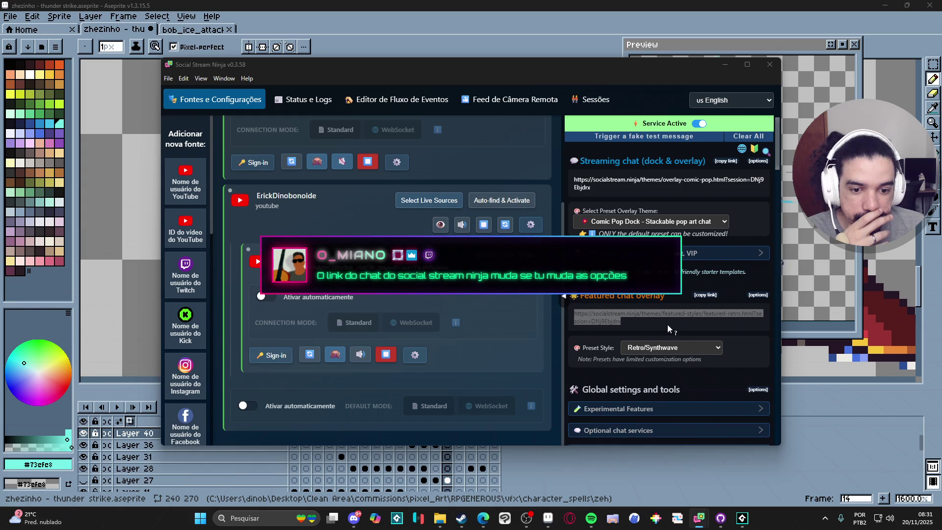
click(696, 348)
scroll(687, 329, down, 3)
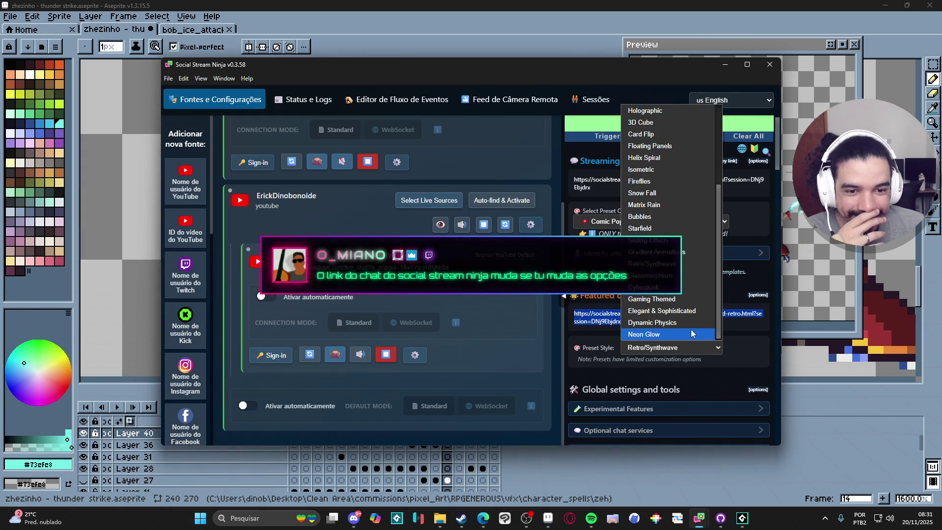
scroll(691, 328, up, 3)
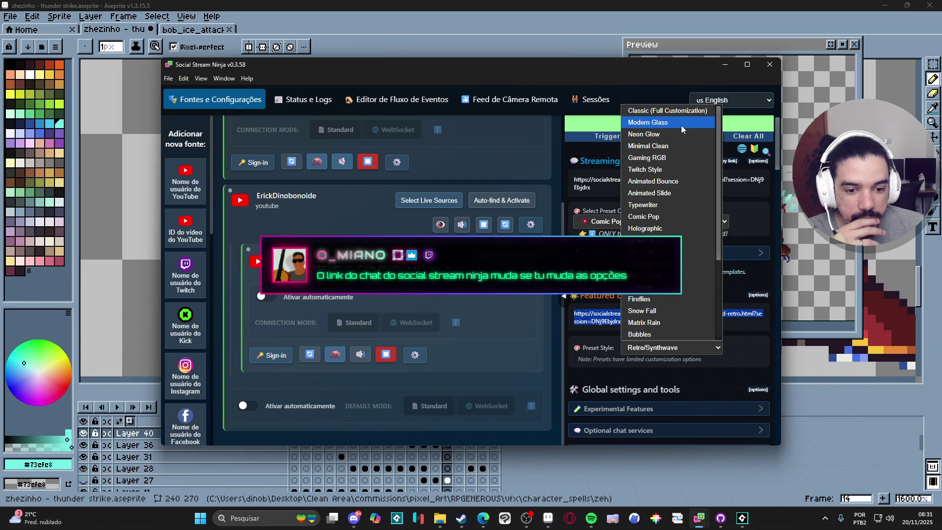
click(738, 355)
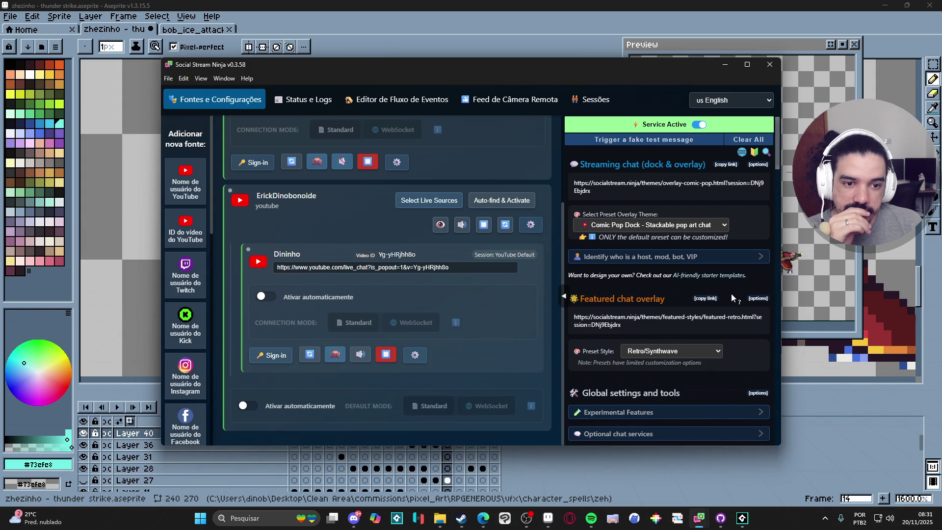
Expand and collapse the Experimental Features and Optional chat services settings sections
mouse_move(732, 293)
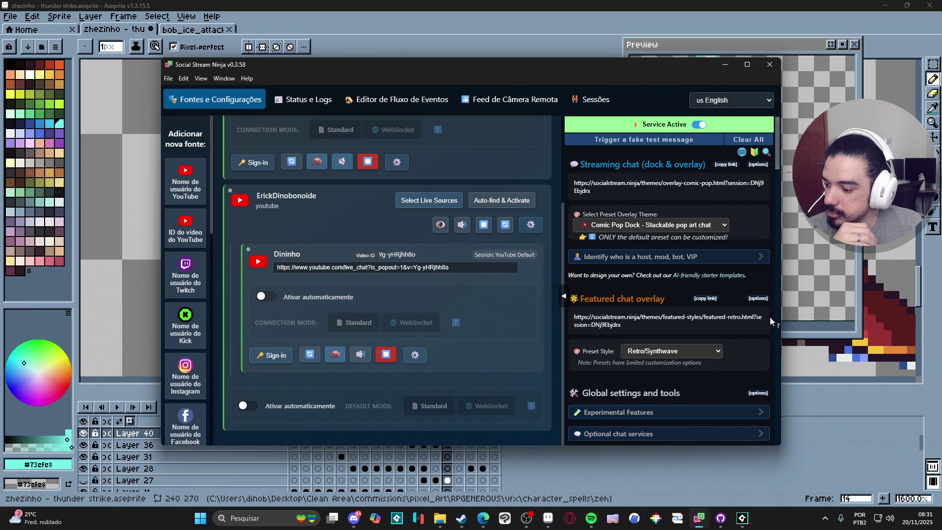
mouse_move(769, 317)
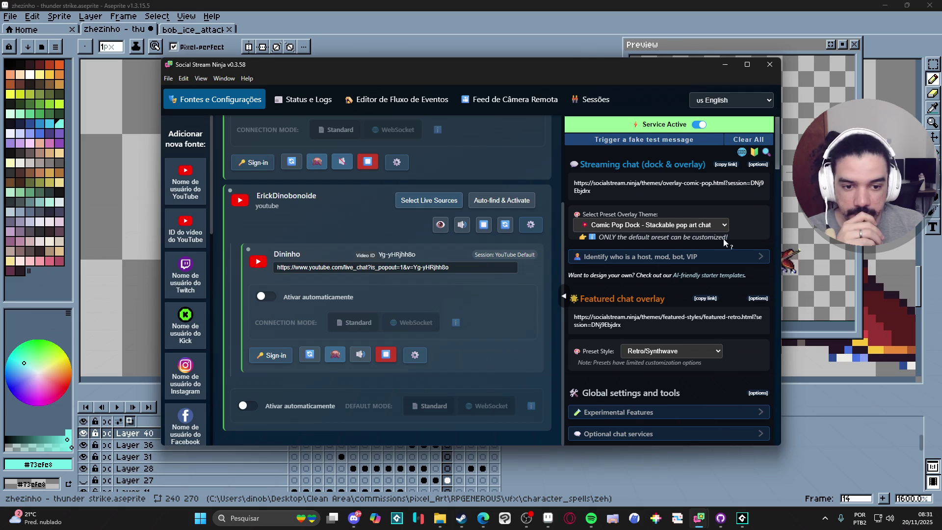
mouse_move(764, 205)
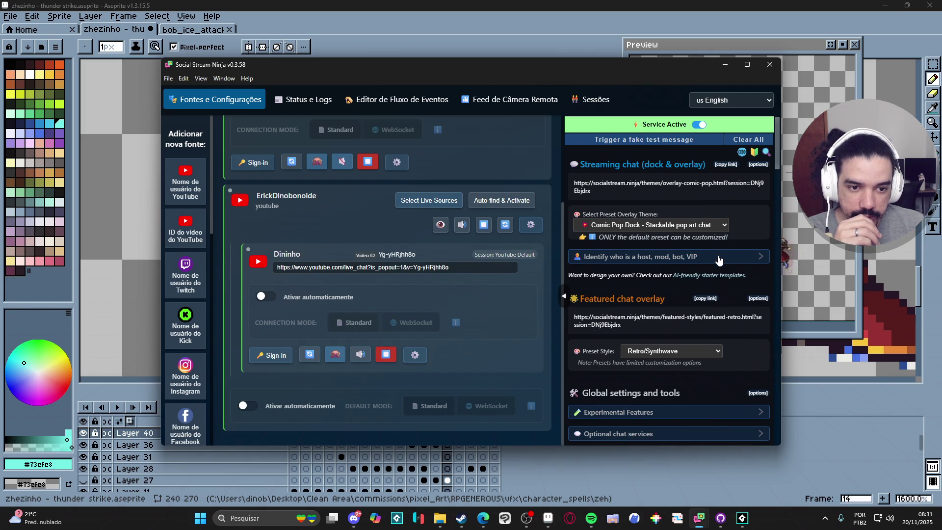
scroll(684, 322, down, 3)
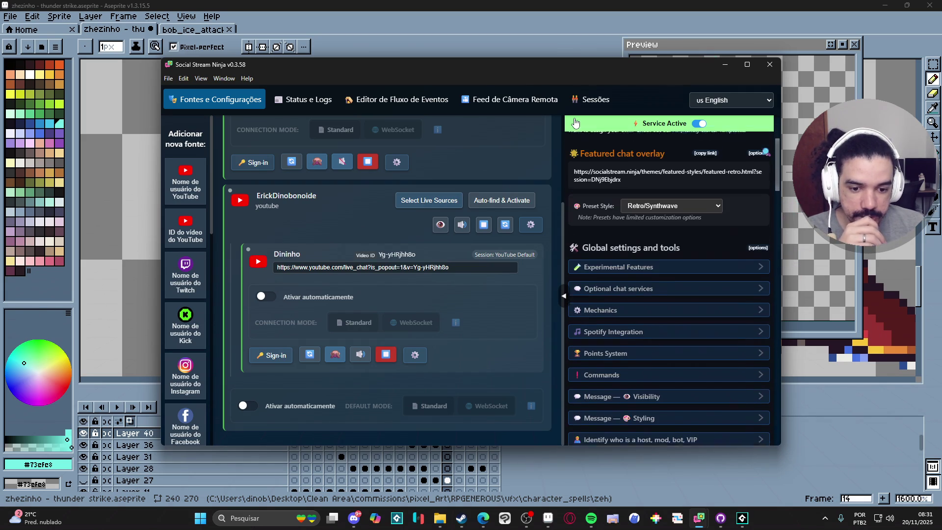
click(611, 265)
click(611, 265)
click(619, 286)
scroll(621, 280, down, 5)
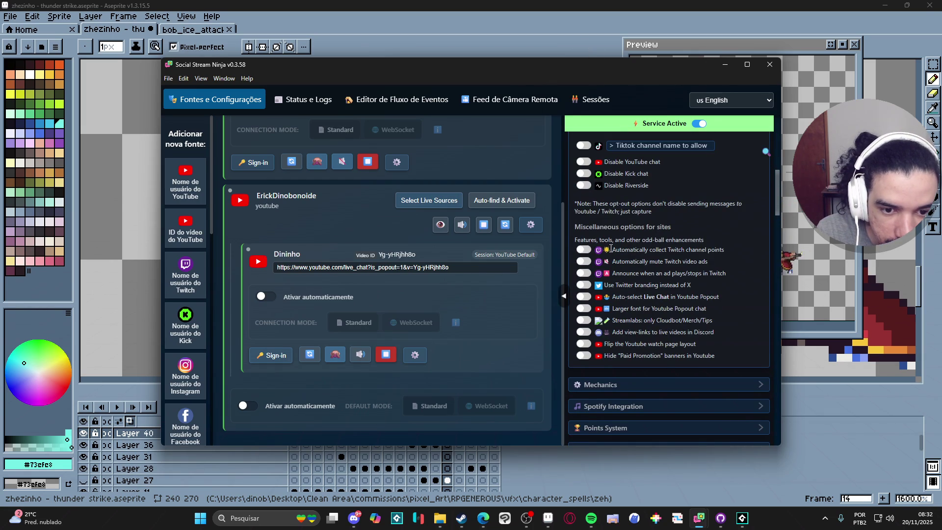
scroll(612, 255, up, 2)
scroll(613, 245, up, 1)
click(631, 191)
Peek at Mechanics, then expand Message — Visibility and scroll through its filters
click(626, 216)
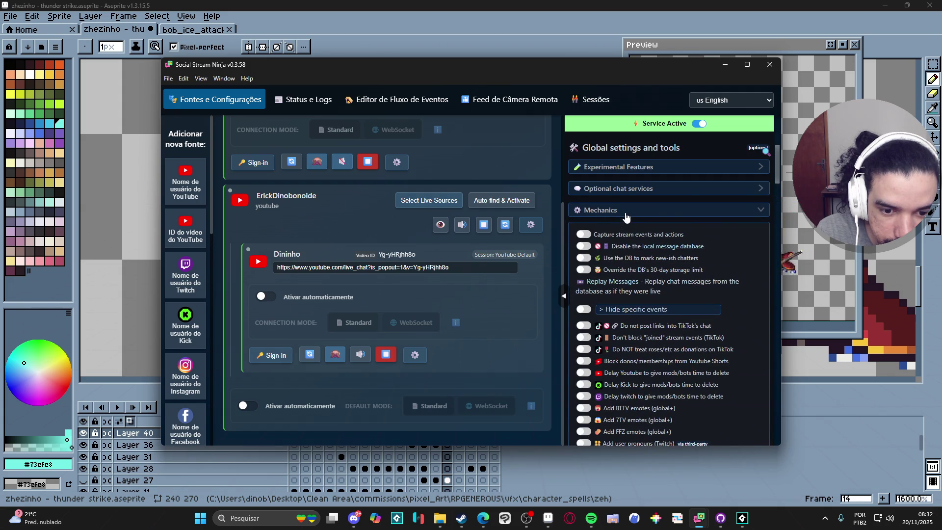
click(625, 216)
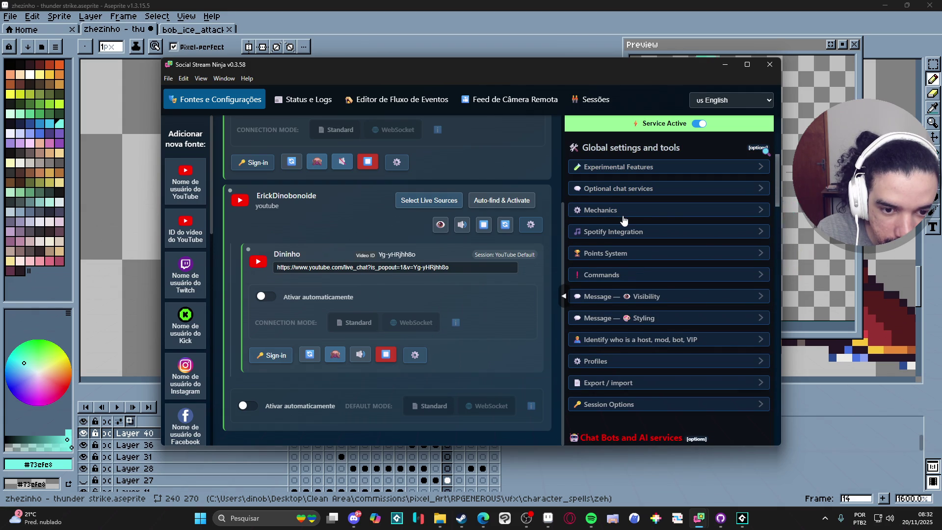
click(658, 297)
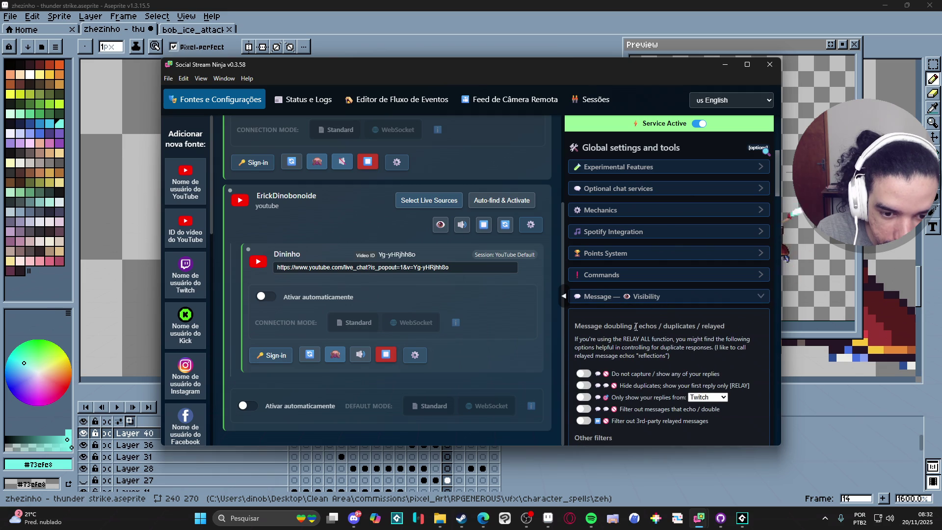
scroll(641, 334, down, 2)
scroll(641, 334, down, 1)
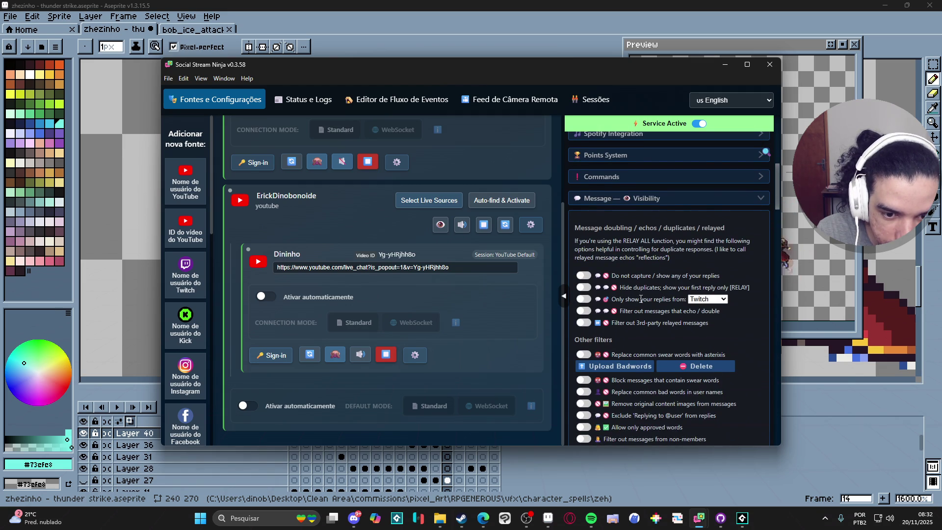
scroll(639, 304, down, 3)
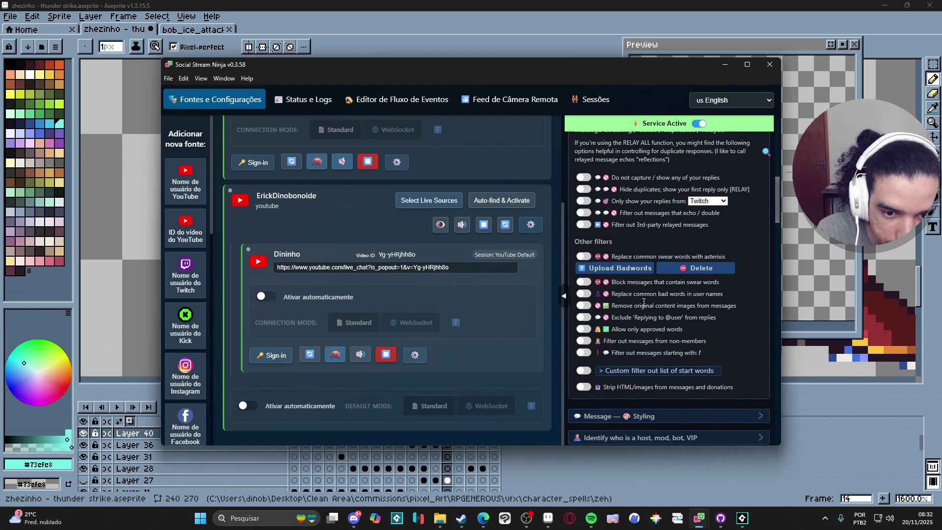
scroll(693, 325, down, 3)
Open the Message — Styling options and scroll through them
click(692, 319)
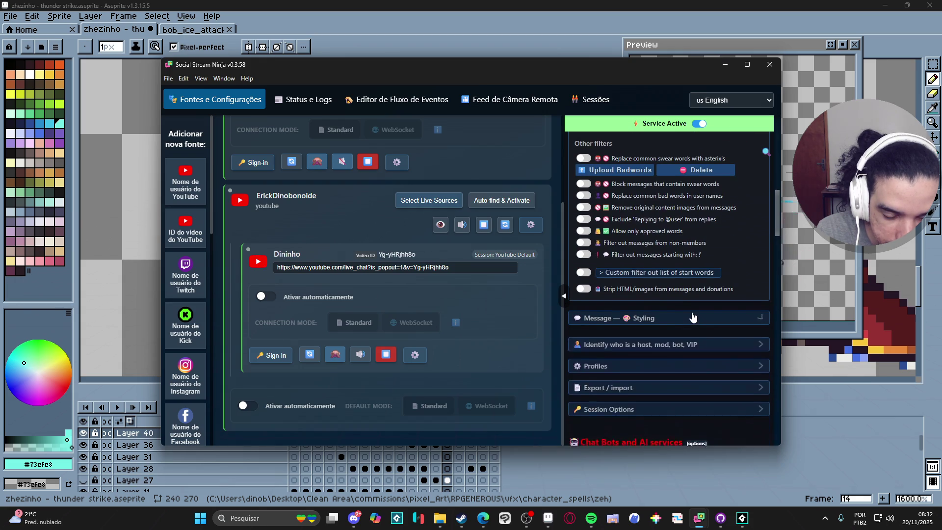
scroll(692, 318, down, 3)
scroll(691, 311, down, 2)
scroll(687, 297, down, 5)
scroll(687, 297, up, 1)
scroll(688, 297, up, 3)
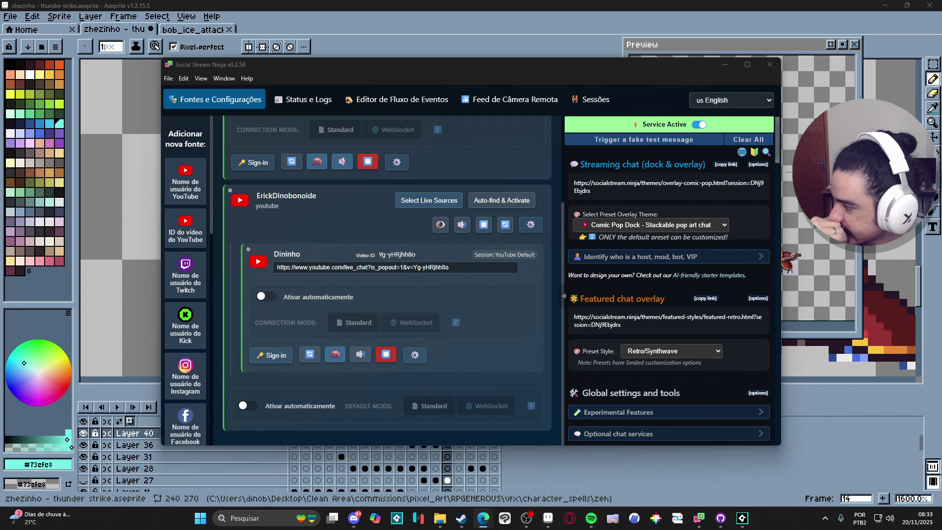
scroll(687, 284, down, 3)
Expand the Mechanics section and scroll down through its toggles and back up
click(655, 310)
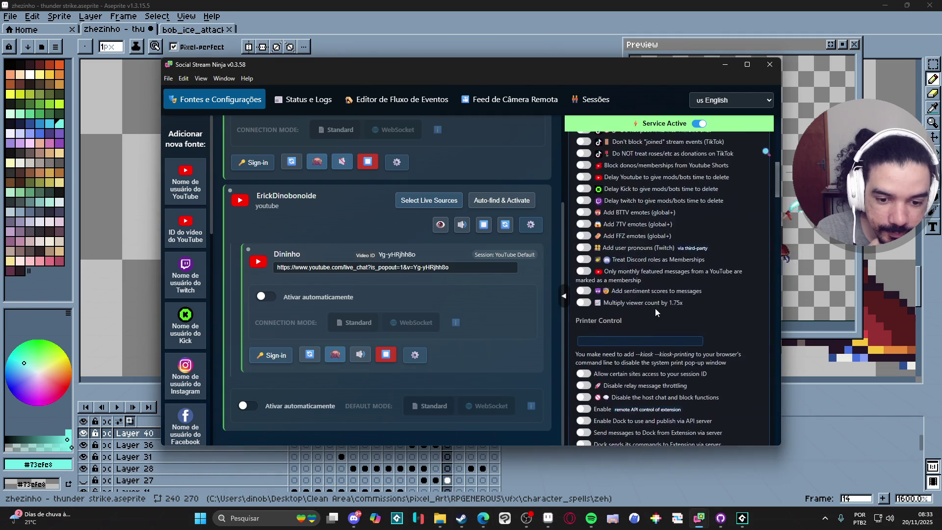
scroll(681, 303, down, 2)
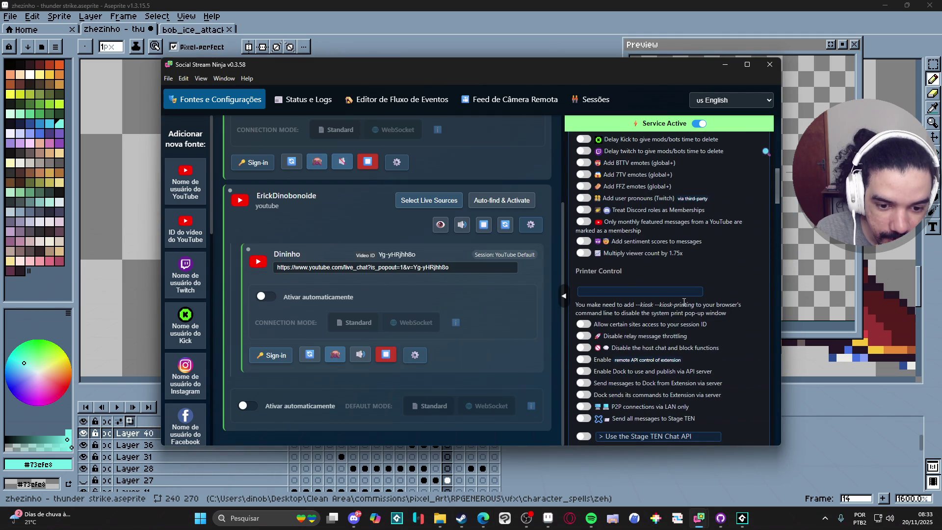
scroll(684, 302, down, 4)
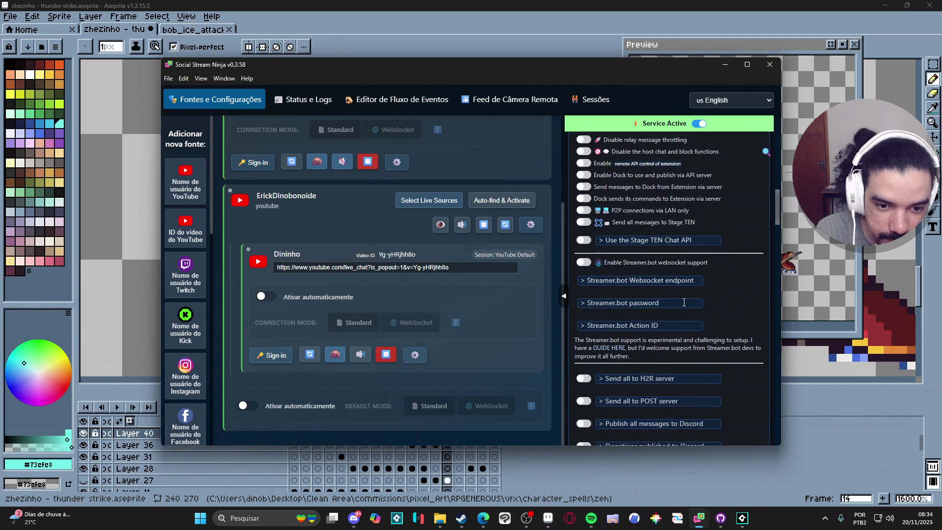
scroll(684, 302, up, 5)
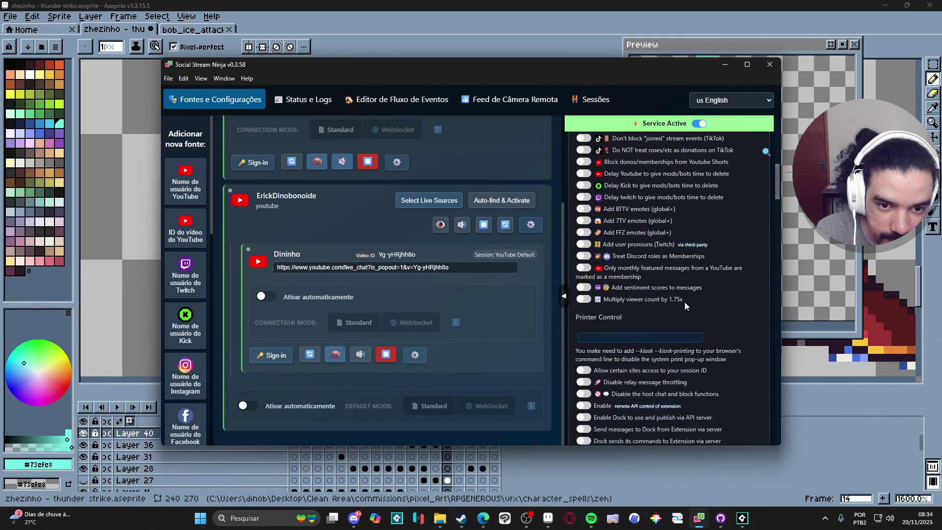
scroll(684, 301, up, 2)
scroll(684, 302, down, 1)
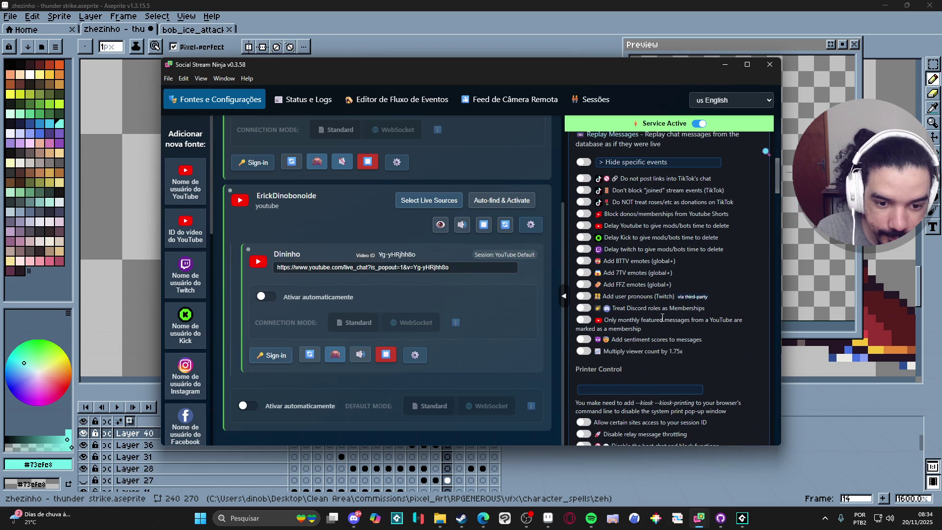
mouse_move(649, 318)
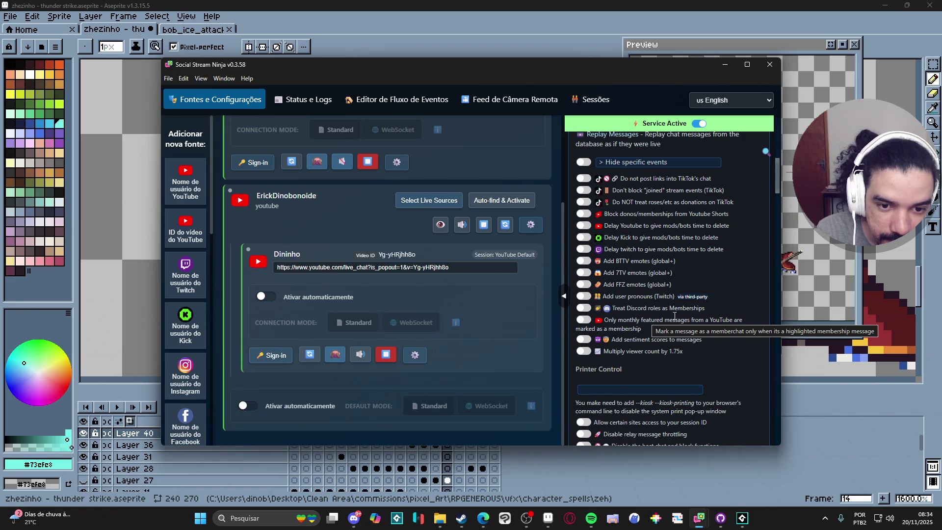
scroll(674, 316, down, 3)
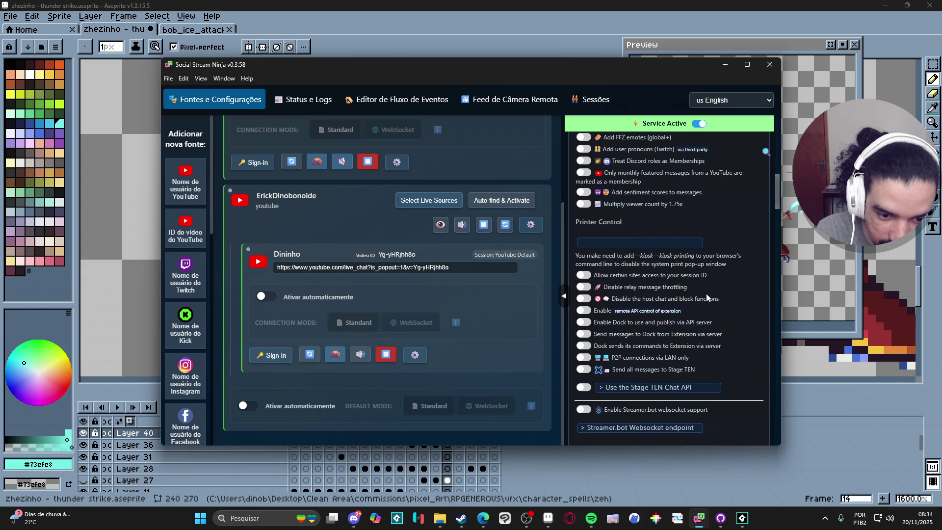
scroll(706, 294, down, 1)
scroll(710, 293, down, 1)
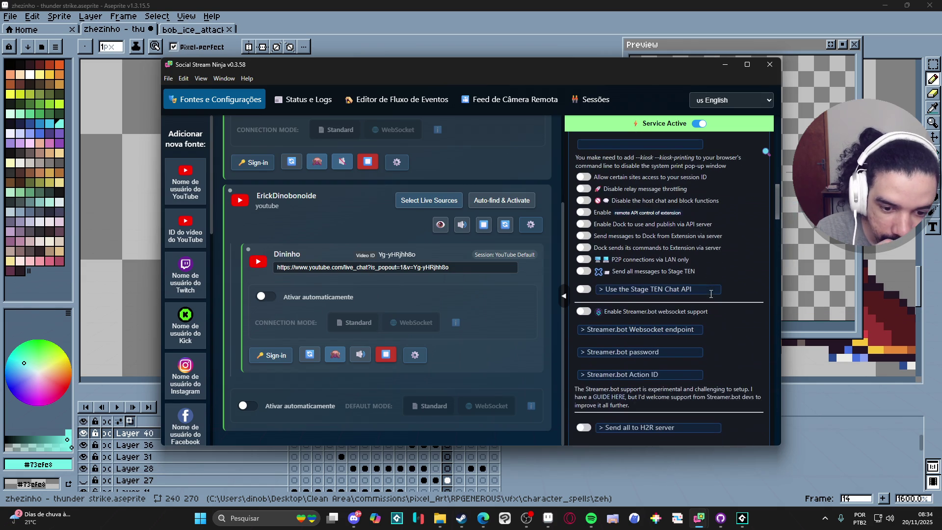
scroll(711, 293, down, 5)
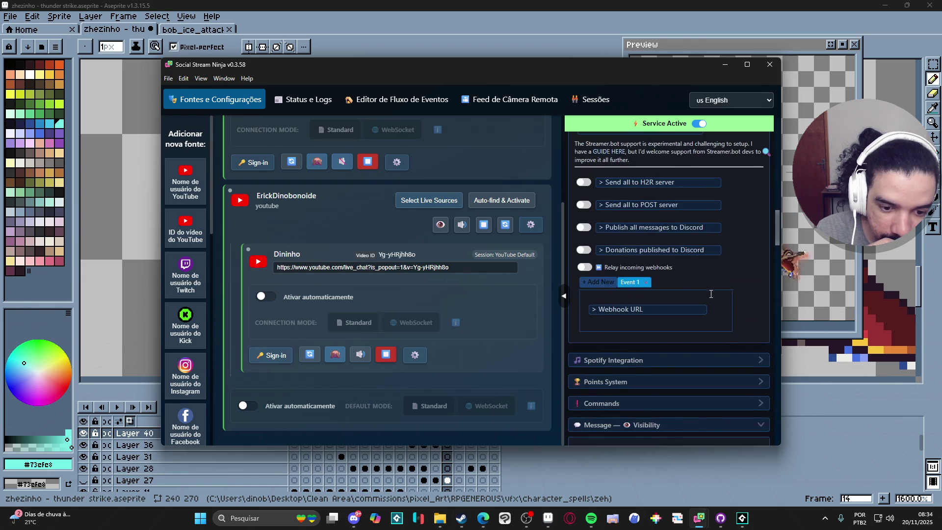
scroll(710, 293, up, 6)
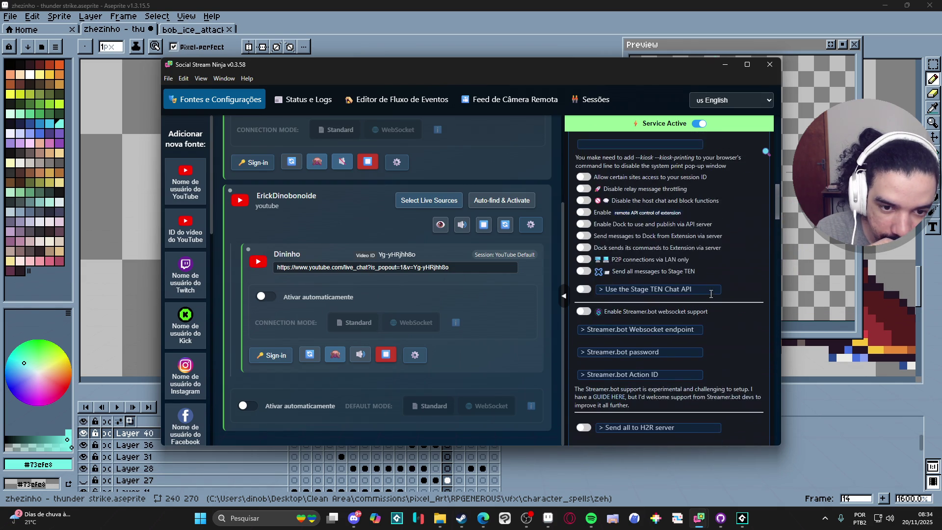
scroll(670, 295, up, 4)
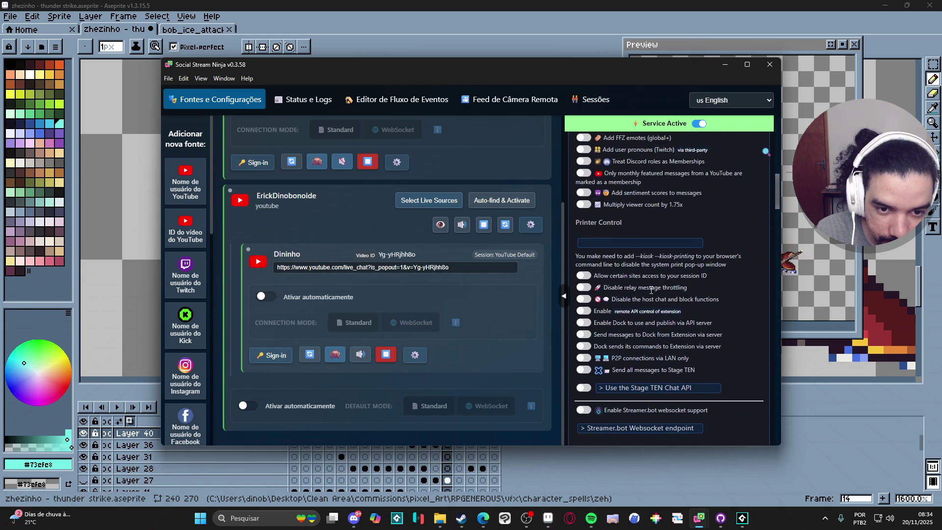
scroll(650, 279, up, 3)
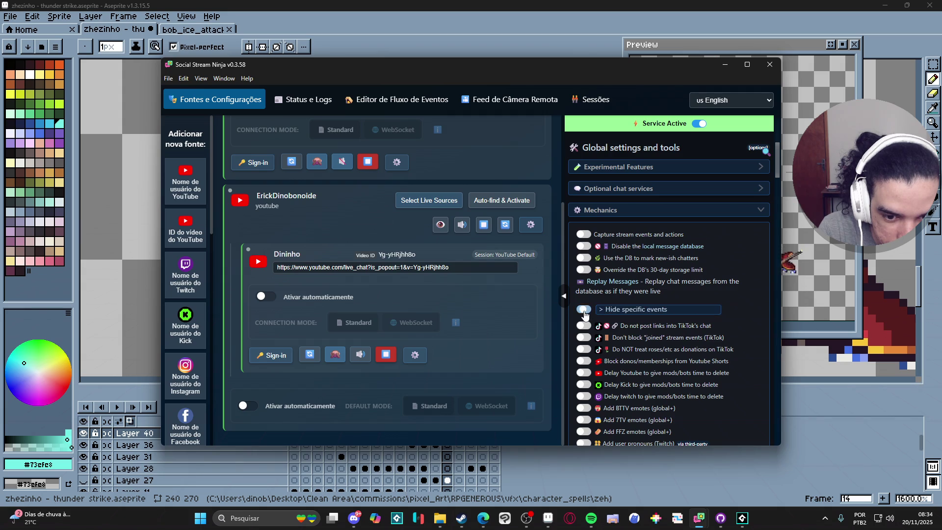
Scroll the Mechanics toggles down once more, then return to the top of the panel
scroll(621, 314, down, 2)
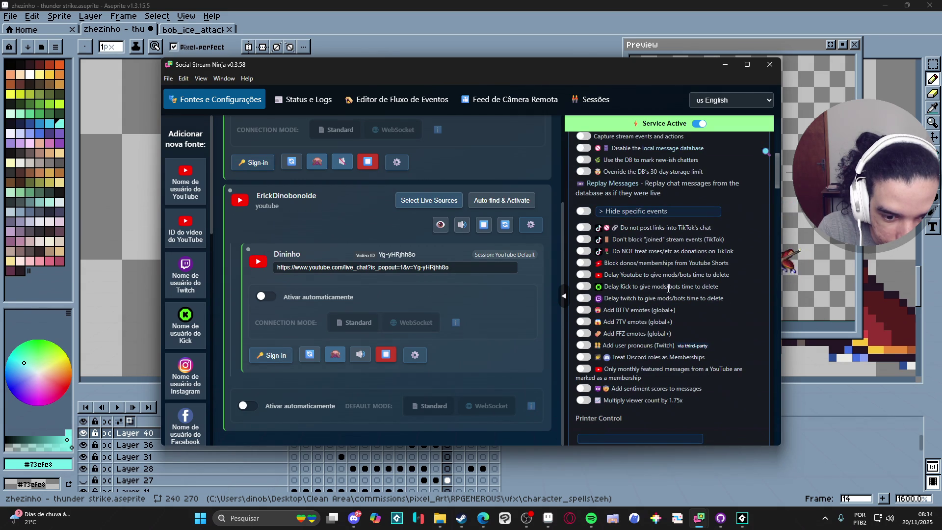
scroll(668, 289, down, 2)
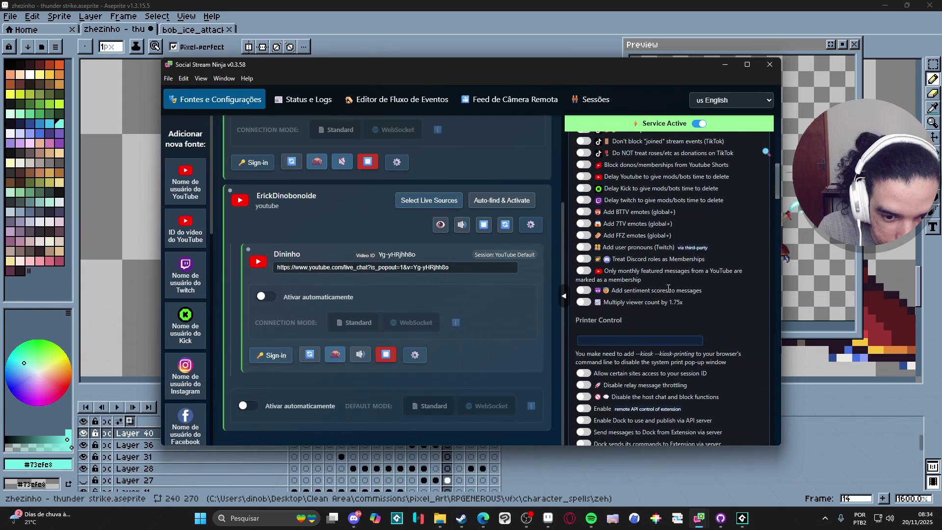
scroll(668, 289, down, 2)
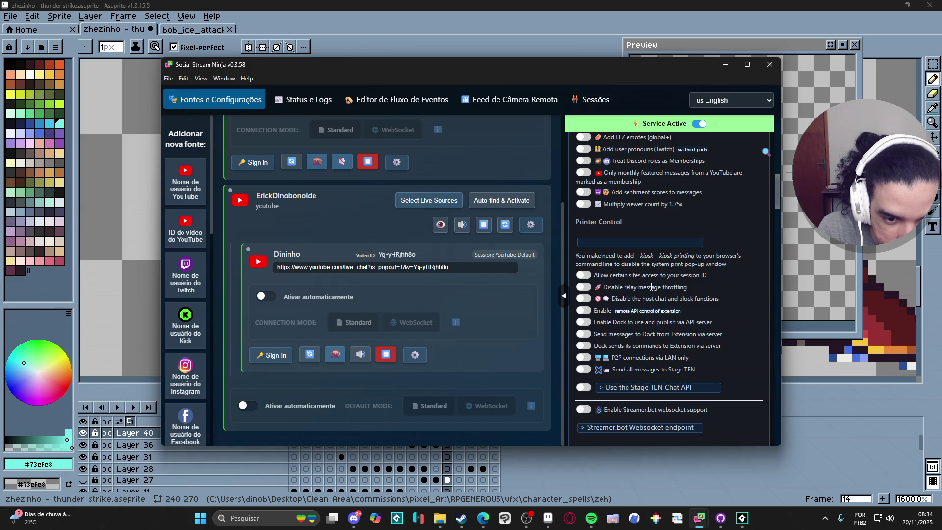
scroll(671, 290, up, 5)
scroll(670, 290, up, 4)
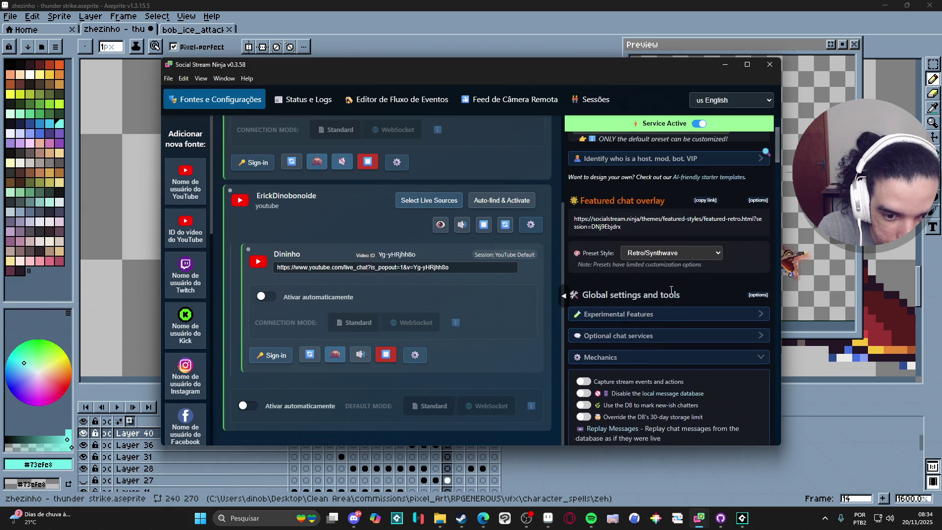
scroll(667, 292, up, 2)
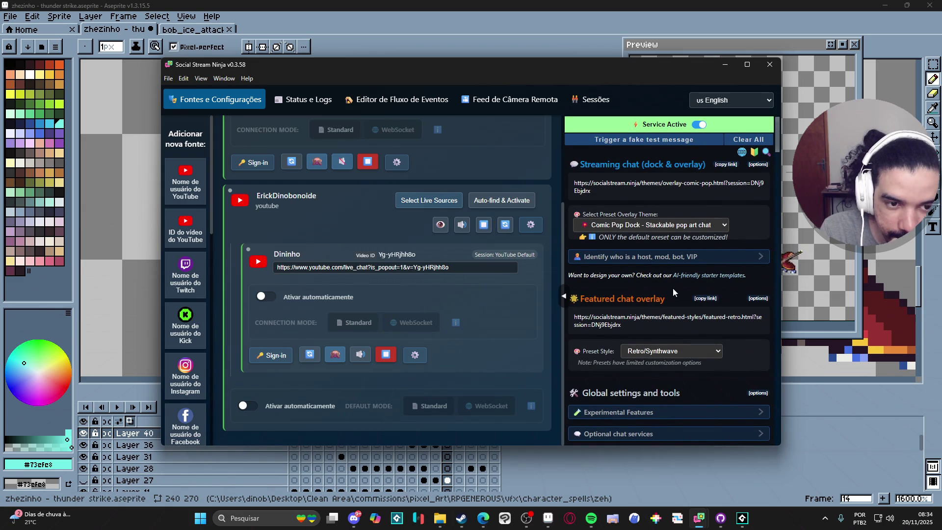
click(730, 101)
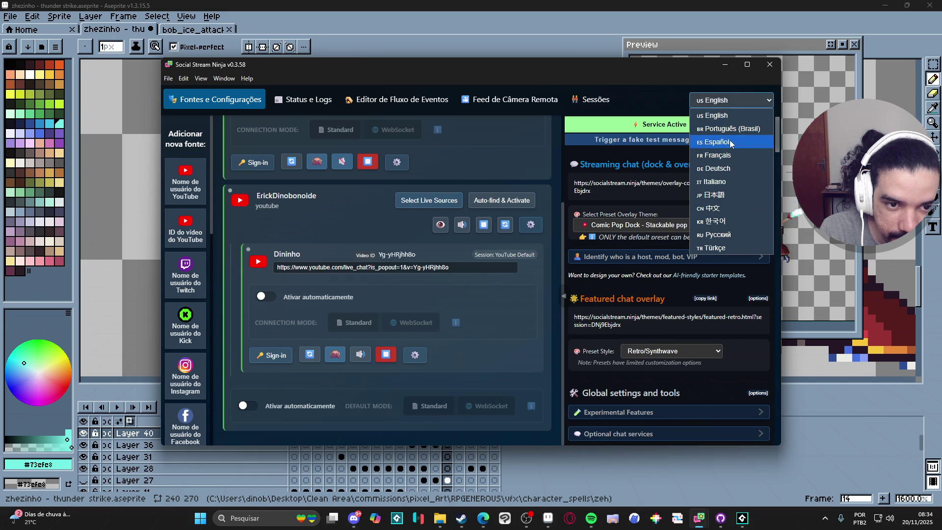
Switch the interface language to Português (Brasil) and look through the Profiles section
click(728, 128)
scroll(677, 228, down, 5)
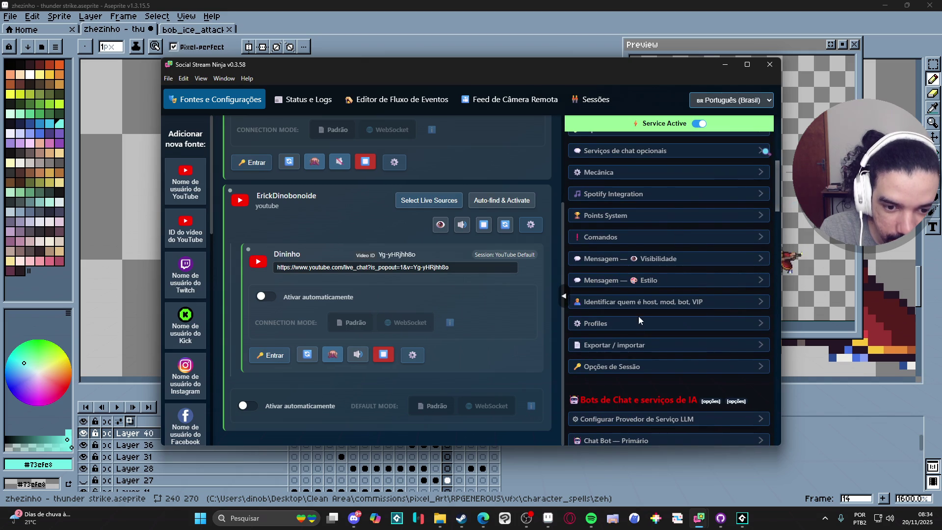
click(632, 324)
click(635, 324)
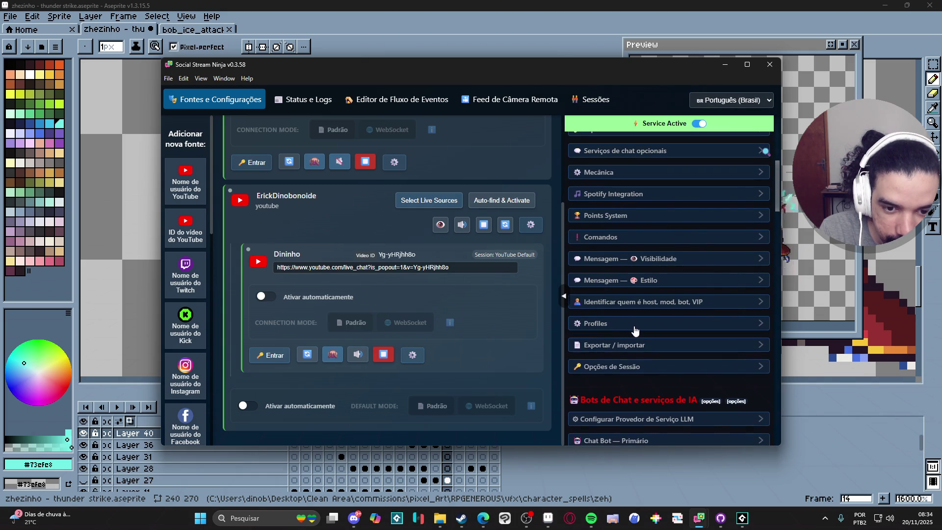
click(632, 325)
scroll(652, 347, down, 2)
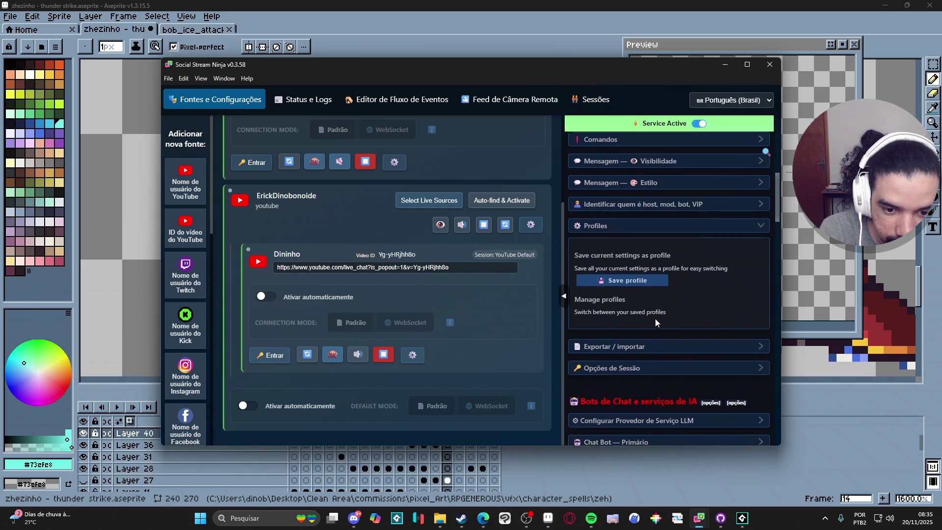
scroll(655, 320, up, 2)
click(655, 322)
Expand Mensagem — Visibilidade and scroll through its filter options
click(673, 261)
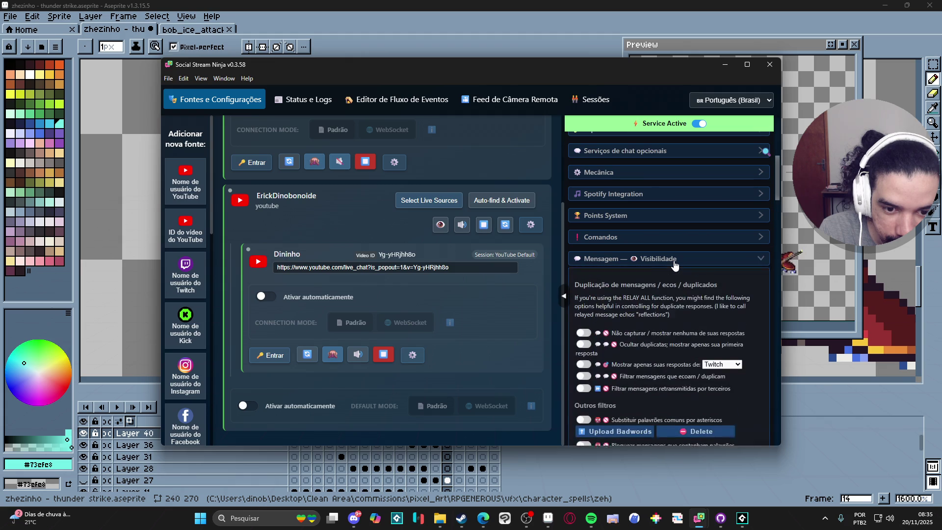
scroll(675, 264, down, 4)
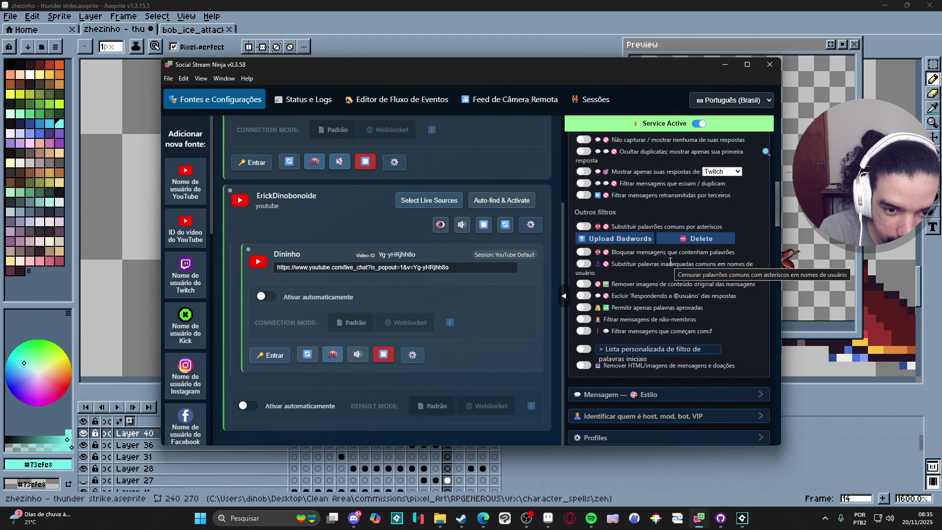
scroll(670, 262, down, 1)
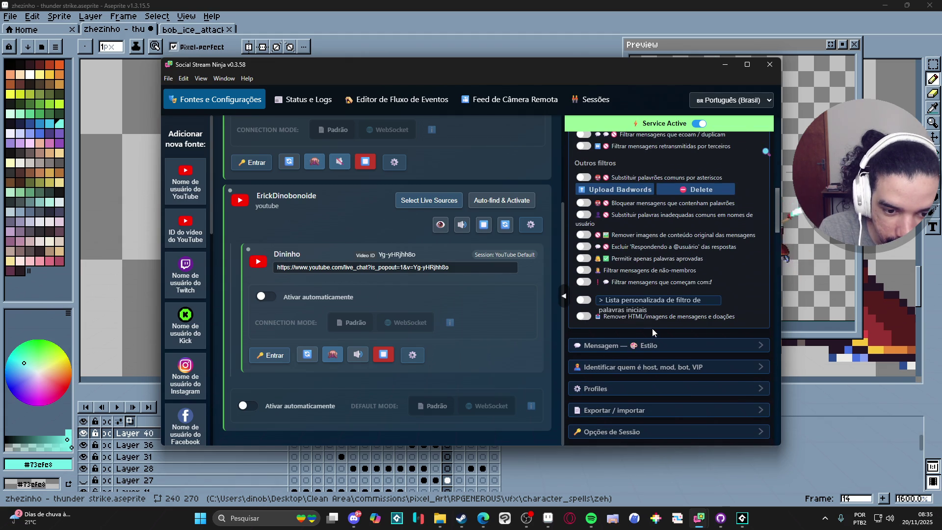
scroll(653, 329, down, 6)
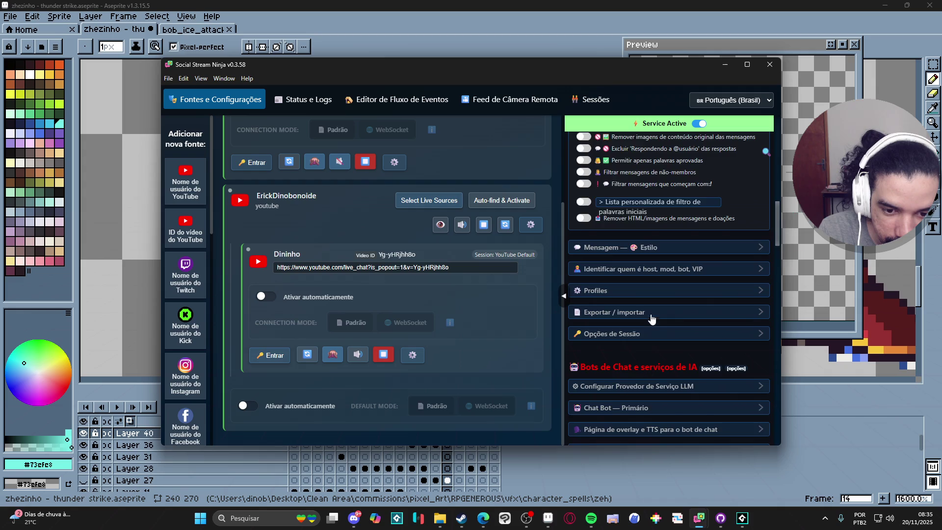
scroll(653, 315, down, 10)
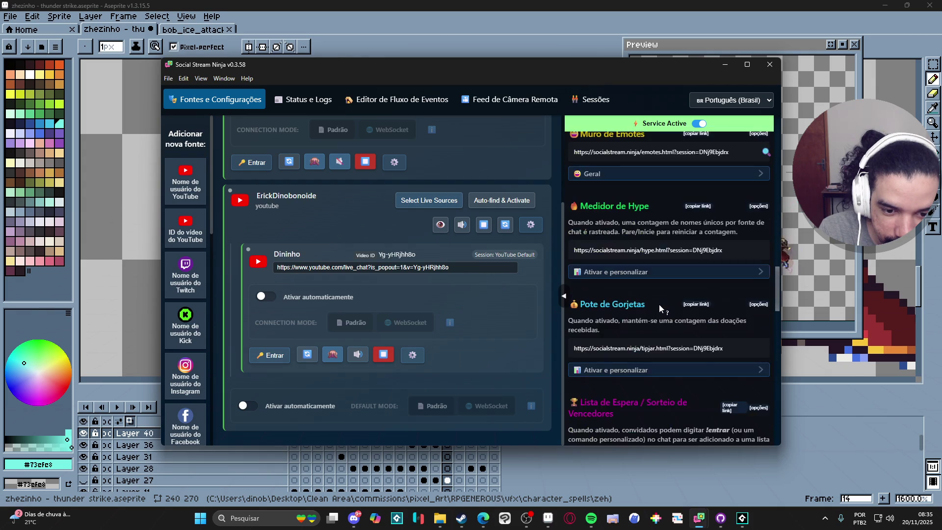
scroll(658, 304, up, 16)
scroll(677, 250, up, 10)
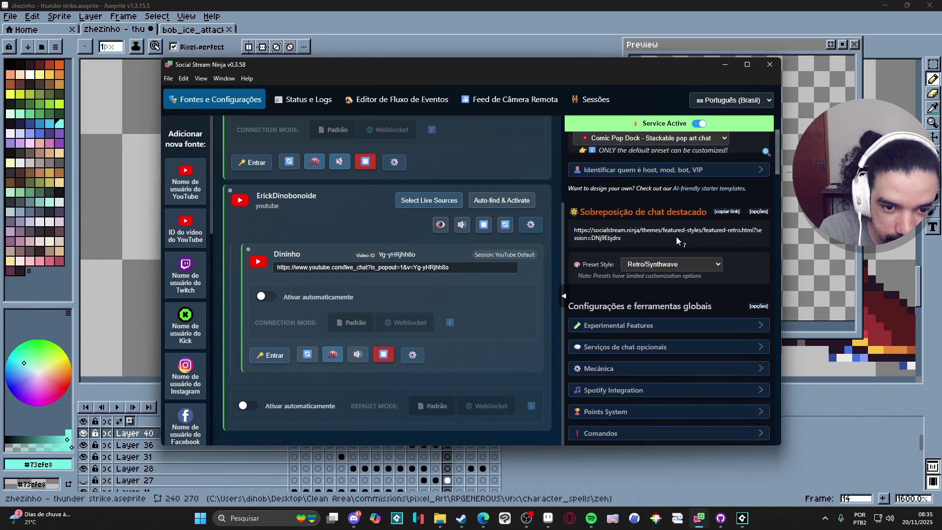
Set the interface language back to English
click(768, 101)
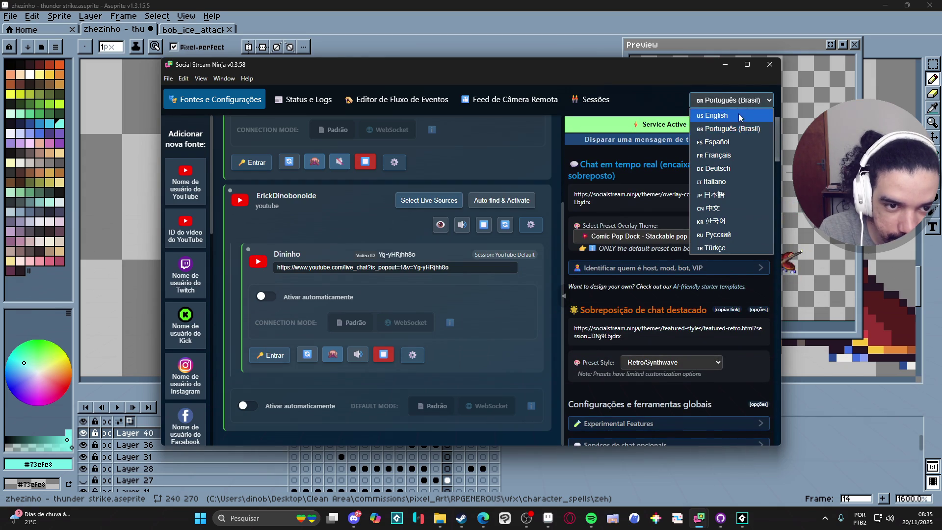
click(738, 114)
scroll(682, 278, down, 5)
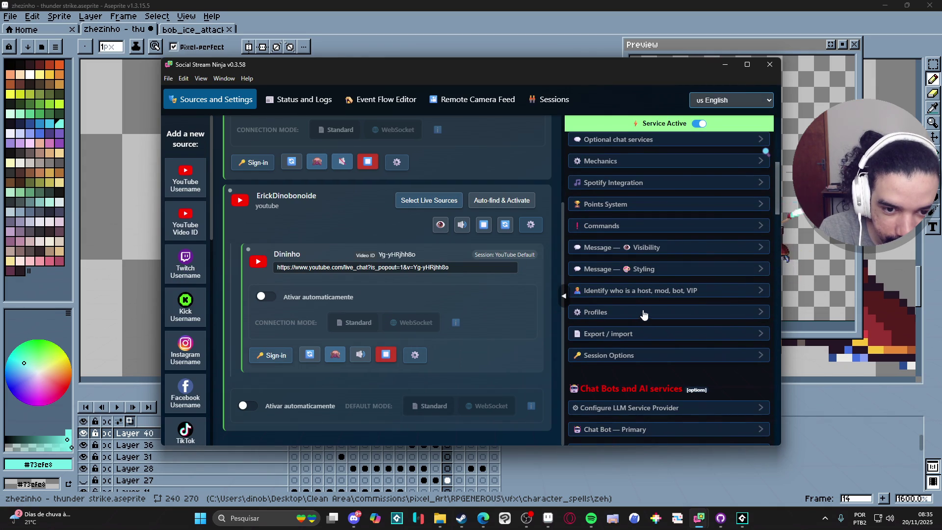
click(623, 162)
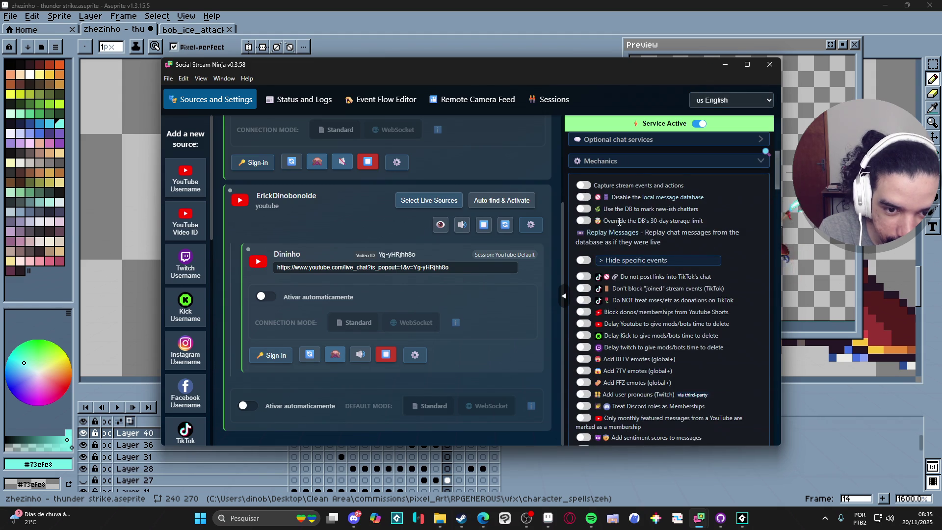
Scroll up and down through the expanded Mechanics event and chat toggles
mouse_move(611, 209)
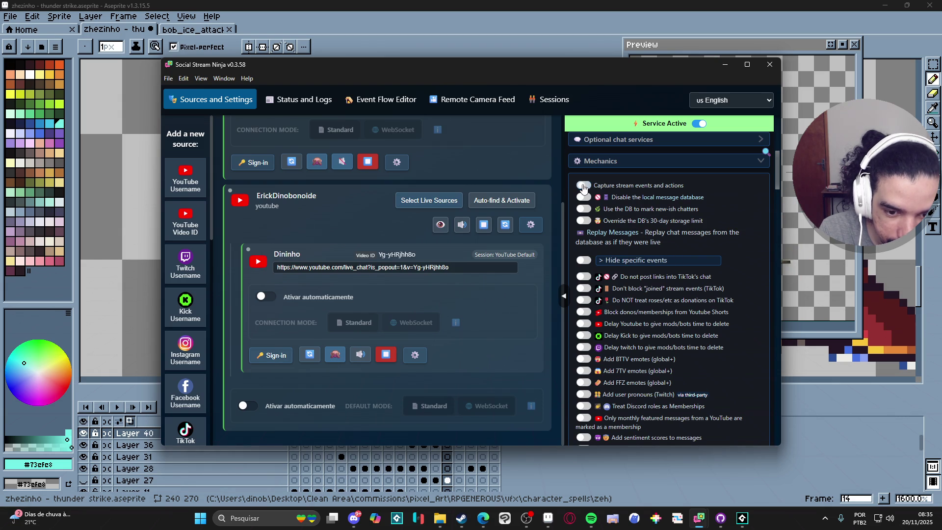
scroll(589, 186, down, 4)
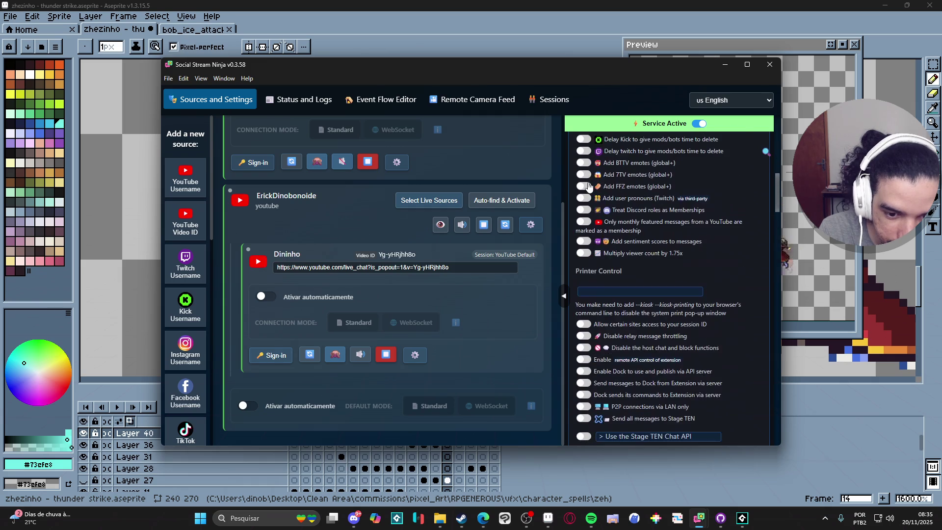
scroll(588, 186, down, 3)
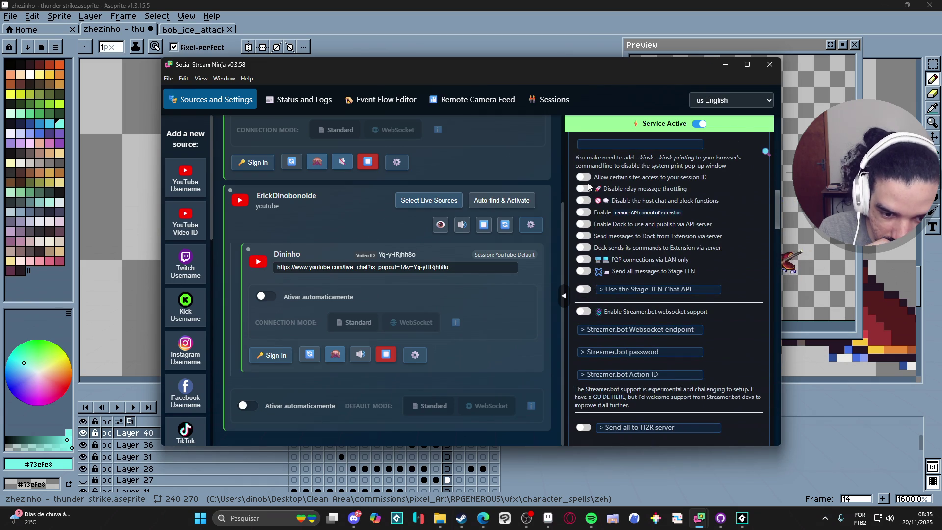
scroll(588, 185, down, 3)
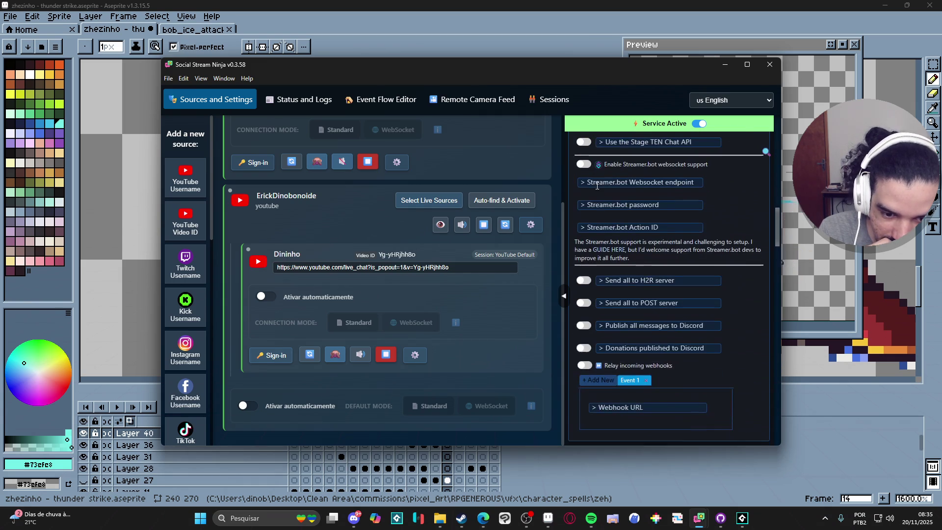
scroll(593, 185, down, 2)
scroll(597, 185, down, 2)
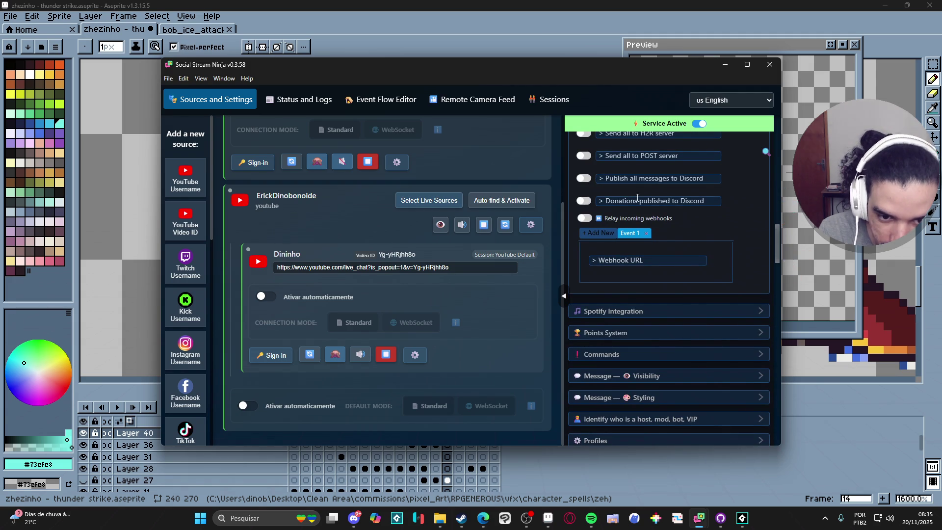
scroll(660, 239, up, 2)
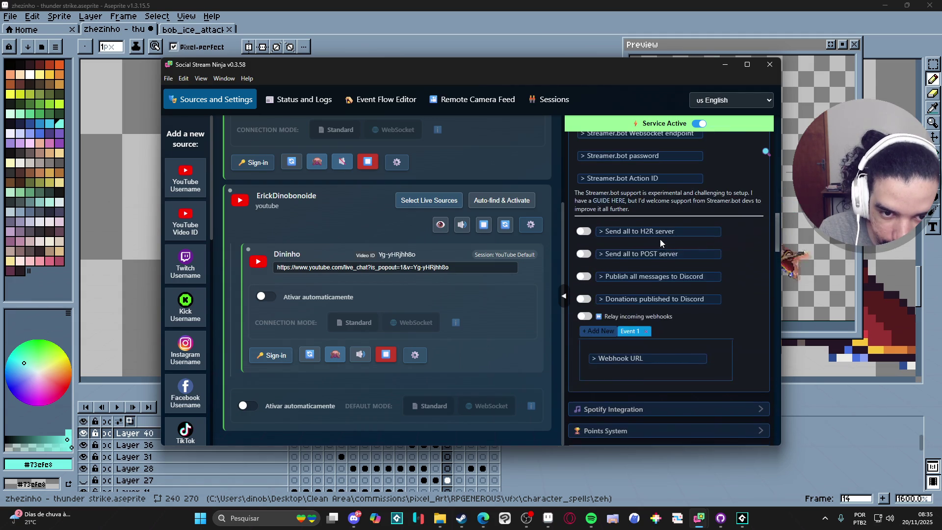
scroll(660, 240, up, 5)
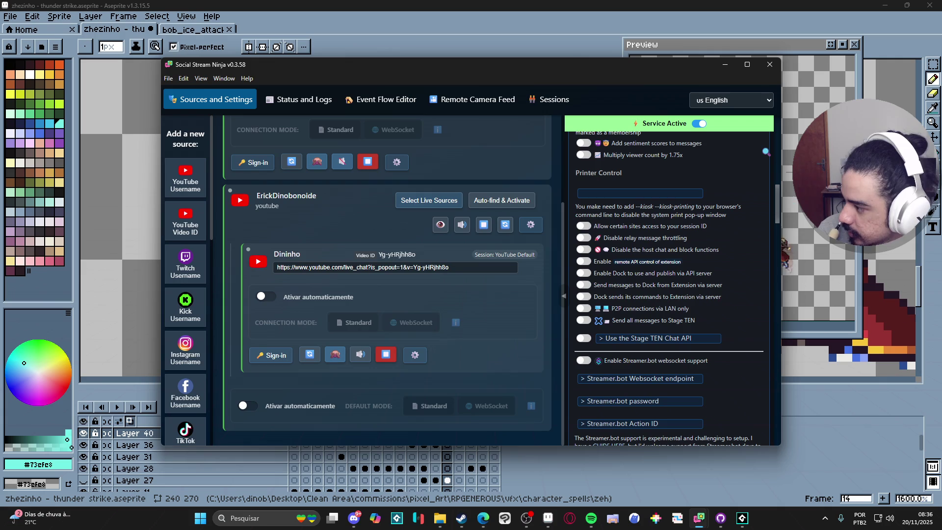
scroll(655, 256, up, 4)
scroll(656, 255, up, 4)
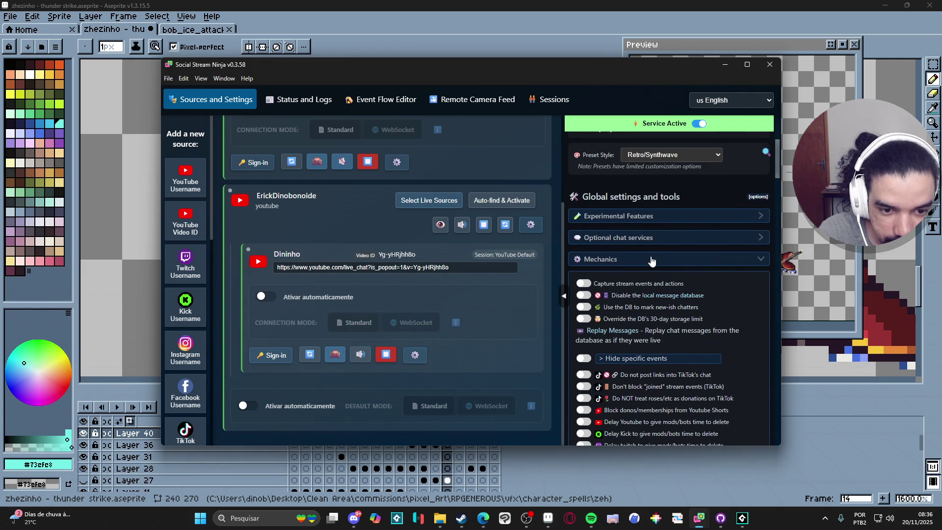
scroll(651, 260, down, 1)
scroll(651, 260, down, 1)
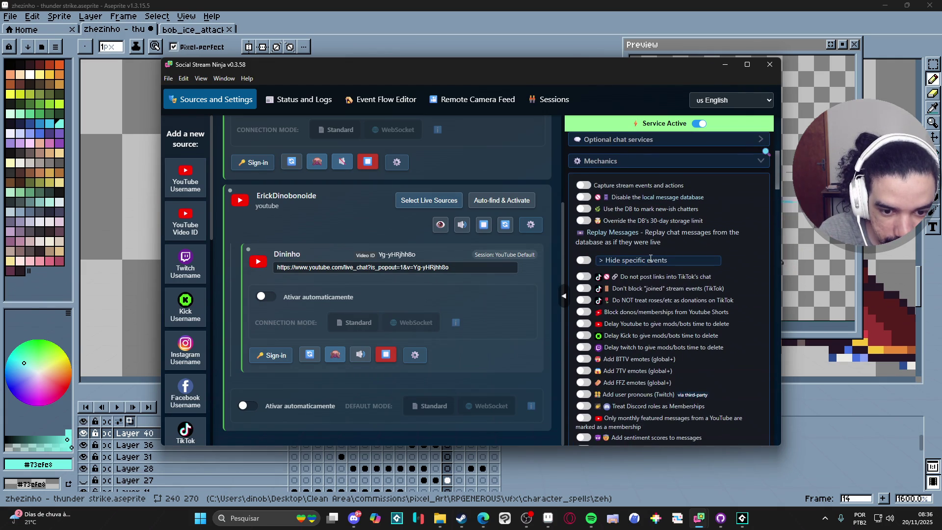
scroll(652, 259, down, 2)
scroll(651, 259, down, 2)
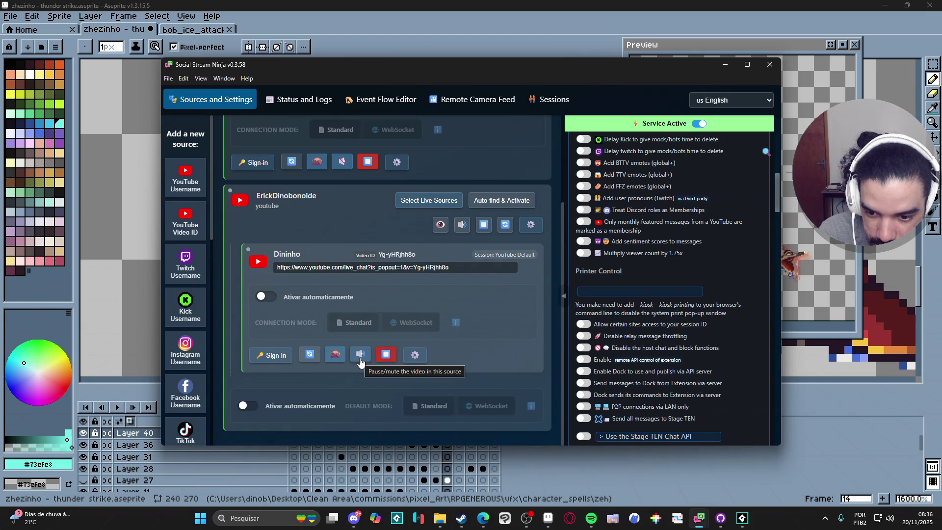
Open and close the YouTube live chat popout and the YouTube source's group menu
click(337, 362)
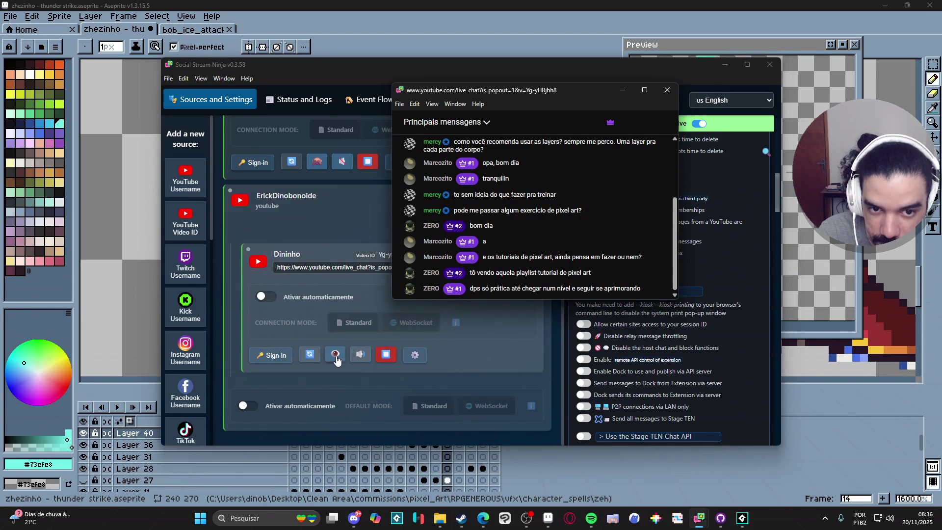
click(669, 91)
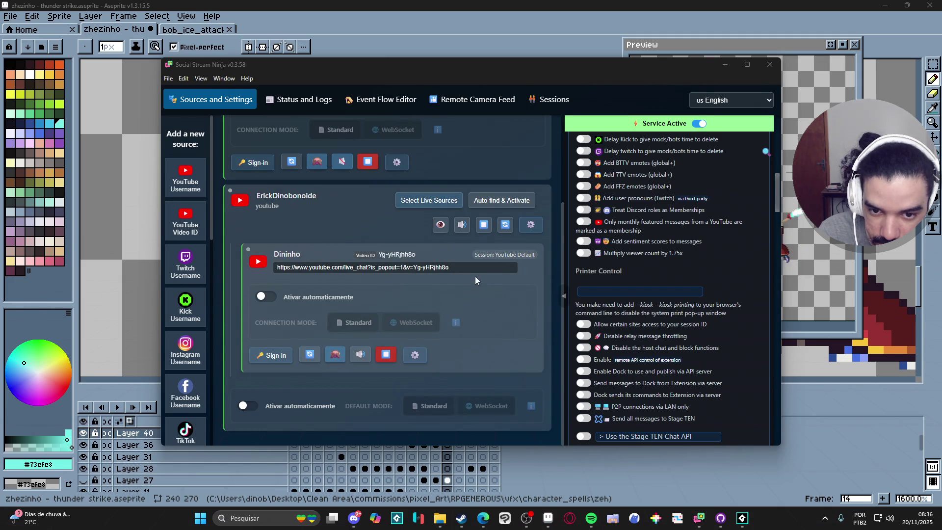
click(532, 228)
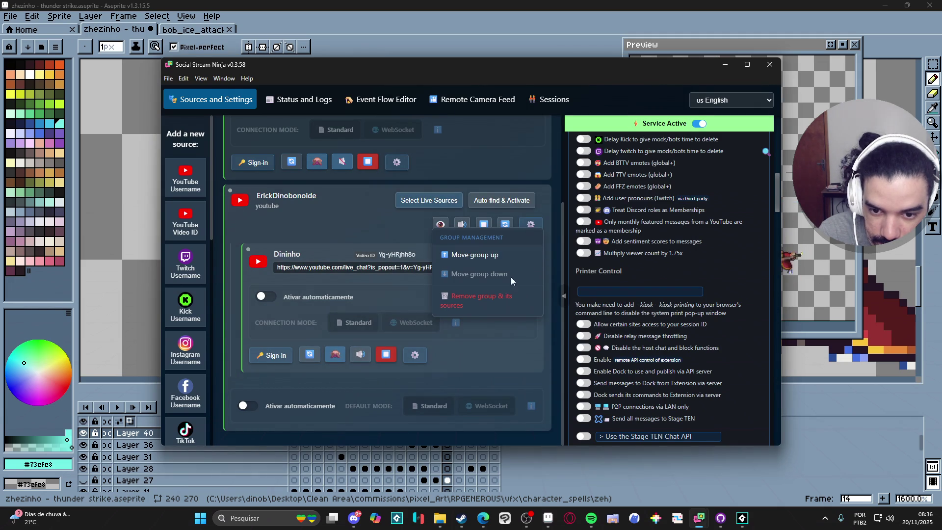
click(363, 233)
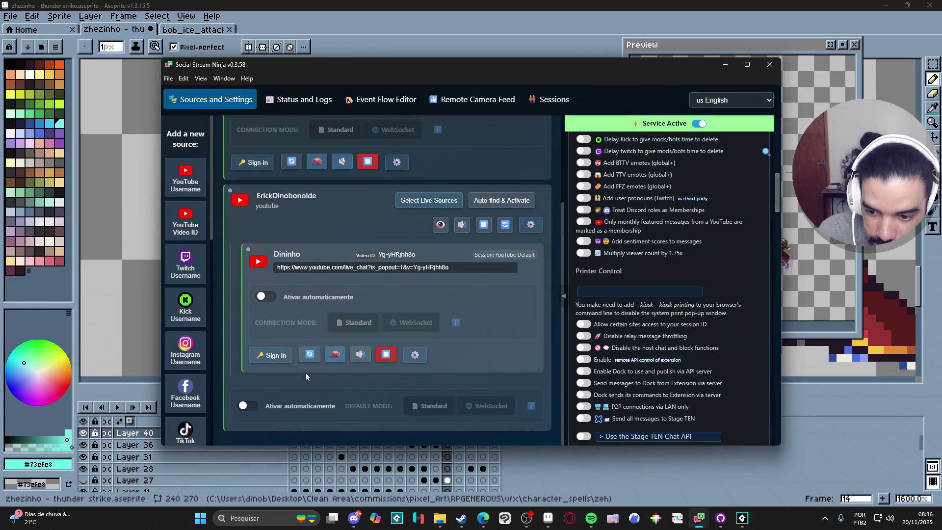
Switch on Ativar automaticamente for the Twitch chat source
scroll(305, 373, up, 3)
click(248, 222)
scroll(285, 294, down, 3)
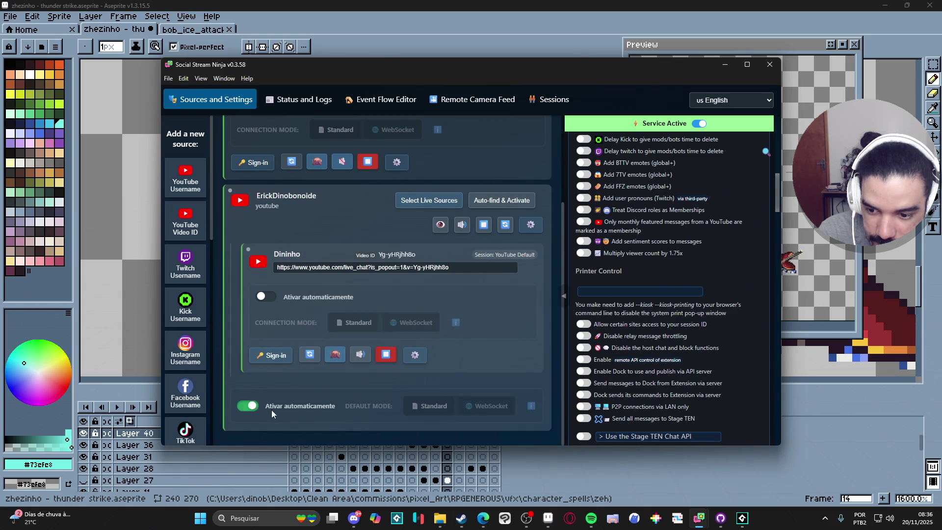
scroll(293, 409, up, 3)
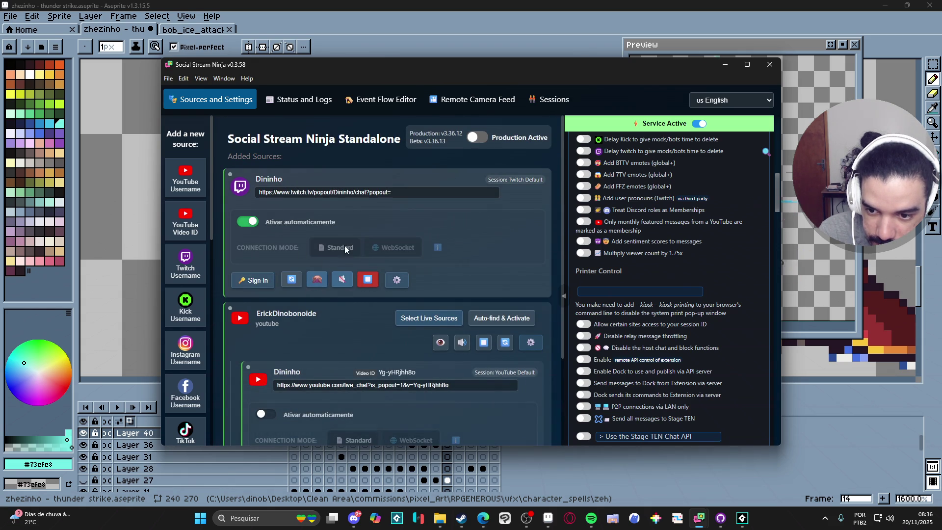
key(alt+Tab)
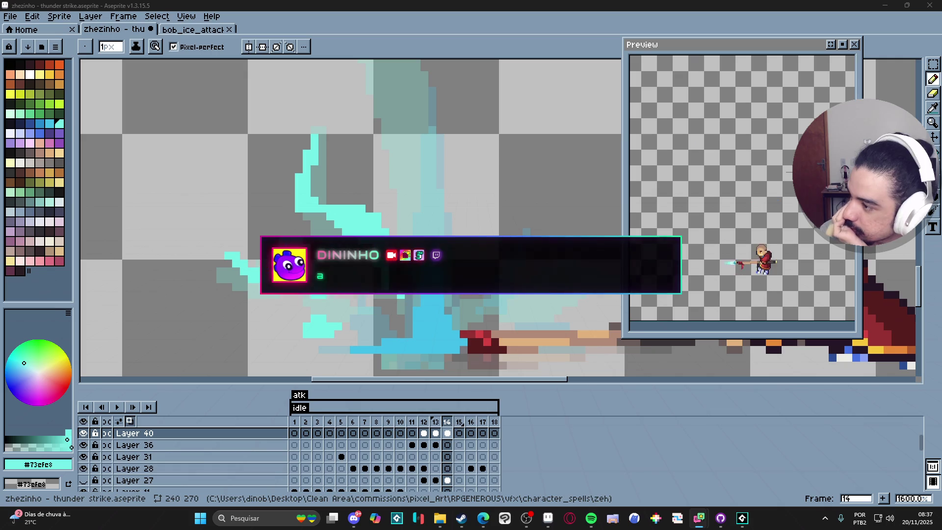
mouse_move(483, 518)
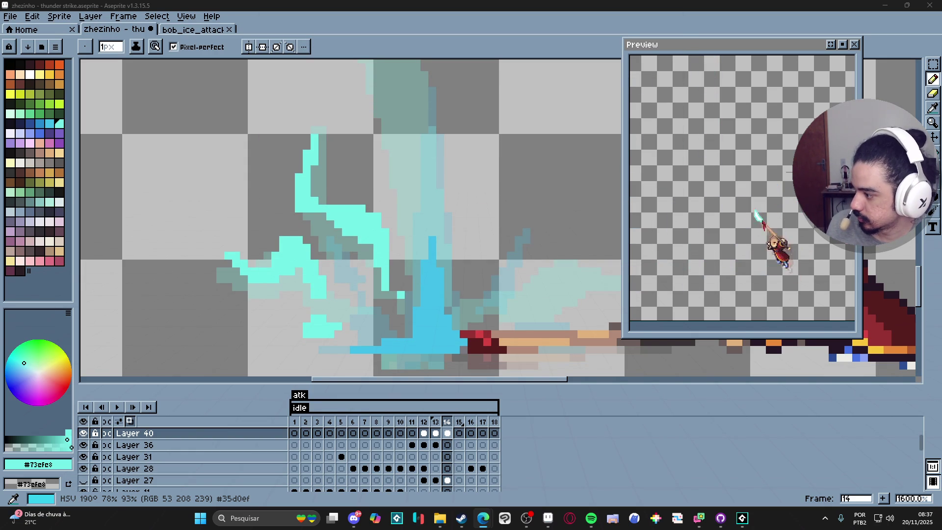
key(v)
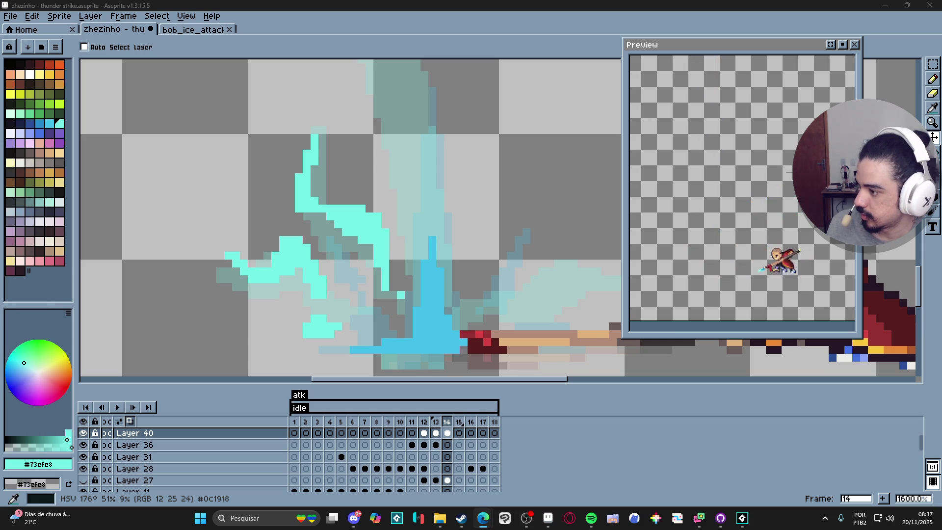
key(b)
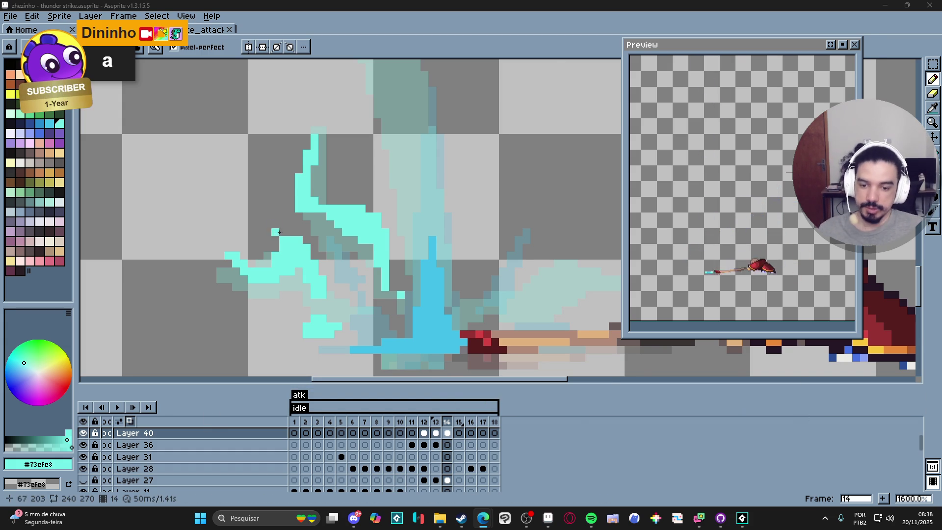
scroll(319, 248, down, 1)
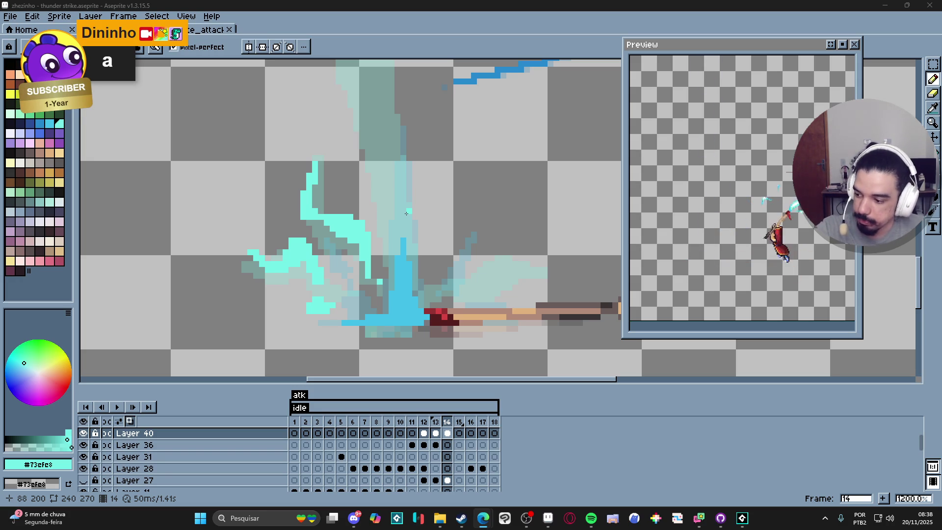
scroll(455, 220, down, 4)
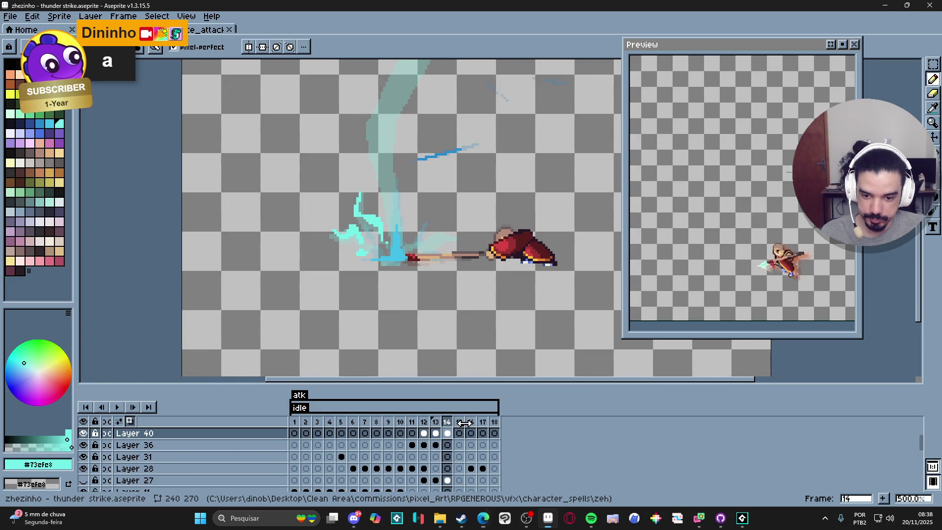
scroll(427, 292, down, 2)
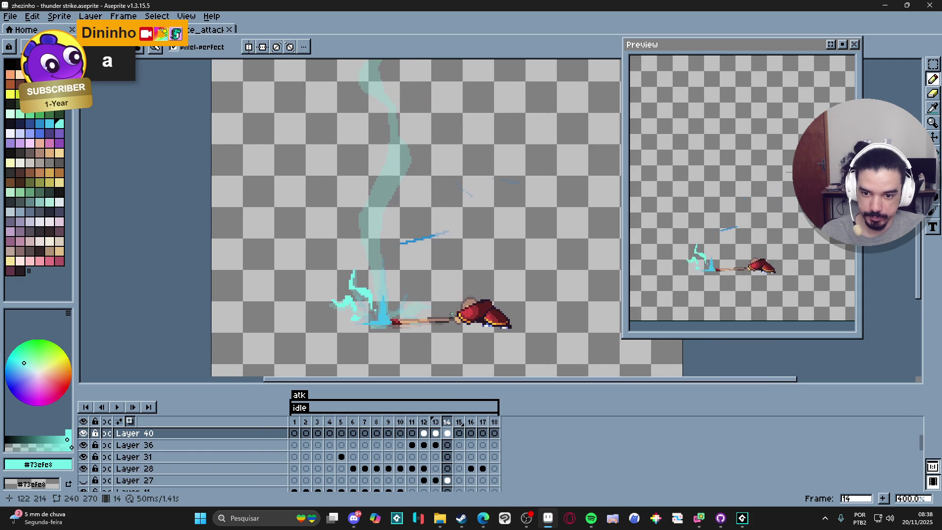
scroll(427, 293, up, 5)
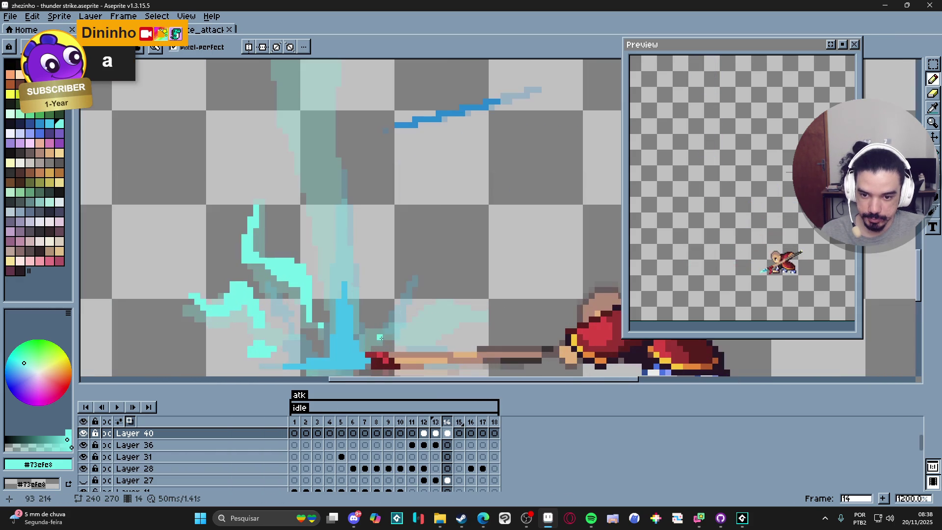
drag(386, 333, 411, 315)
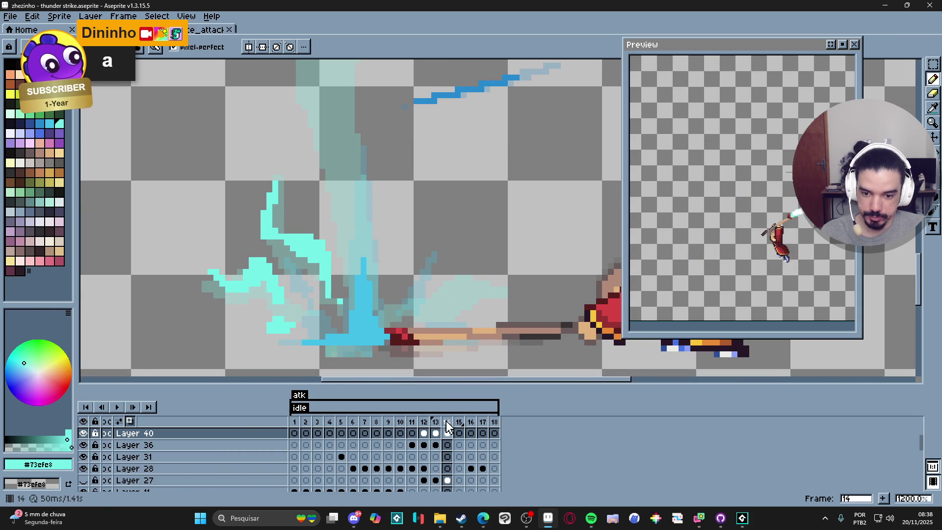
Compare frames 13 and 14, then draw a jagged cyan spark right of the lightning base
click(436, 421)
click(447, 422)
click(468, 278)
shift+click(457, 278)
drag(457, 279, 434, 300)
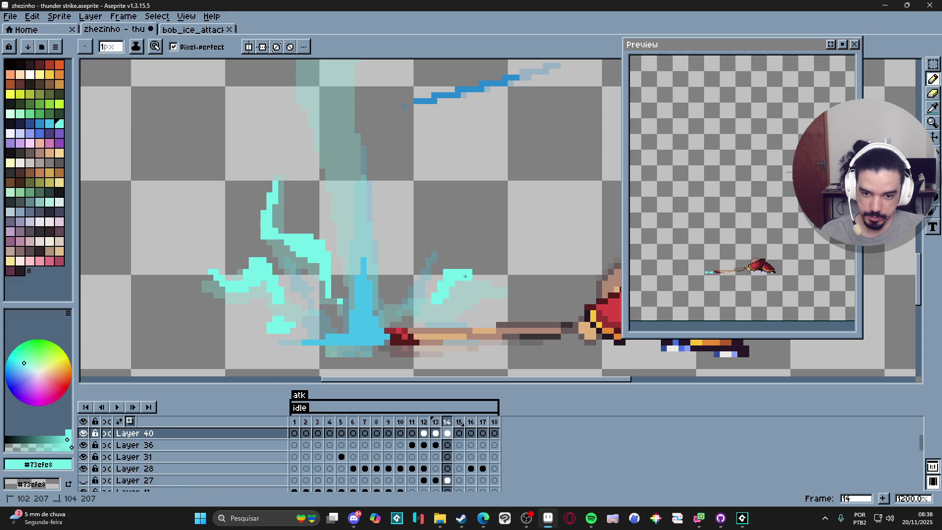
drag(474, 286, 479, 299)
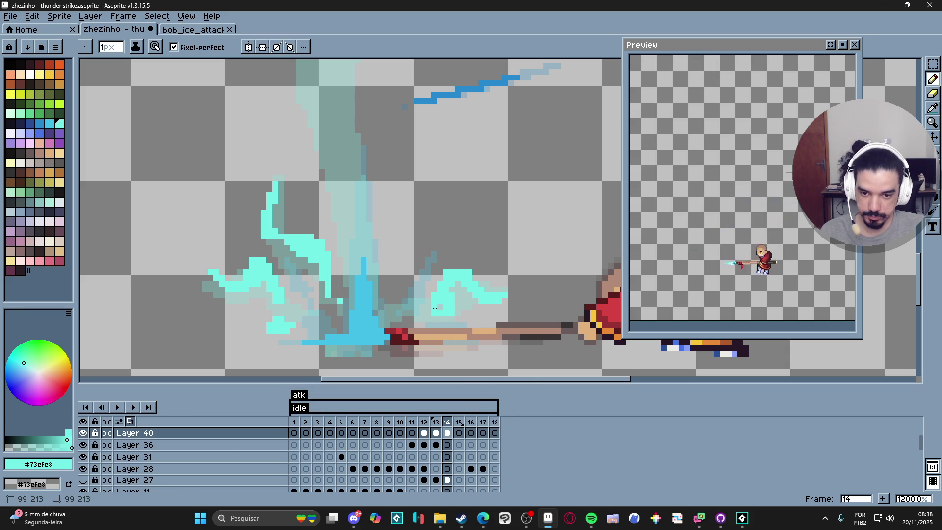
mouse_move(451, 307)
mouse_down()
mouse_move(458, 279)
mouse_move(449, 281)
mouse_up()
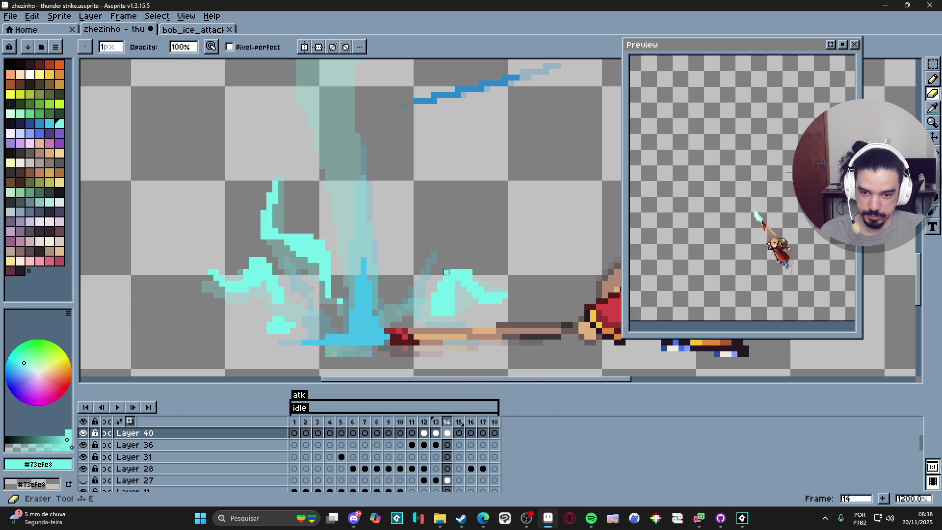
drag(443, 320, 398, 312)
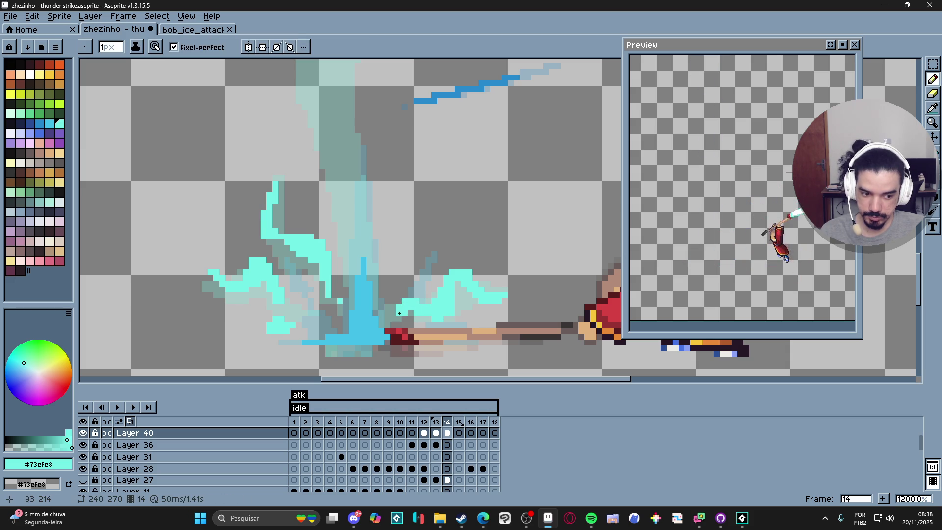
Draw a straight 1px cyan line up from the base along the glow trail
scroll(448, 308, down, 2)
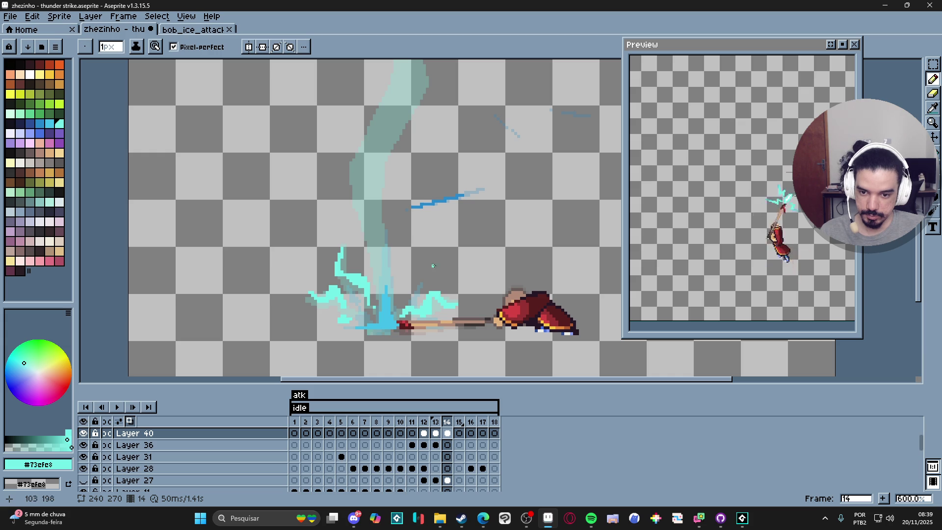
scroll(392, 235, down, 1)
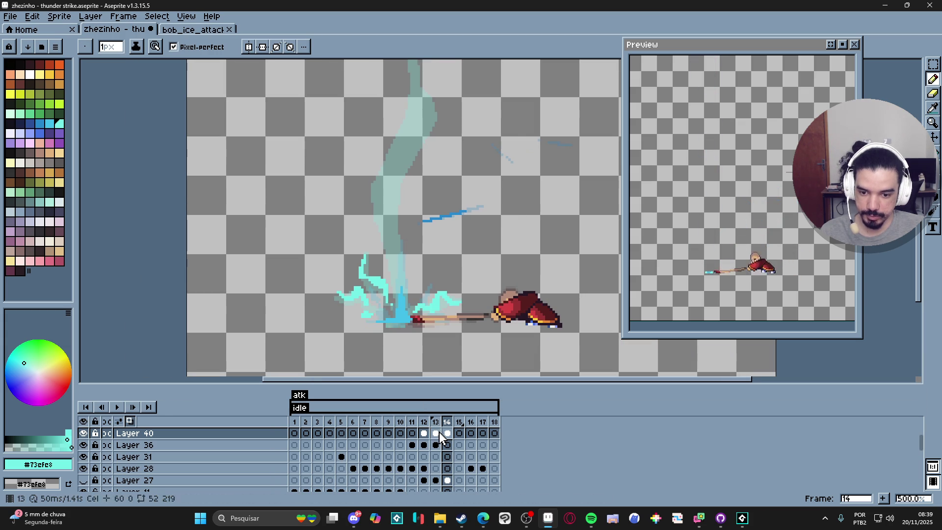
click(439, 422)
click(448, 423)
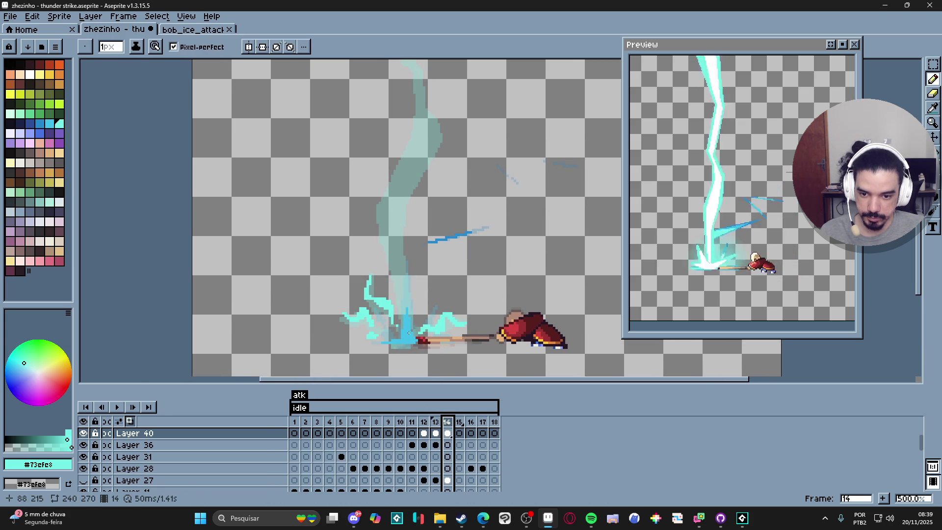
scroll(408, 333, up, 1)
mouse_move(417, 300)
mouse_down()
mouse_move(406, 226)
mouse_move(392, 220)
mouse_move(405, 172)
mouse_up()
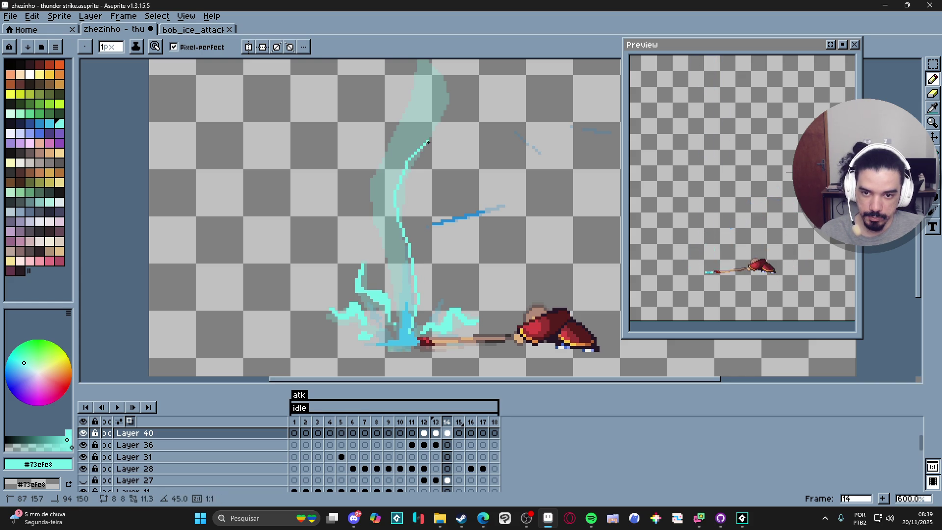
click(434, 139)
scroll(432, 231, up, 3)
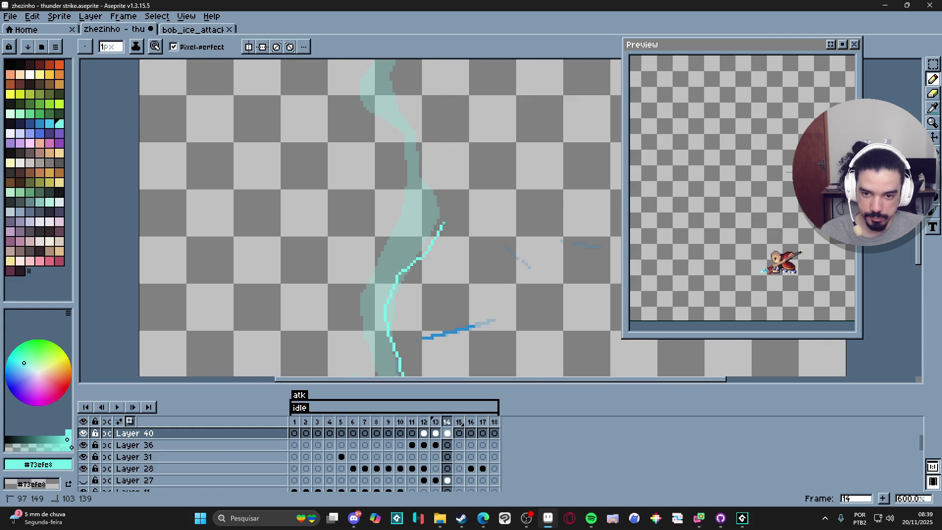
Extend the jagged cyan bolt up and left along the glow trail's upper section
mouse_move(446, 204)
mouse_down()
mouse_move(414, 160)
mouse_move(426, 135)
mouse_move(404, 216)
mouse_move(393, 201)
mouse_up()
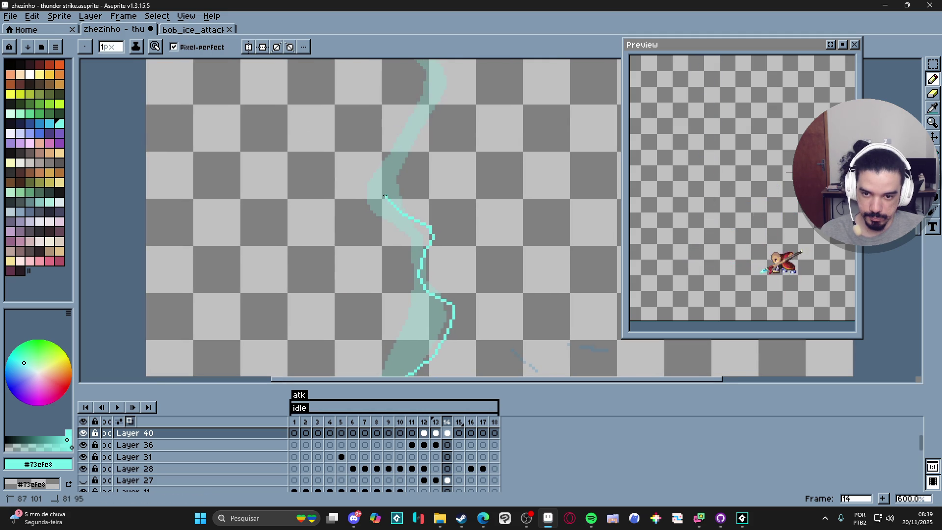
mouse_move(409, 156)
mouse_down()
mouse_move(423, 139)
mouse_move(437, 217)
mouse_move(448, 187)
mouse_move(416, 138)
mouse_move(451, 106)
mouse_move(453, 72)
mouse_up()
scroll(412, 143, up, 3)
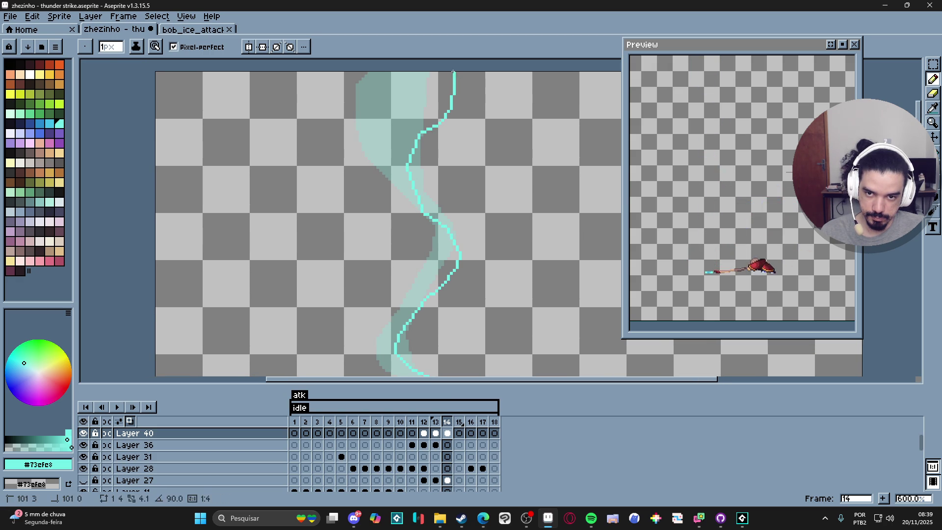
scroll(439, 151, down, 6)
scroll(432, 291, down, 2)
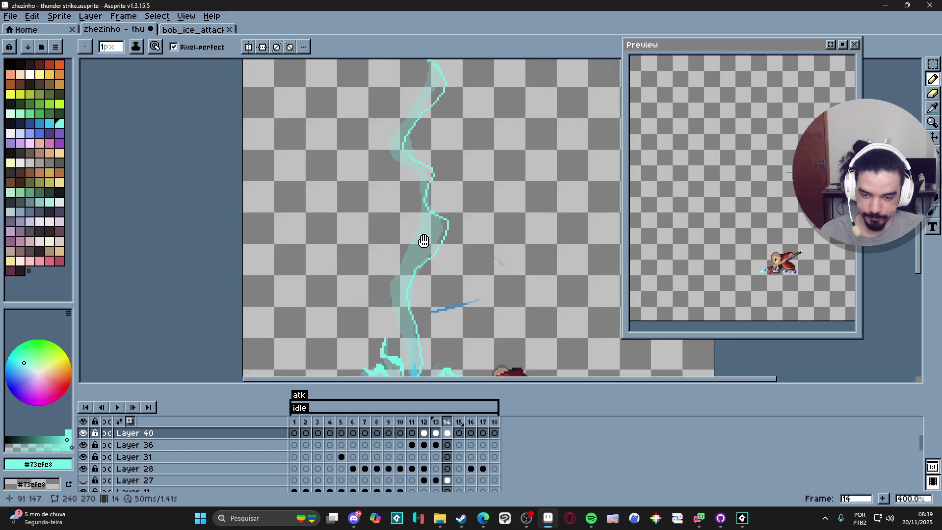
scroll(431, 292, up, 2)
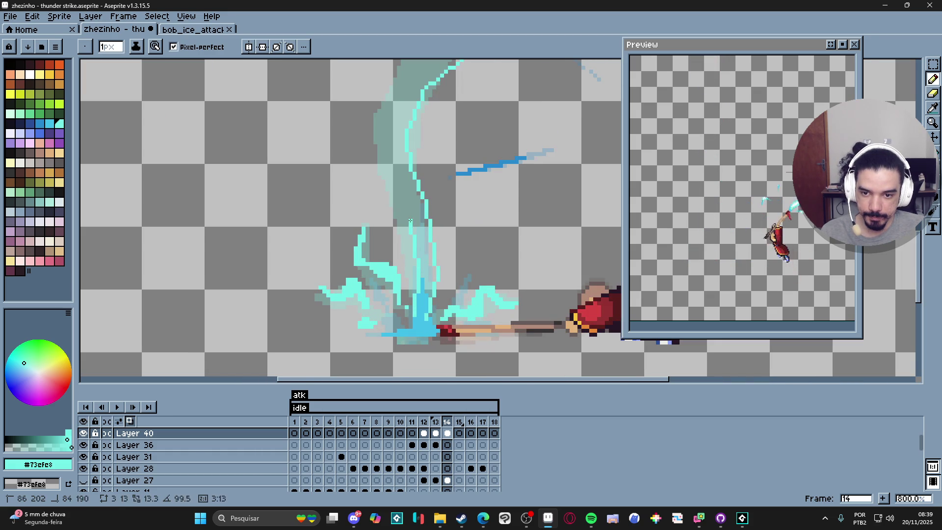
Add more zigzag corners to the bolt while panning up to the trail's top
shift+click(384, 197)
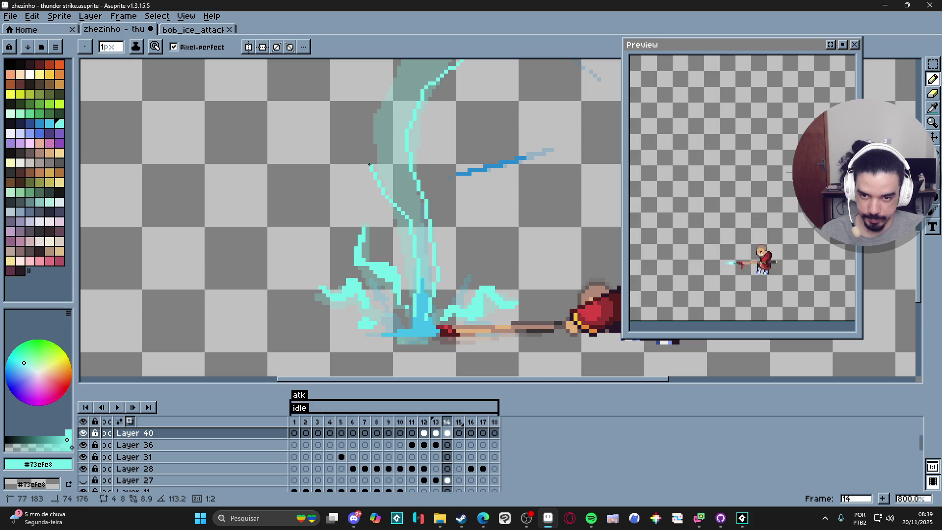
drag(371, 168, 379, 226)
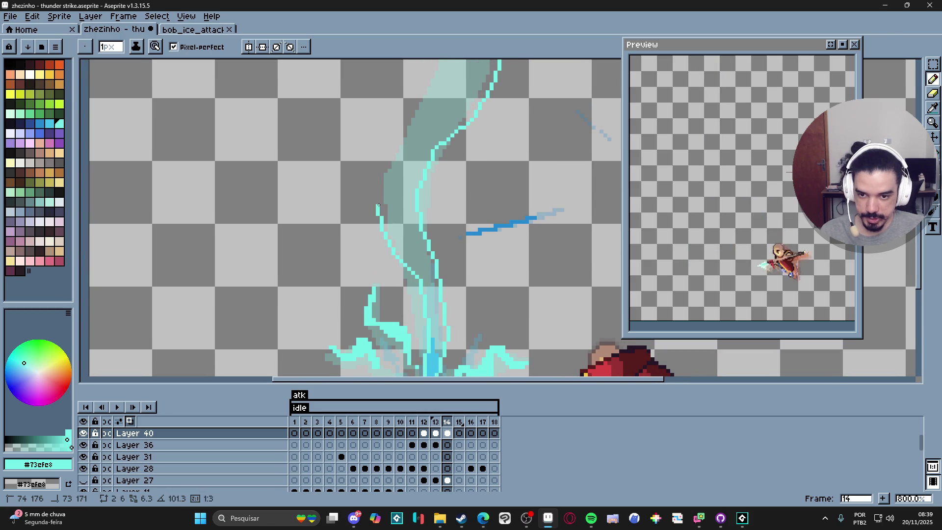
shift+click(373, 197)
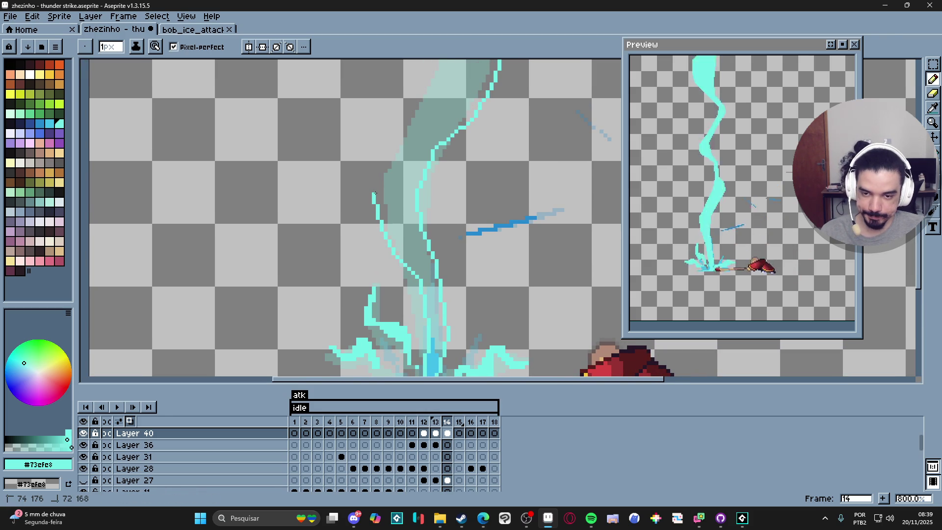
drag(407, 156, 423, 252)
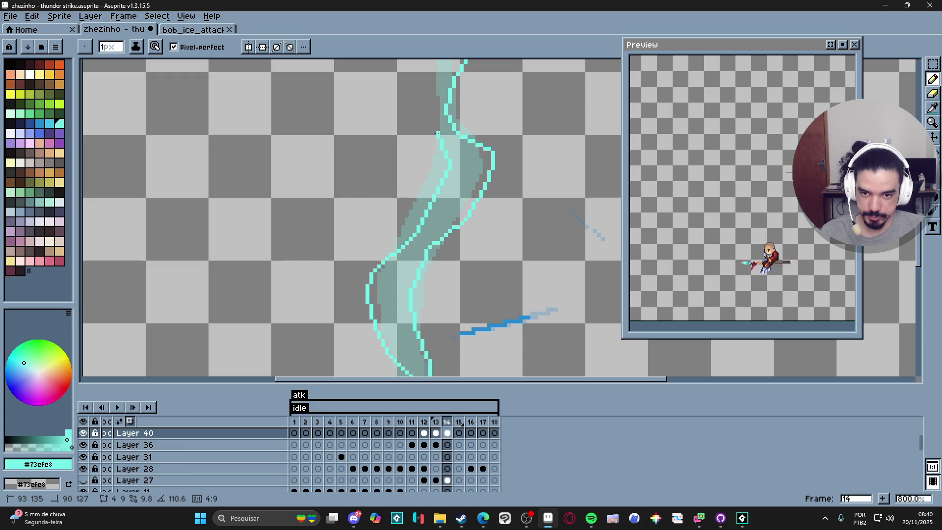
Shift-click corner points to extend frame 14's thin 1px cyan outline zigzagging up the glow trail
drag(428, 129, 420, 223)
shift+click(418, 213)
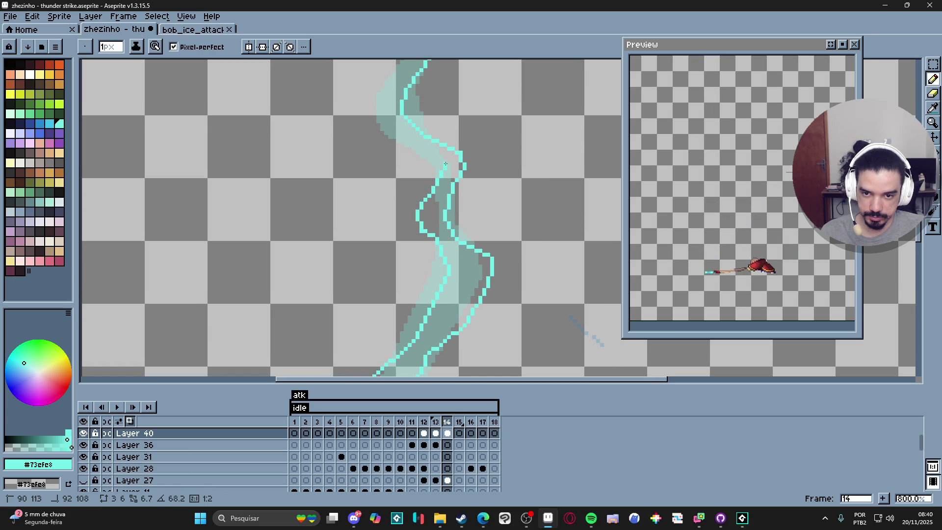
shift+click(390, 137)
scroll(374, 133, up, 3)
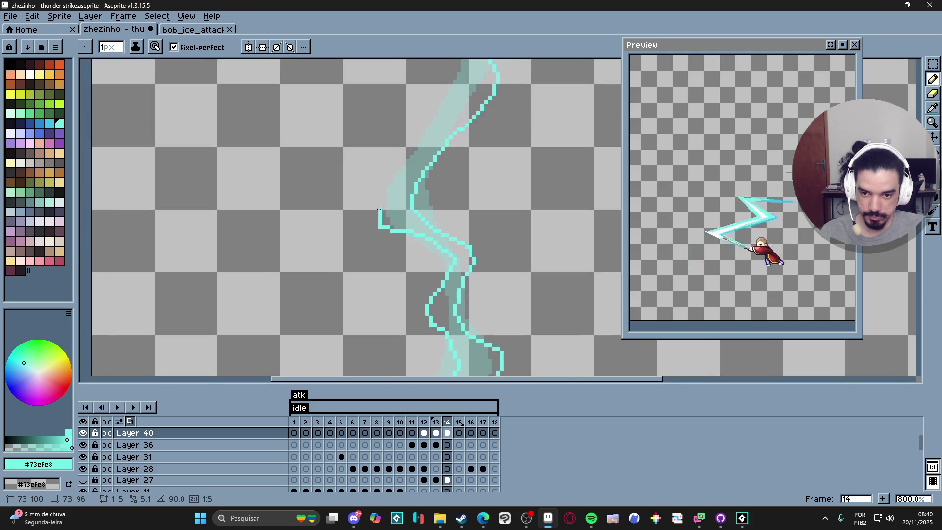
shift+click(396, 170)
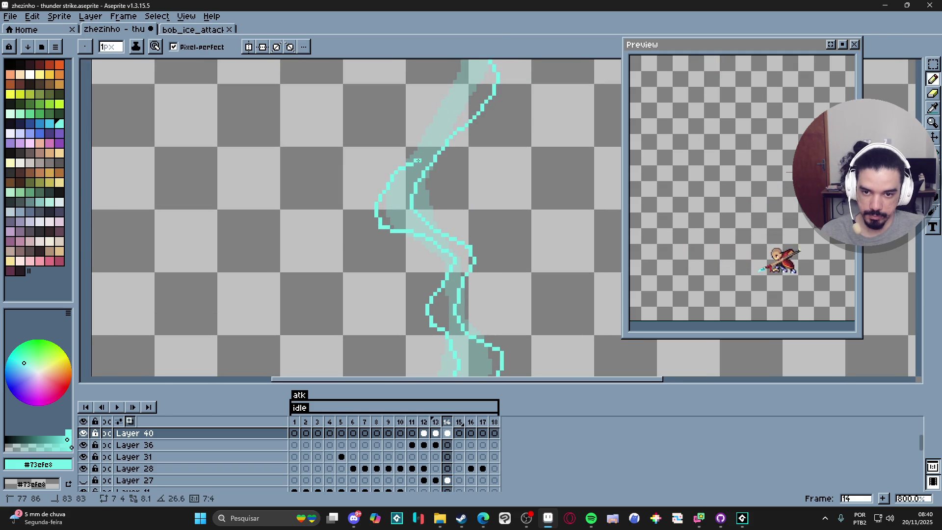
scroll(411, 222, up, 3)
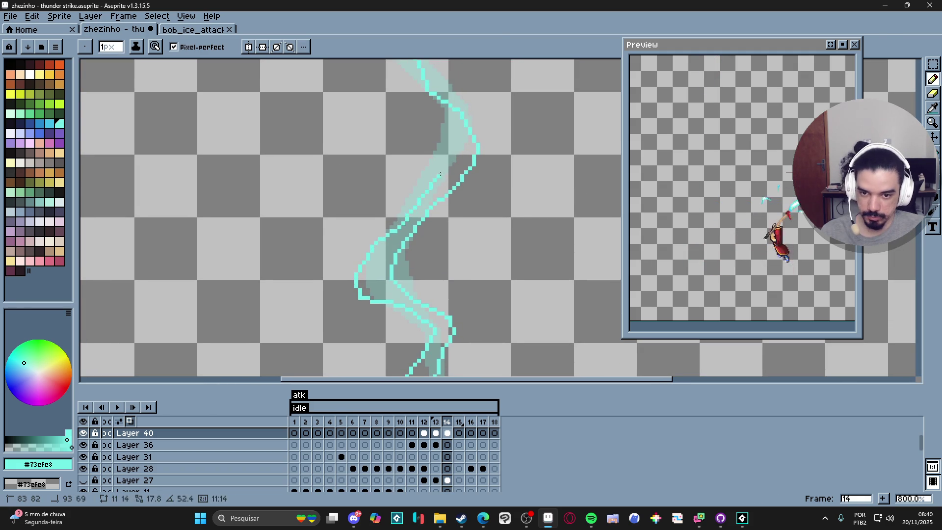
shift+click(447, 127)
scroll(446, 162, up, 2)
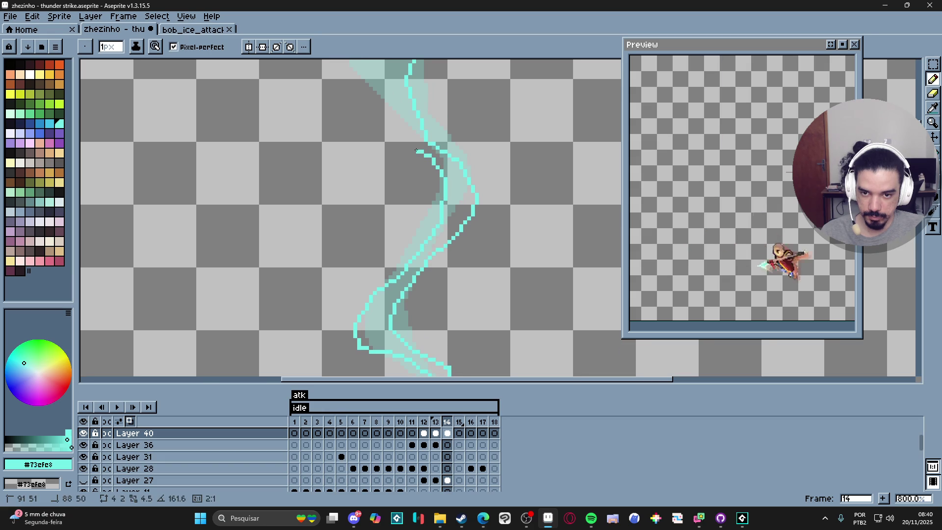
shift+click(403, 148)
scroll(399, 149, up, 2)
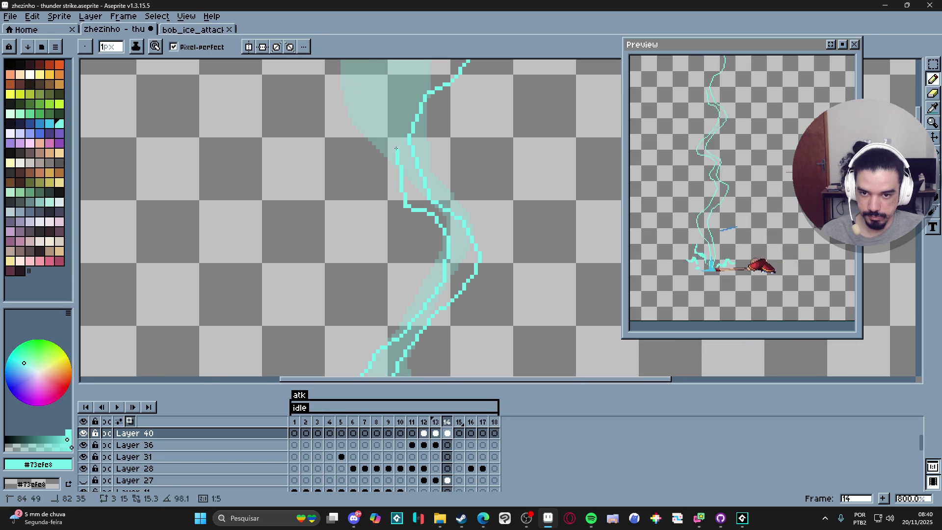
scroll(402, 183, up, 3)
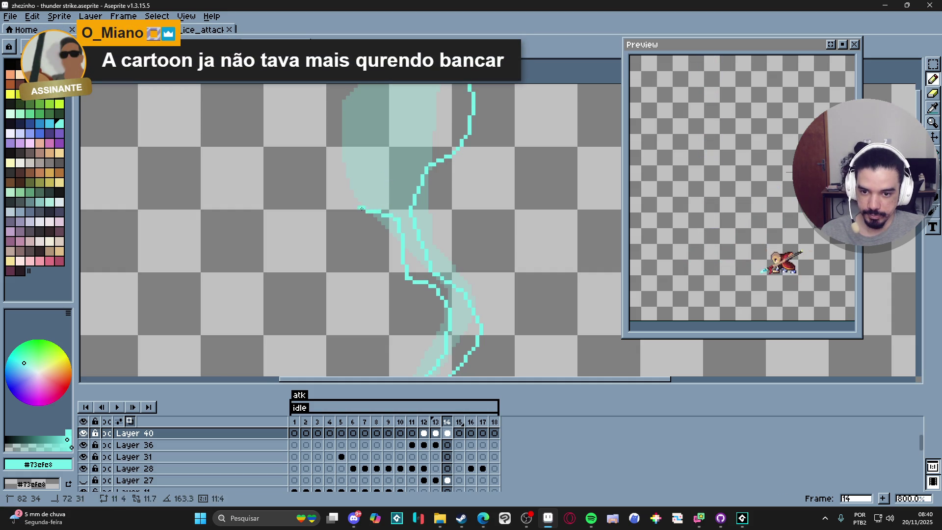
Draw the outline's two top edges, closing the cyan line into a narrow loop near the top
mouse_move(336, 180)
mouse_down()
mouse_move(335, 134)
mouse_move(390, 85)
mouse_up()
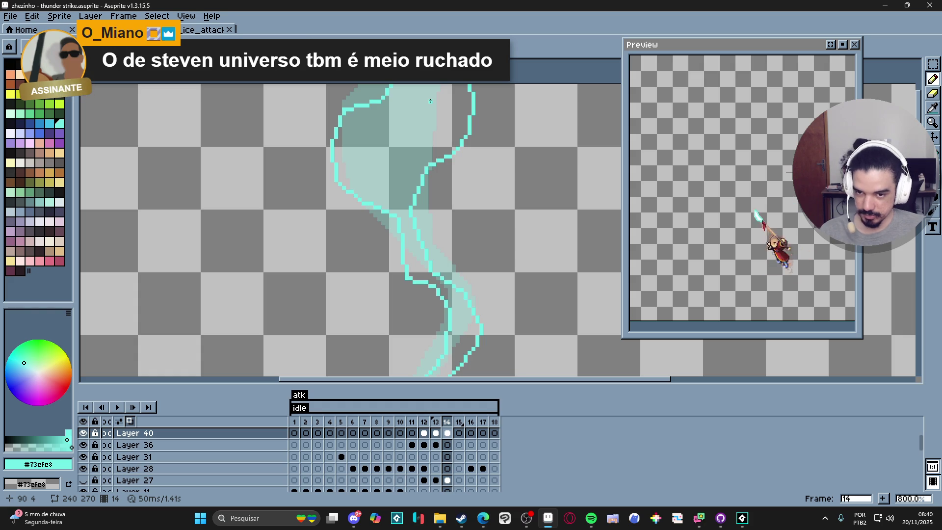
mouse_move(431, 87)
mouse_down()
mouse_move(416, 121)
mouse_move(447, 116)
mouse_up()
key(g)
scroll(435, 123, down, 1)
Fill frame 14's bolt interior with solid cyan, undoing an accidental whole-canvas fill first
click(421, 143)
key(ctrl+z)
scroll(307, 217, down, 4)
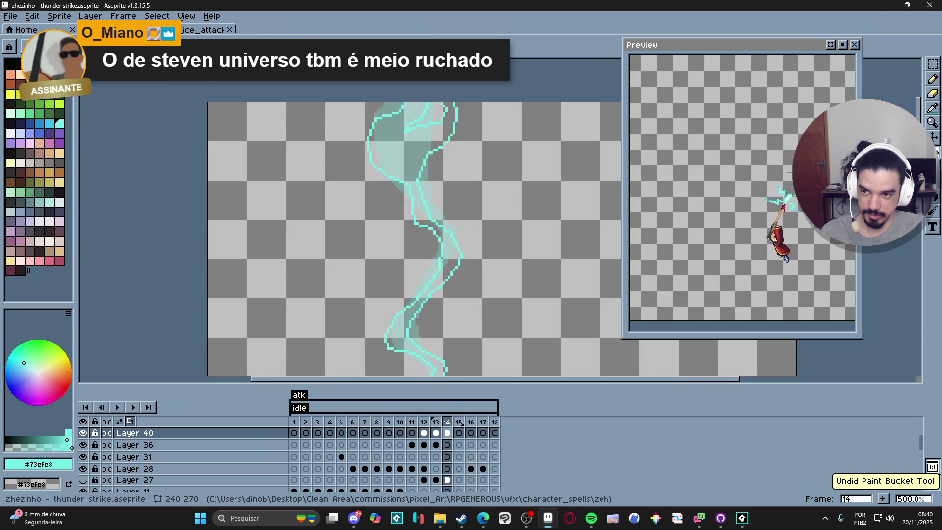
scroll(306, 217, up, 4)
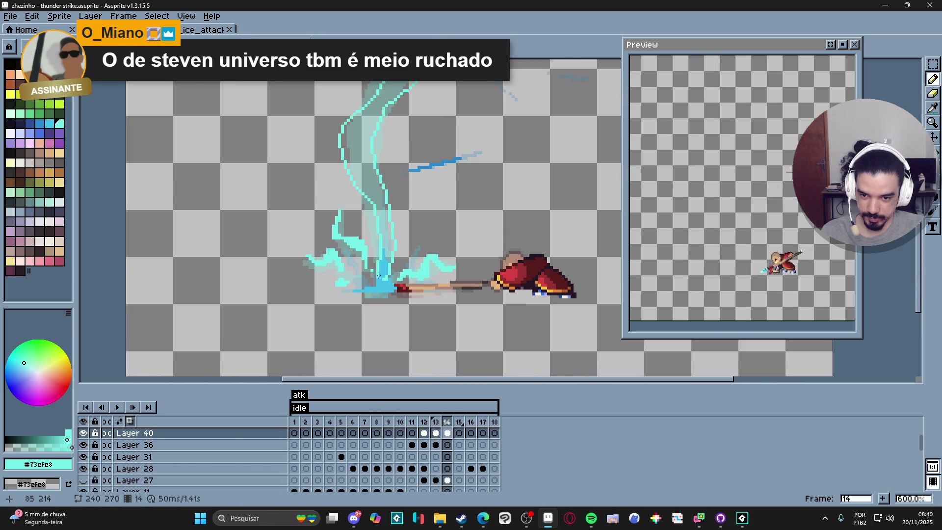
click(382, 264)
scroll(382, 264, down, 4)
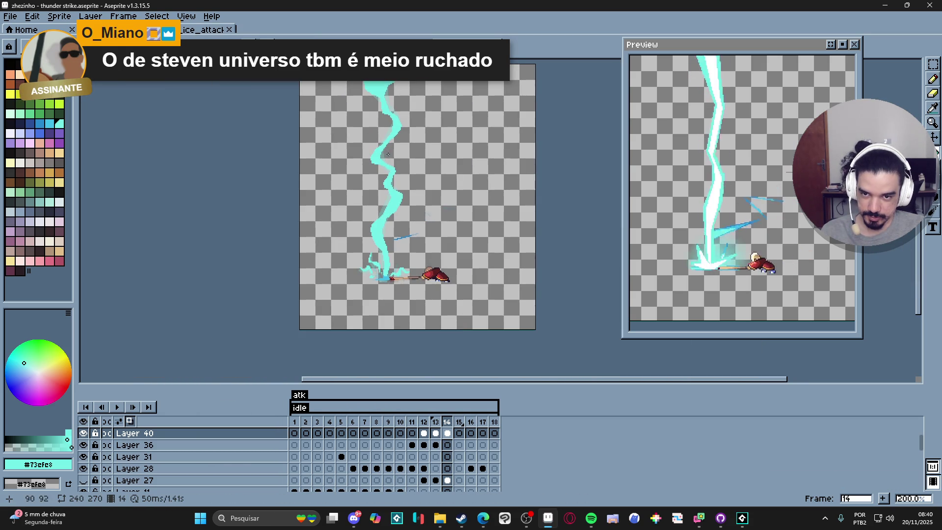
Flip between frames 12, 13 and 14 to check the motion, then move on to frame 15
click(438, 422)
click(447, 422)
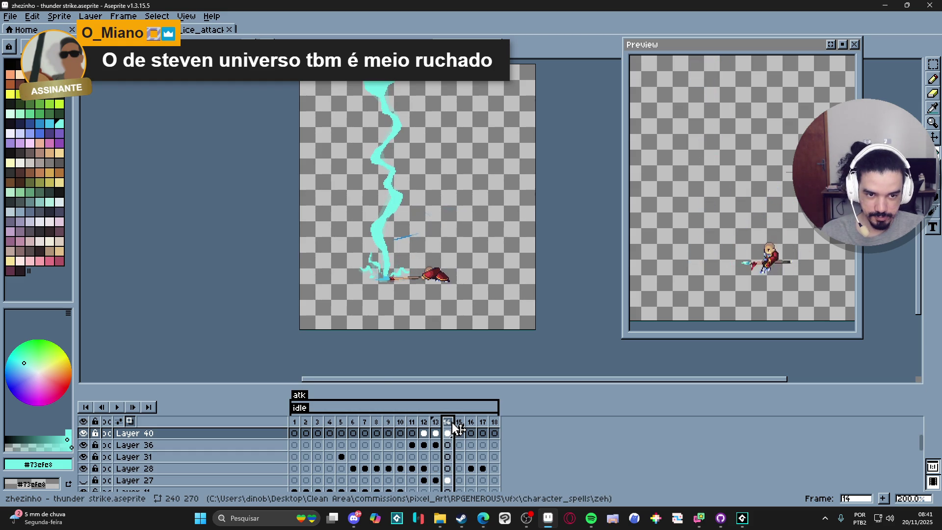
key(Left)
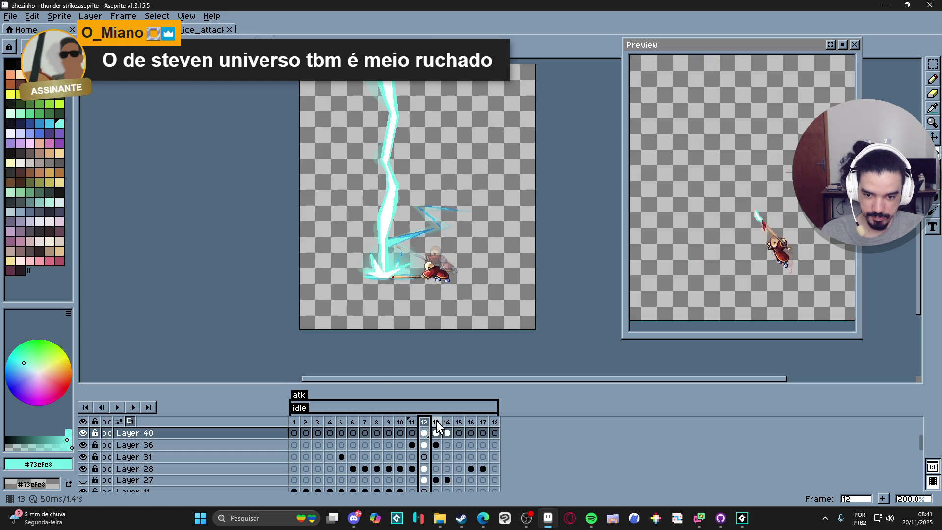
click(447, 423)
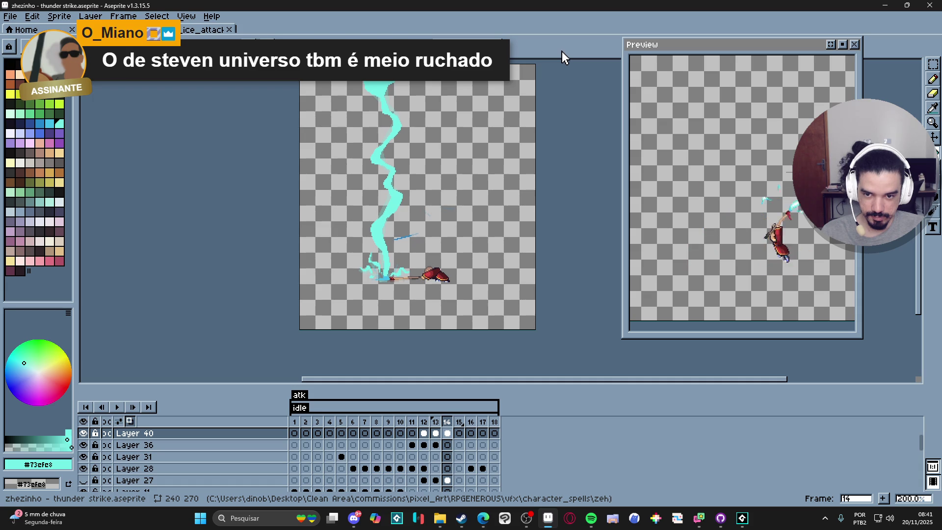
click(424, 423)
click(435, 422)
click(448, 422)
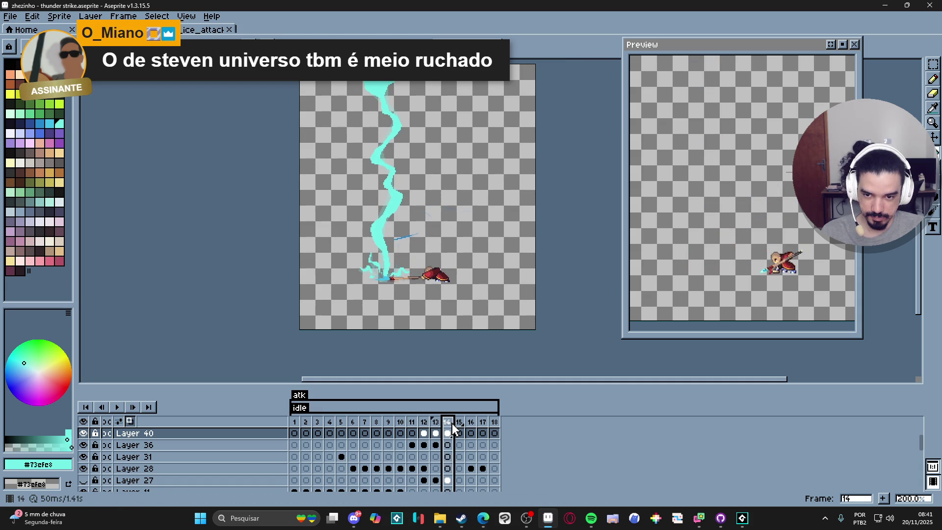
click(458, 422)
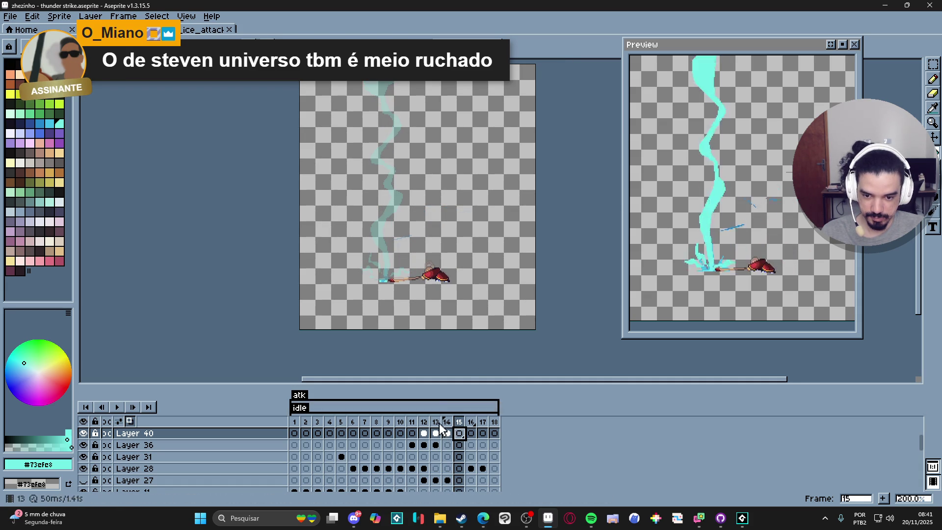
Paint a thick 2px cyan stroke at frame 15's bolt base, replacing a thin diagonal line
scroll(413, 311, up, 7)
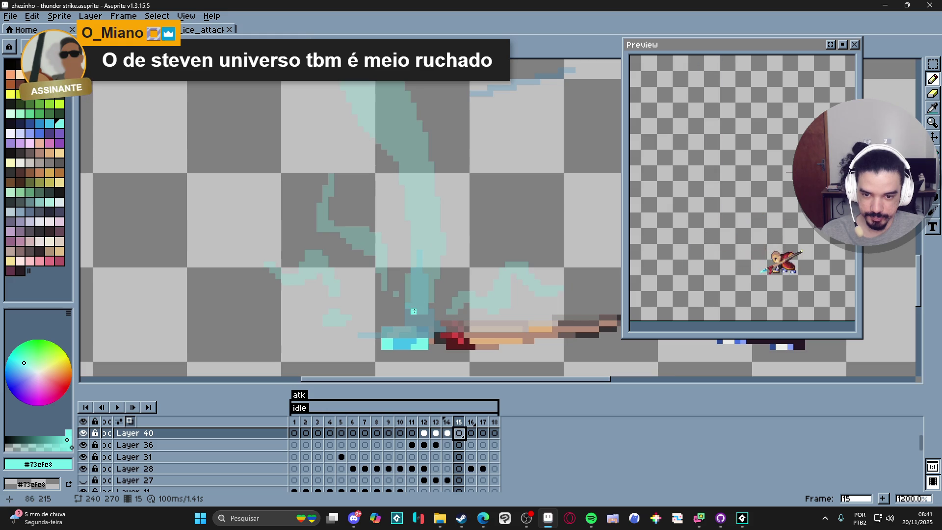
drag(412, 311, 412, 343)
click(415, 344)
shift+click(430, 296)
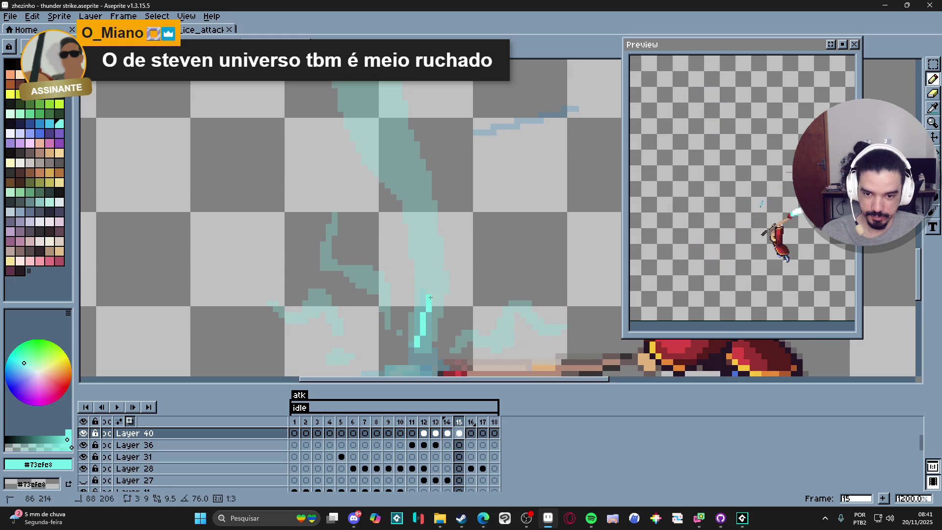
key(ctrl+z)
drag(414, 341, 423, 314)
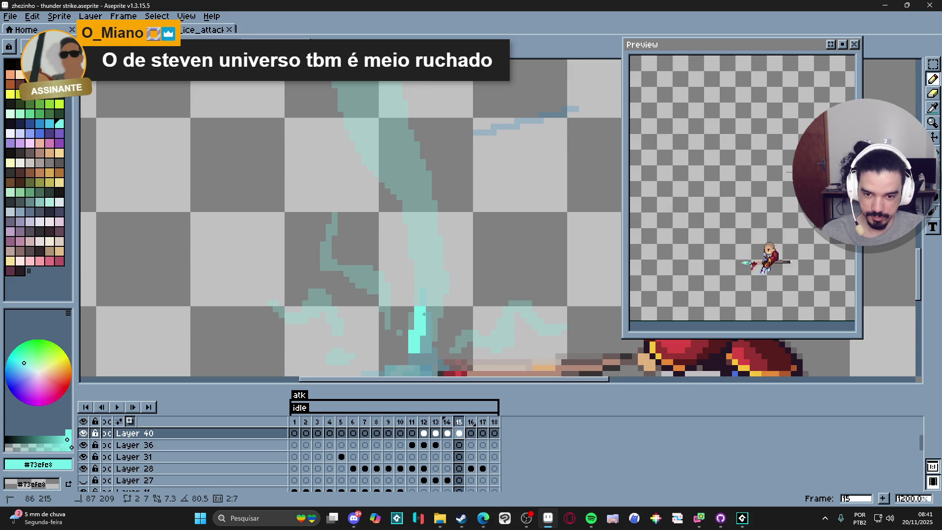
mouse_move(452, 269)
mouse_down()
mouse_move(439, 187)
mouse_move(450, 277)
mouse_move(380, 198)
mouse_move(377, 150)
mouse_move(401, 214)
mouse_move(435, 245)
mouse_up()
Extend the thick cyan bolt up-right, then up-left, along the higher glow trail
drag(386, 189, 404, 267)
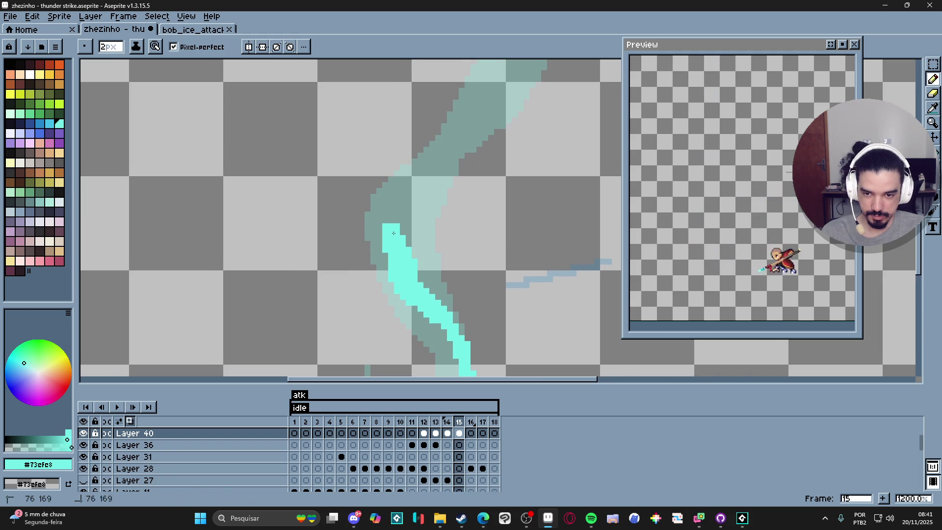
mouse_move(405, 203)
mouse_down()
mouse_move(461, 162)
mouse_move(443, 251)
mouse_move(505, 169)
mouse_up()
drag(474, 200, 430, 248)
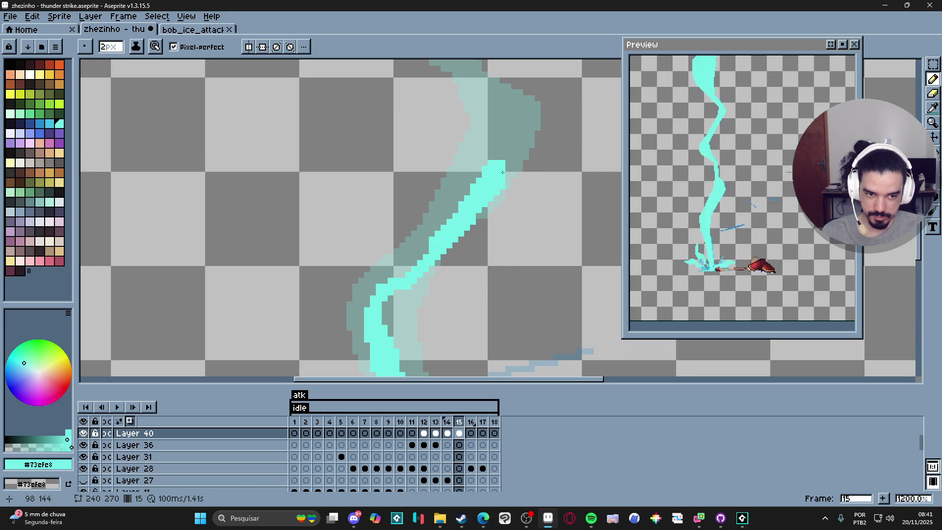
mouse_move(500, 176)
mouse_down()
mouse_move(512, 265)
mouse_move(527, 226)
mouse_move(512, 255)
mouse_move(538, 235)
mouse_up()
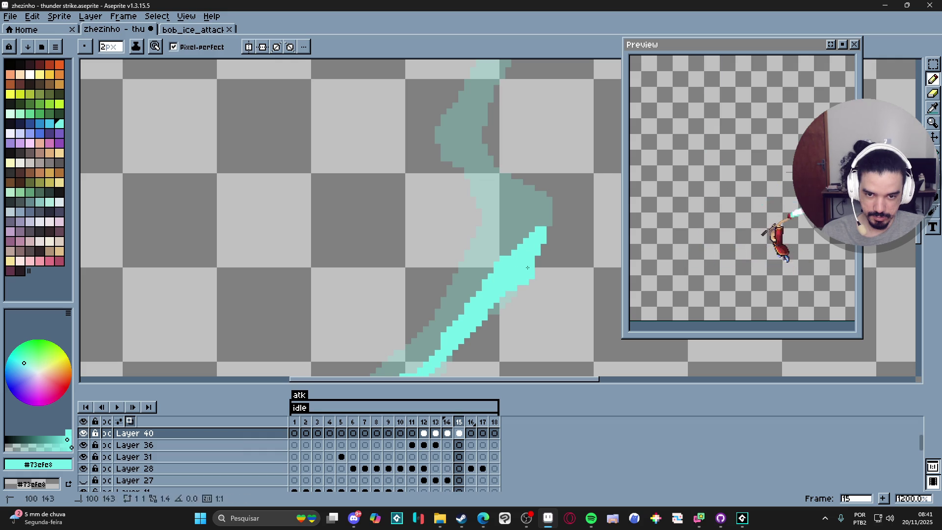
mouse_move(517, 204)
mouse_down()
mouse_move(436, 181)
mouse_move(480, 186)
mouse_up()
drag(482, 231, 486, 276)
mouse_move(436, 234)
mouse_down()
mouse_move(440, 206)
mouse_move(532, 149)
mouse_move(520, 214)
mouse_move(525, 183)
mouse_move(493, 166)
mouse_move(437, 160)
mouse_move(414, 162)
mouse_move(427, 242)
mouse_move(394, 206)
mouse_up()
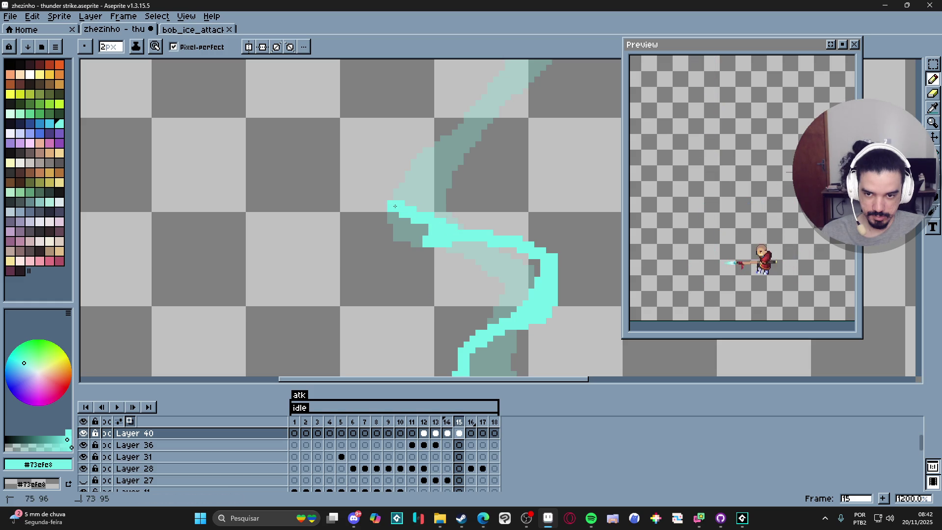
Fill the pale gaps in the cyan loop and add straight segments extending the bolt up-right
drag(443, 237, 412, 245)
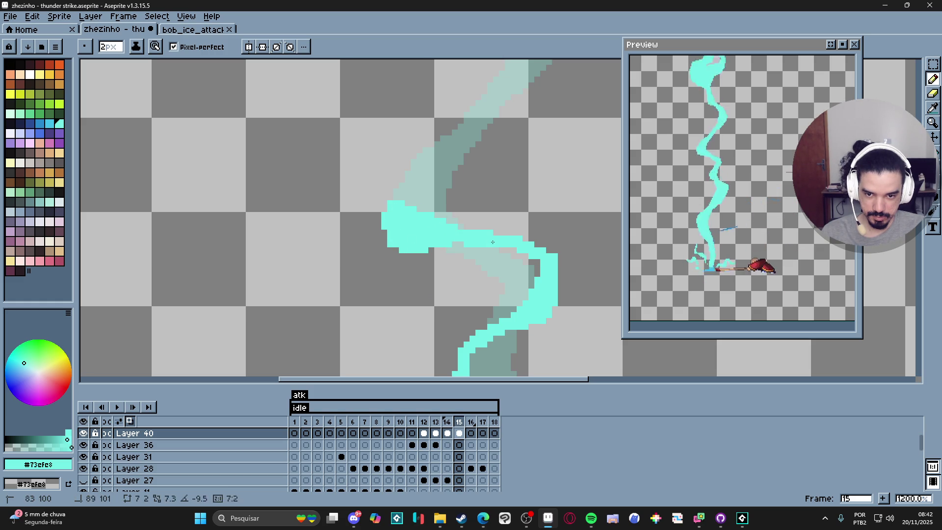
scroll(411, 292, up, 2)
mouse_move(412, 292)
mouse_down()
mouse_move(387, 269)
mouse_move(395, 243)
mouse_move(388, 260)
mouse_move(456, 230)
mouse_up()
scroll(388, 253, up, 2)
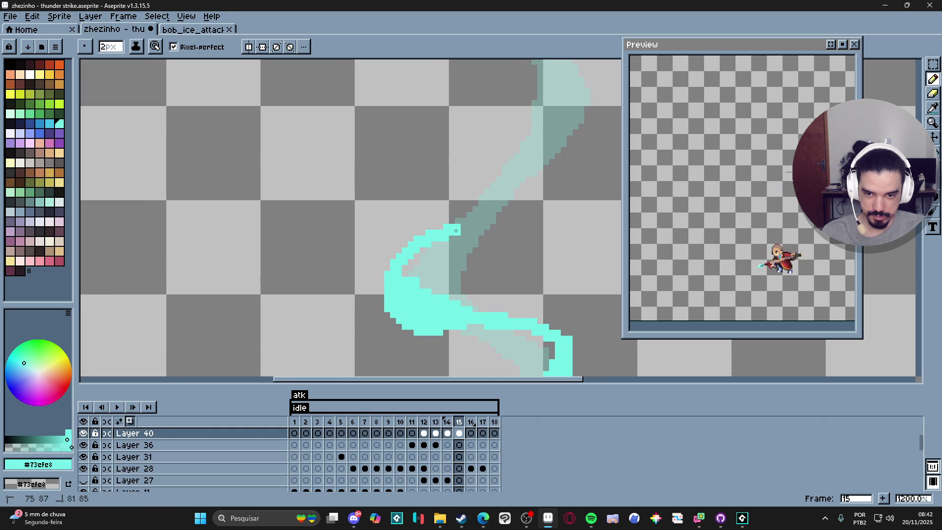
drag(408, 262, 426, 295)
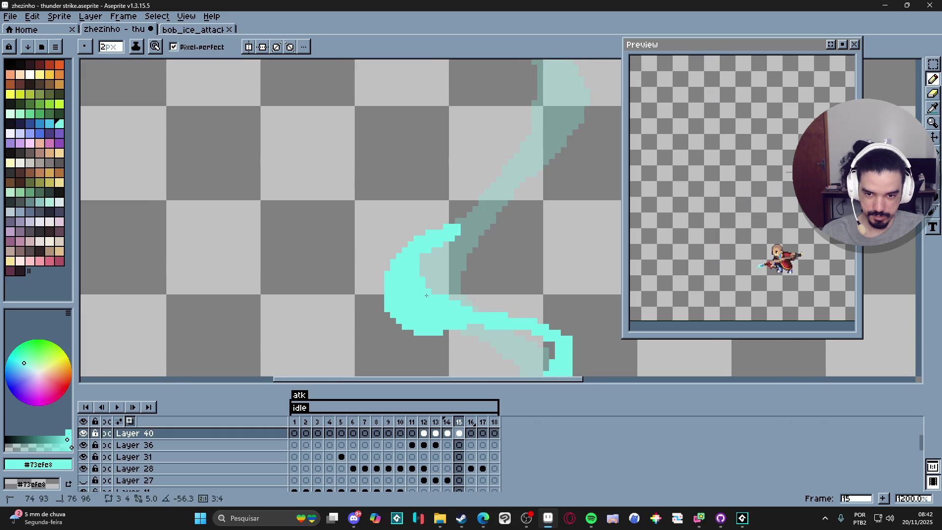
shift+click(439, 332)
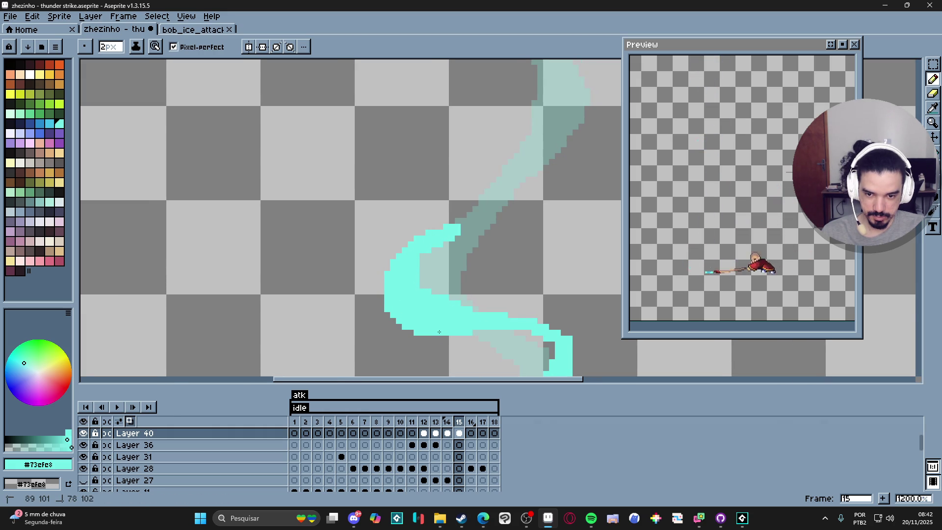
scroll(429, 313, up, 1)
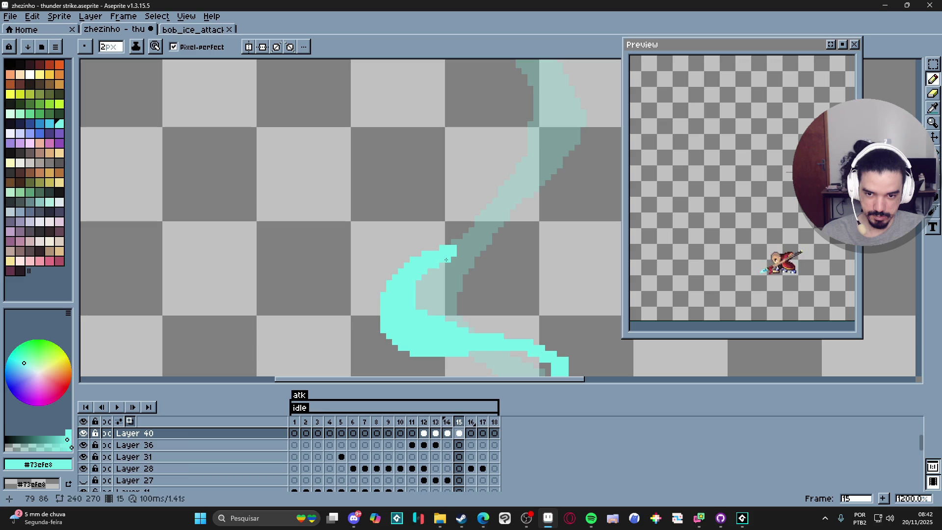
shift+click(515, 226)
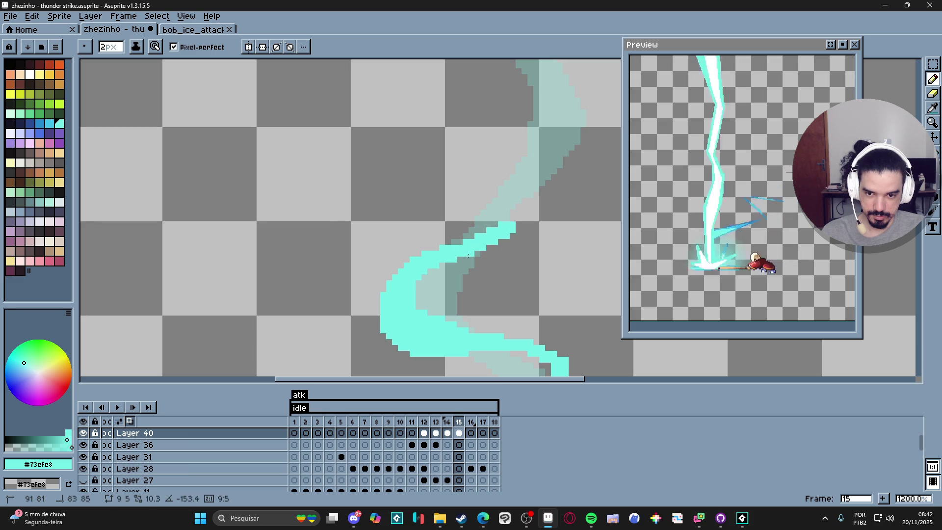
scroll(430, 264, up, 2)
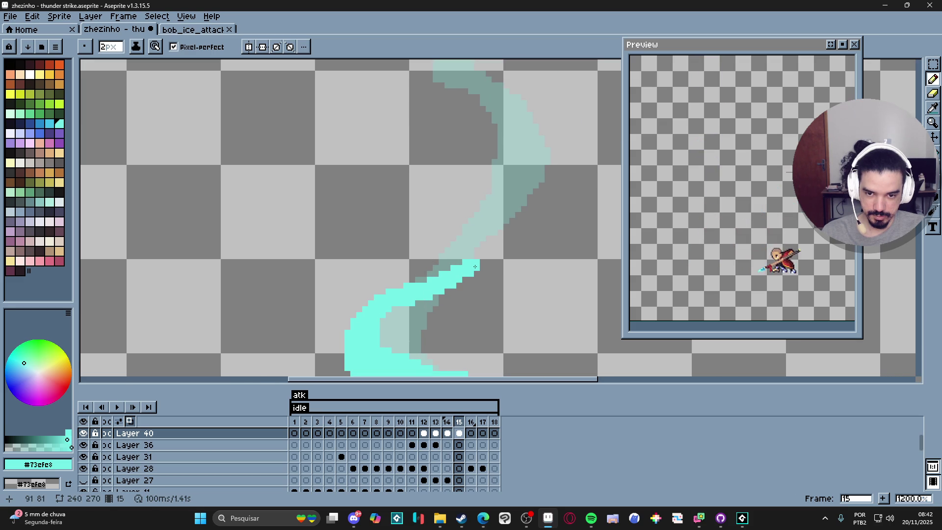
shift+click(541, 230)
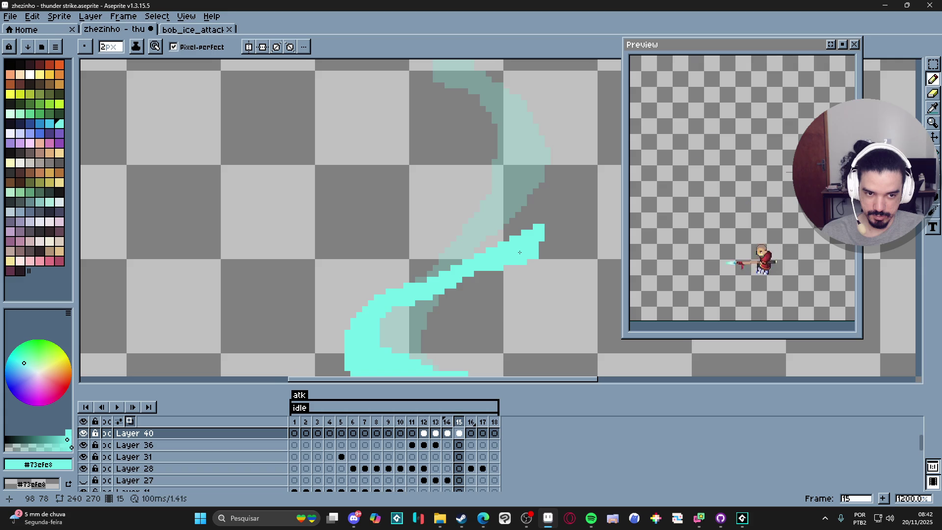
scroll(513, 263, down, 3)
scroll(479, 92, down, 3)
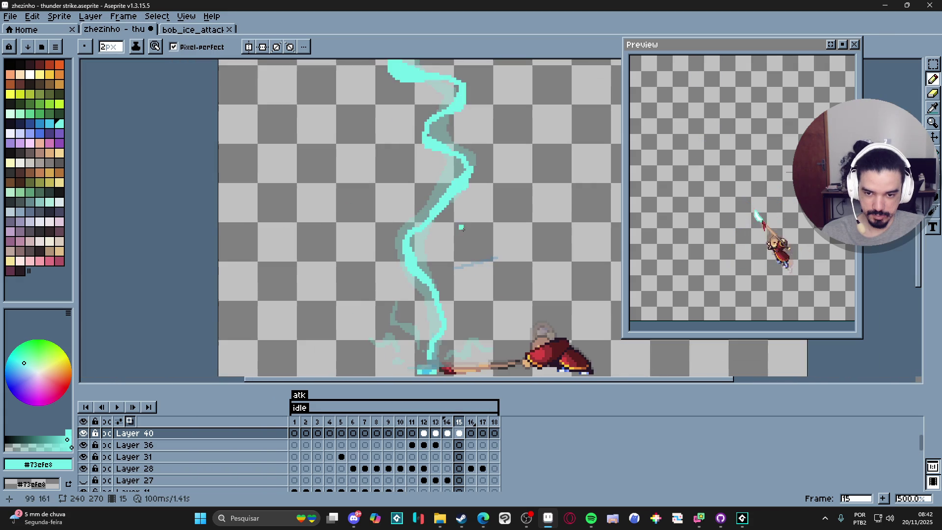
Erase the stray cyan line near the bolt's base
scroll(469, 240, up, 4)
click(468, 240)
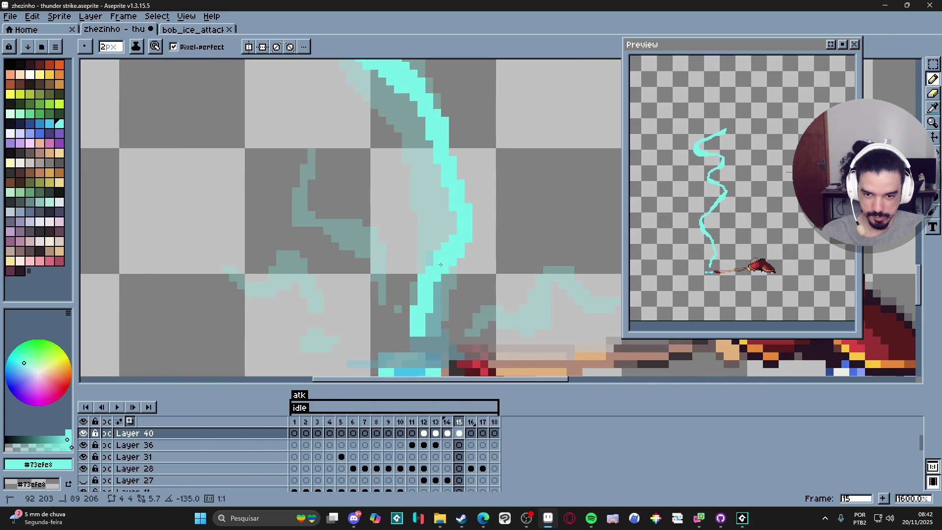
key(e)
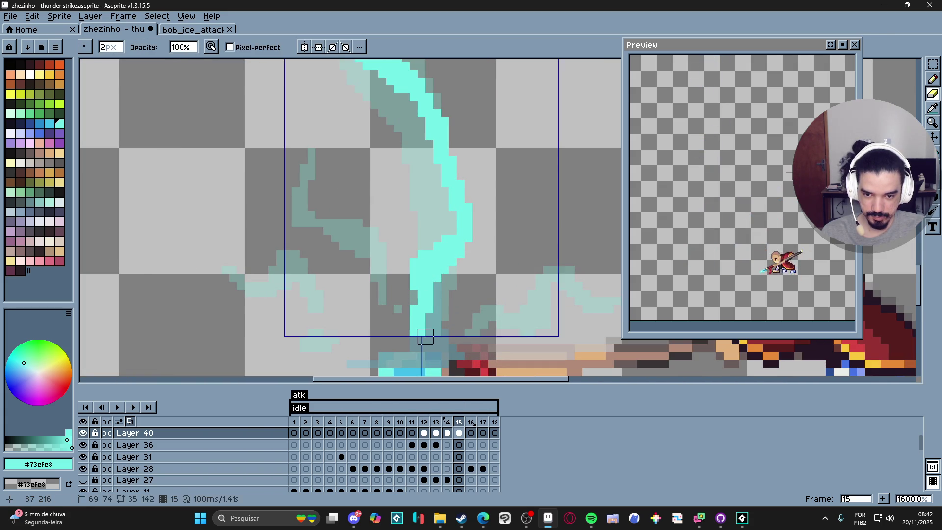
drag(409, 266, 409, 343)
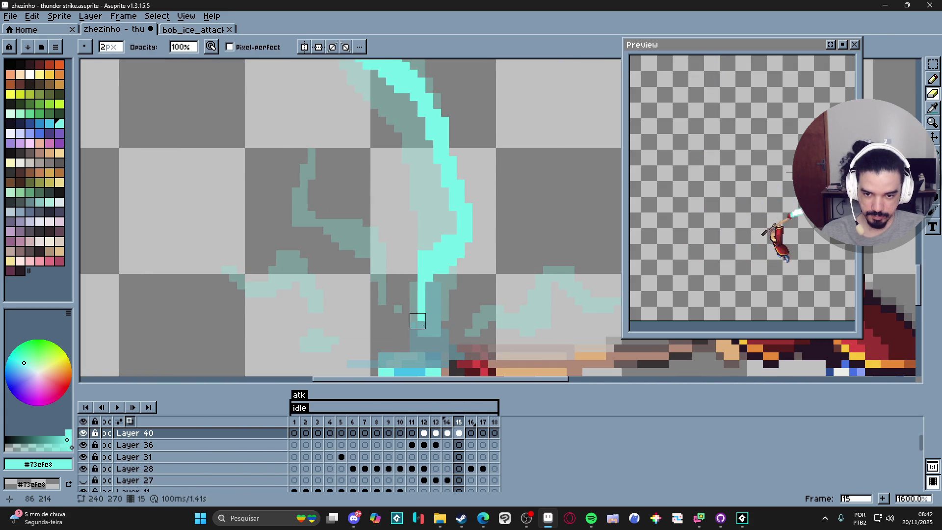
scroll(474, 330, down, 3)
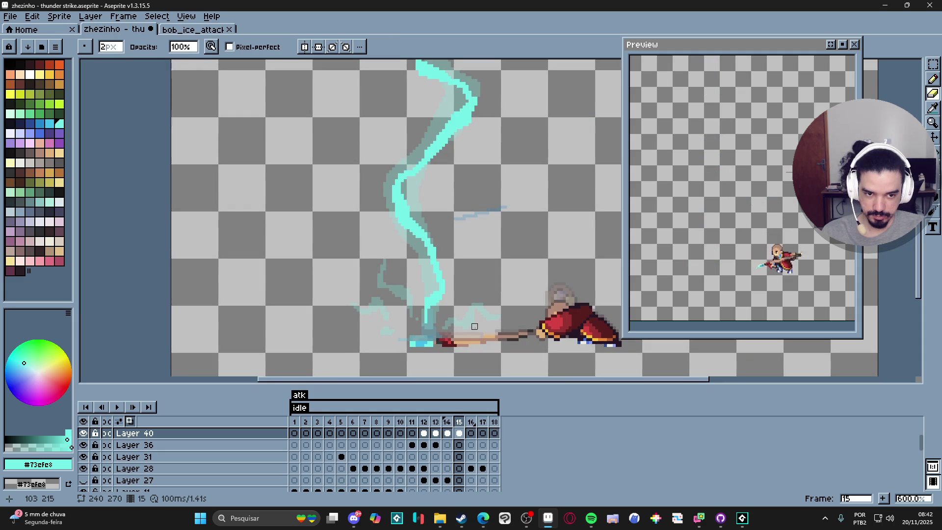
scroll(474, 327, down, 1)
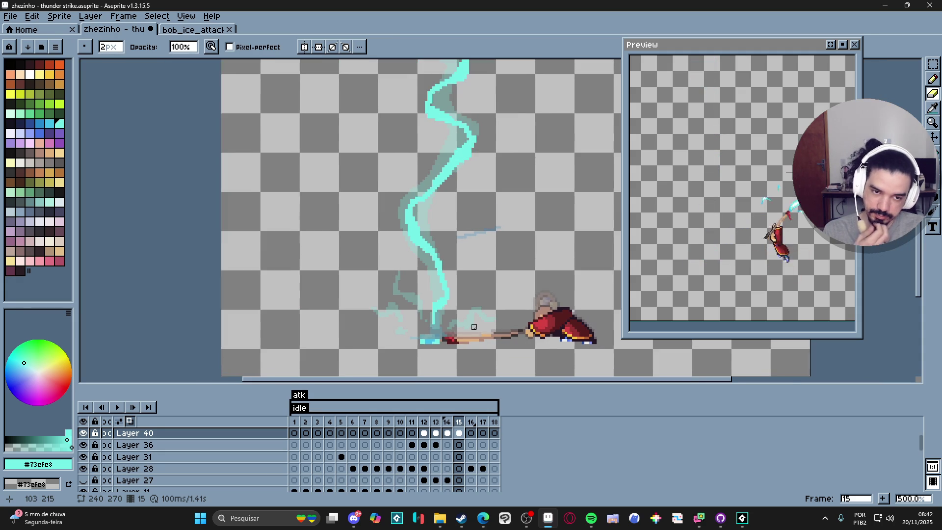
scroll(464, 220, up, 2)
Extend the lower cyan streak at 1px and paint a 2px cyan block above the bolt's top
key(b)
scroll(451, 251, up, 2)
key(minus)
drag(454, 291, 454, 278)
key(plus)
mouse_move(461, 232)
mouse_down()
mouse_move(446, 217)
mouse_move(464, 231)
mouse_move(451, 206)
mouse_up()
key(minus)
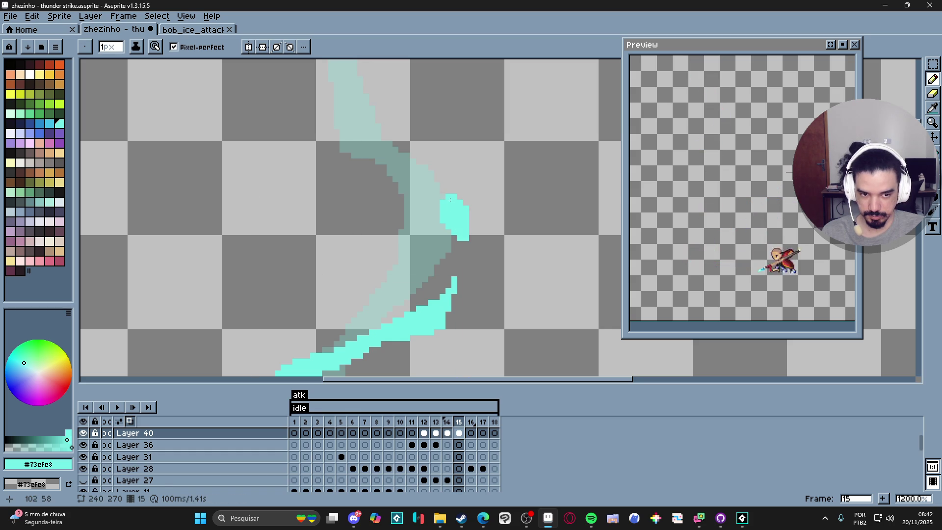
Draw a cyan stroke across the upper glow trail and thicken its upper-left end at 2px
mouse_move(451, 210)
mouse_down()
mouse_move(474, 250)
mouse_move(450, 227)
mouse_move(390, 210)
mouse_up()
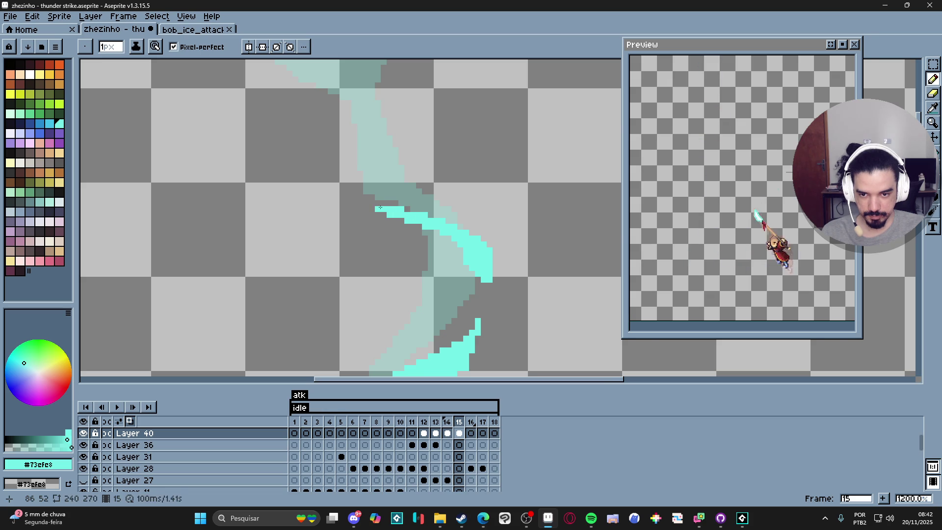
scroll(380, 207, up, 2)
key(plus)
click(388, 229)
click(399, 225)
mouse_move(387, 216)
mouse_down()
mouse_move(395, 205)
mouse_move(428, 216)
mouse_move(417, 229)
mouse_up()
scroll(393, 215, up, 2)
key(minus)
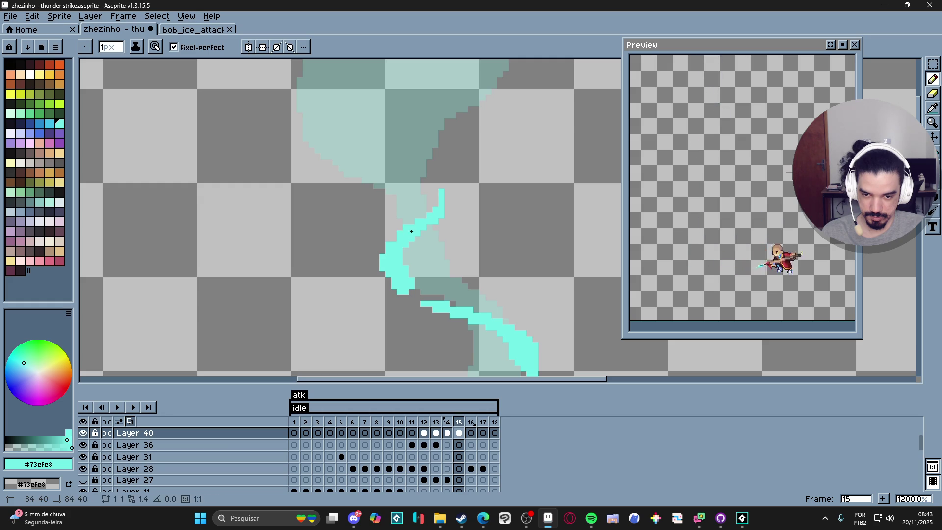
scroll(439, 217, down, 3)
key(plus)
scroll(439, 217, up, 3)
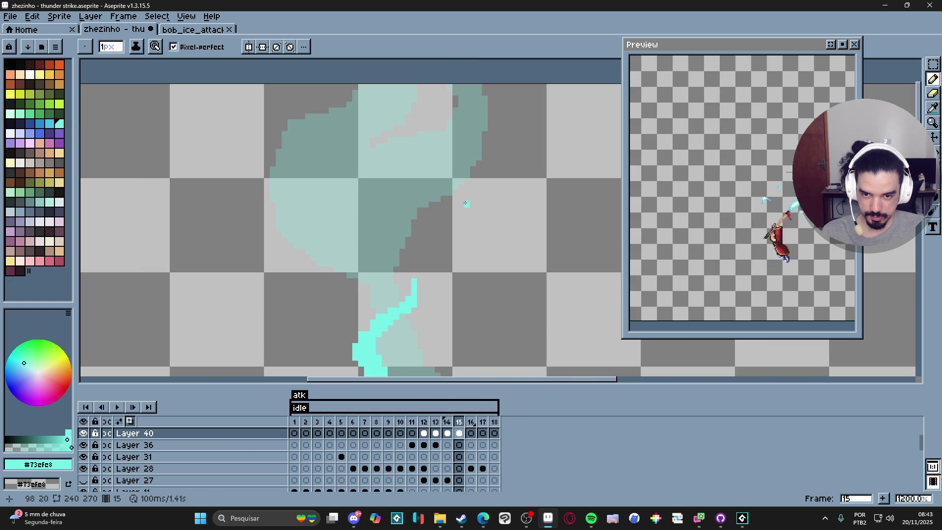
Paint a 2px cyan stroke down-left from the upper right and fill its gaps
drag(498, 162, 434, 191)
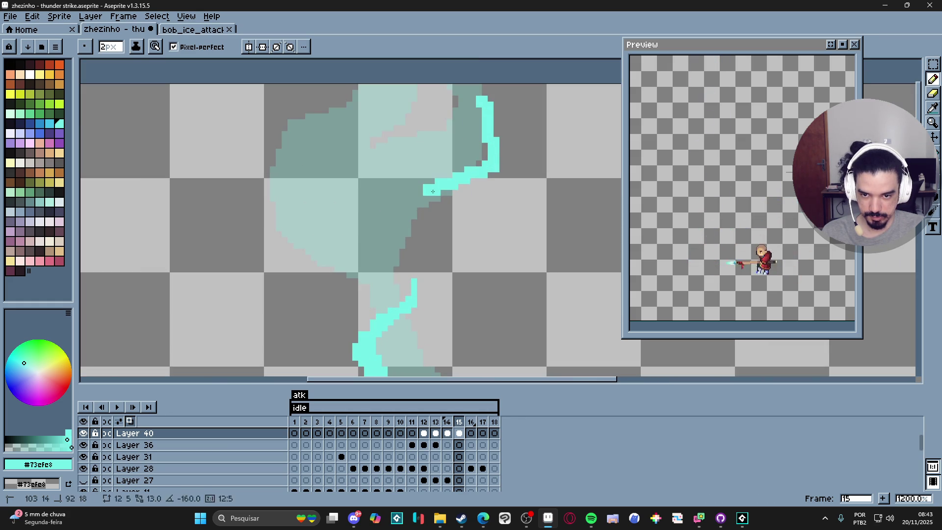
shift+click(401, 245)
shift+click(446, 176)
mouse_move(486, 160)
mouse_down()
mouse_move(477, 141)
mouse_move(489, 113)
mouse_up()
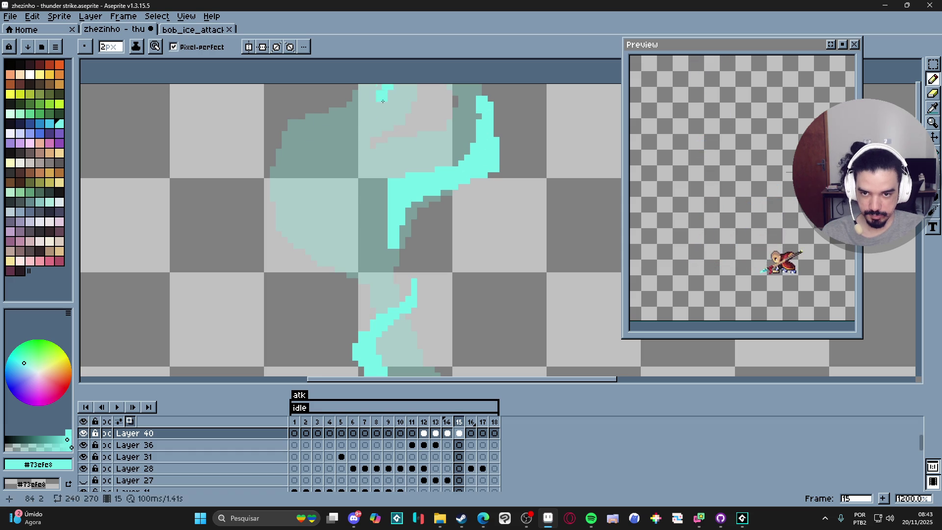
Draw the curling left branch across the top and down the trail's left side in thick cyan
mouse_move(350, 125)
mouse_down()
mouse_move(276, 104)
mouse_move(265, 129)
mouse_up()
drag(245, 187, 291, 123)
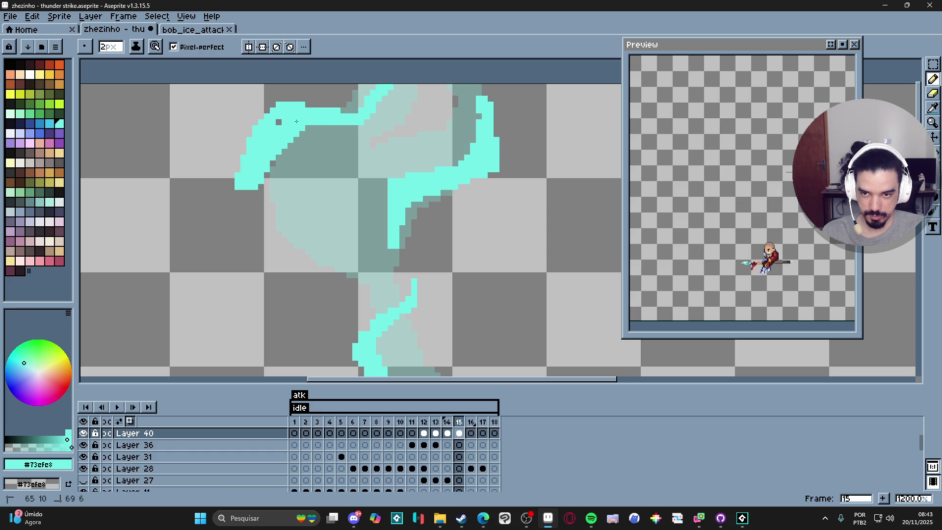
mouse_move(260, 189)
mouse_down()
mouse_move(259, 205)
mouse_move(323, 223)
mouse_move(353, 264)
mouse_up()
drag(323, 201, 279, 208)
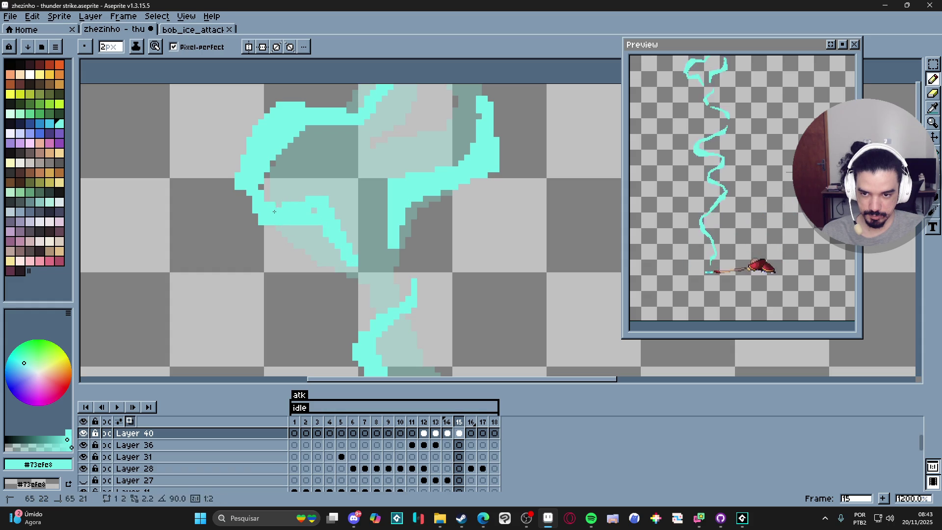
click(268, 197)
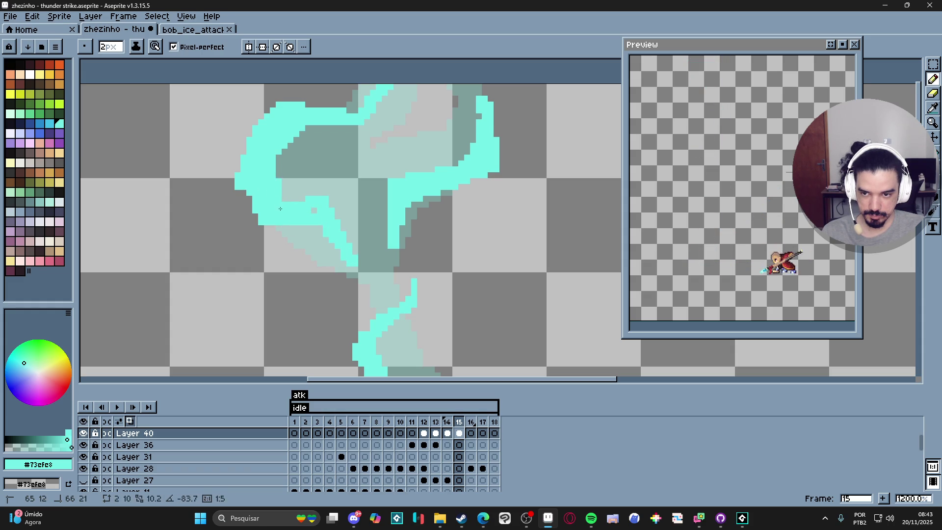
key(minus)
scroll(374, 190, down, 5)
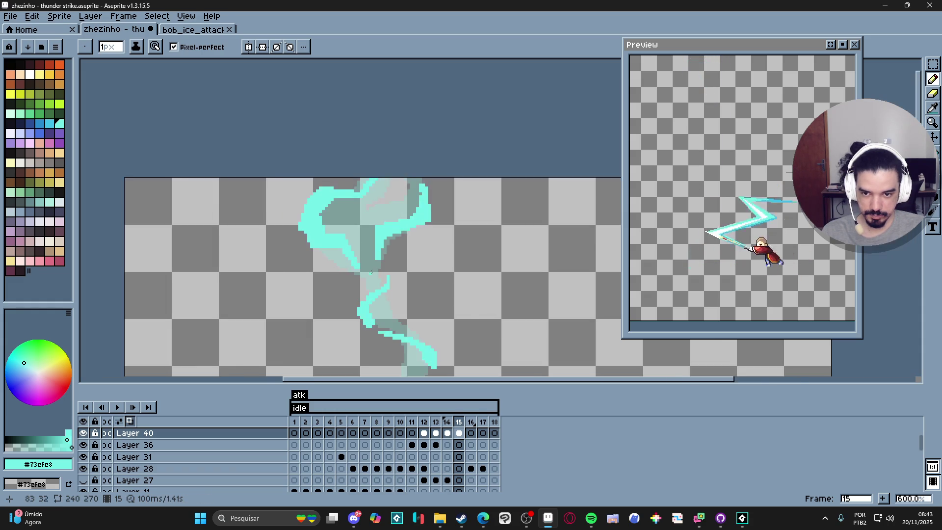
Compare frame 15 against frame 14, then return to frame 15
scroll(374, 190, down, 2)
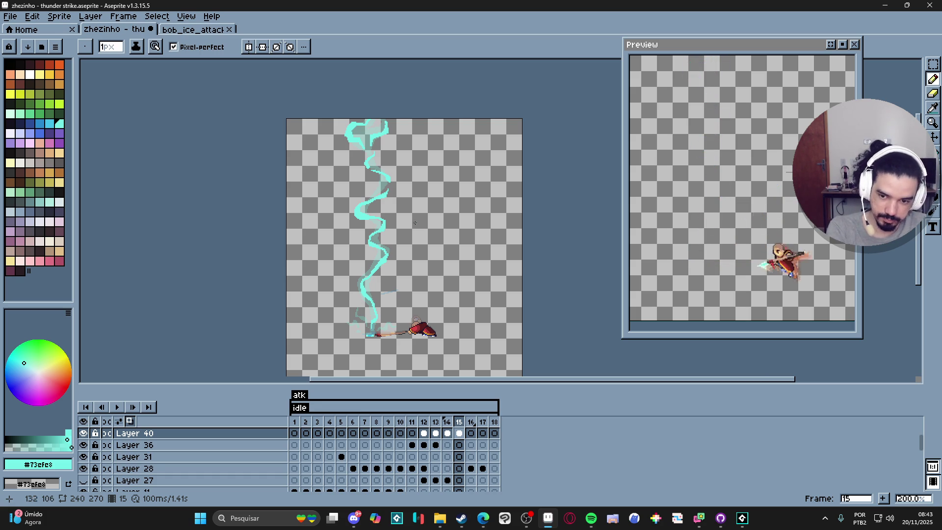
click(447, 423)
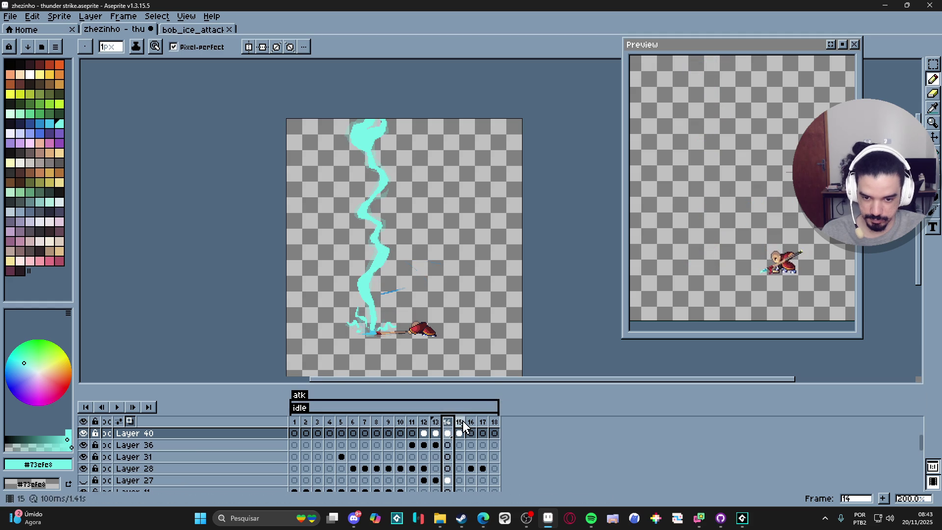
click(462, 423)
scroll(392, 314, up, 6)
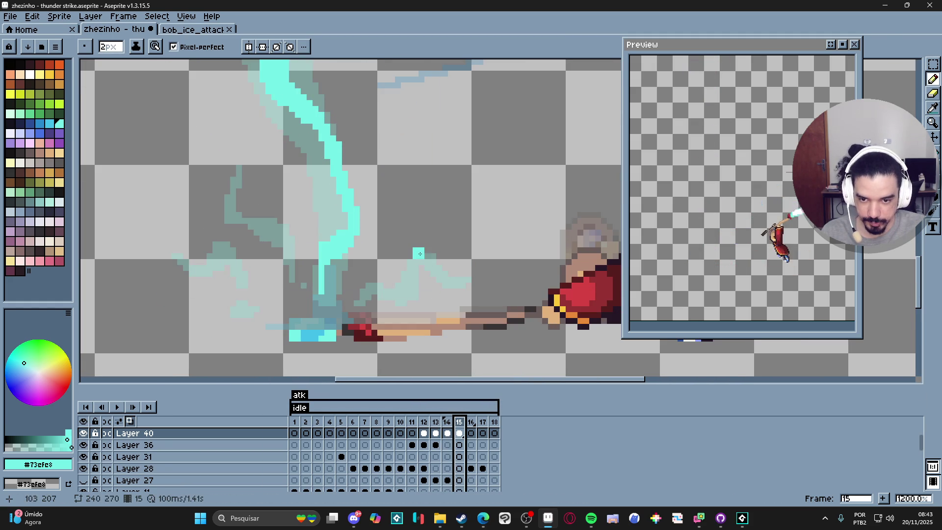
Grow the small cyan blob into a spark and add a 2px cyan blob near the base
drag(422, 254, 460, 273)
click(461, 270)
key(plus)
click(418, 293)
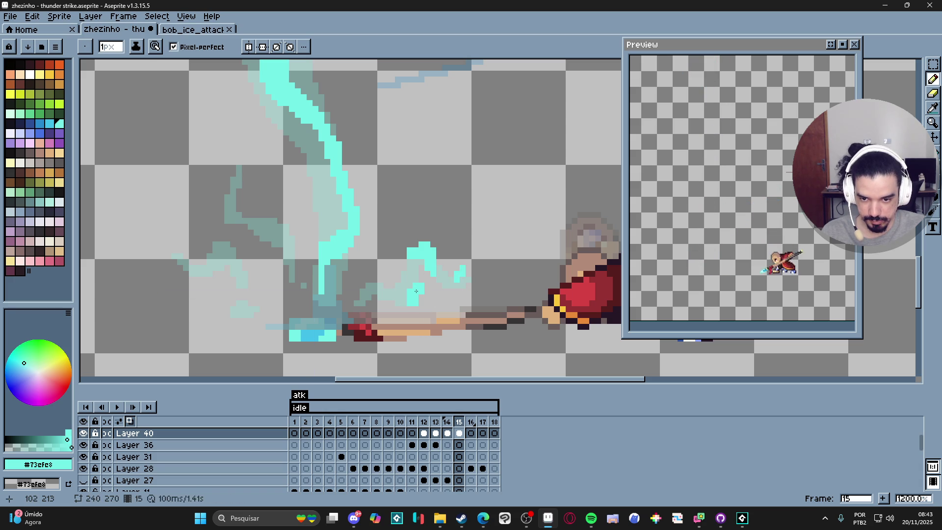
mouse_move(413, 281)
mouse_down()
mouse_move(405, 305)
mouse_move(375, 282)
mouse_move(363, 295)
mouse_up()
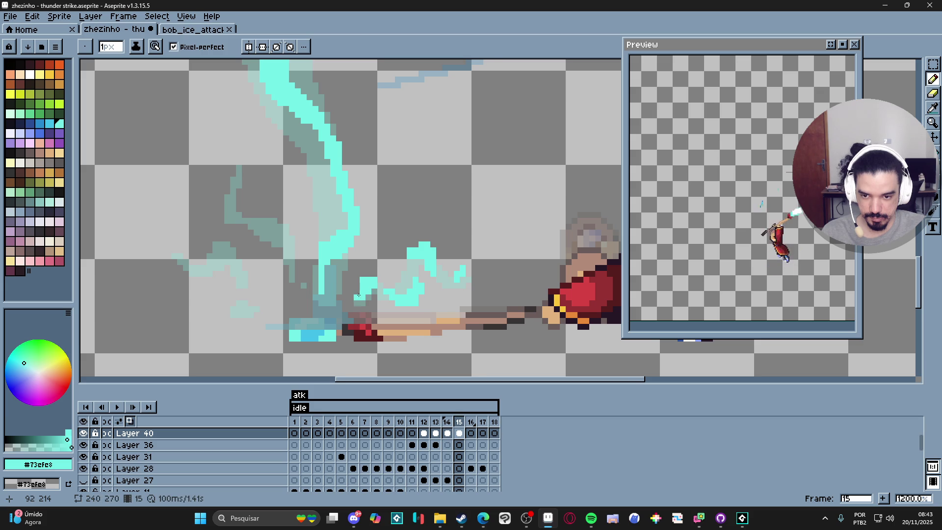
scroll(380, 287, up, 1)
key(e)
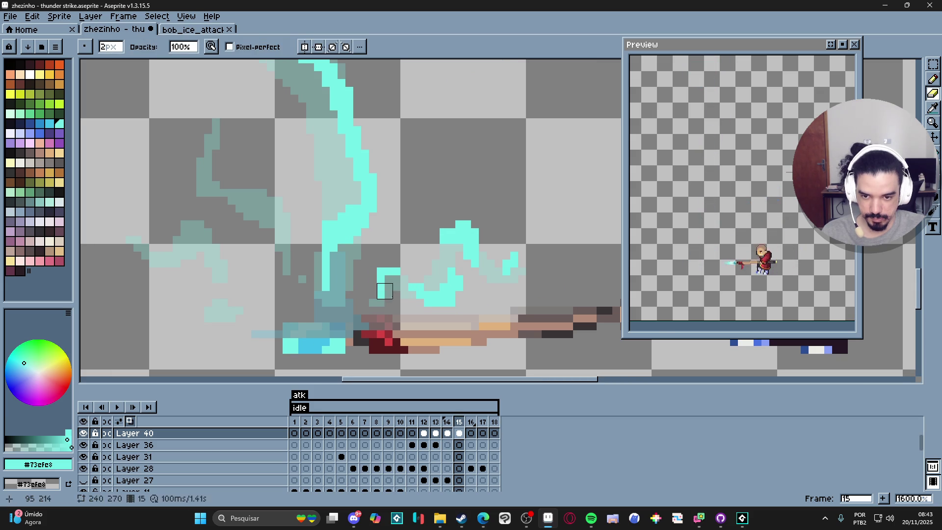
key(b)
scroll(334, 268, down, 1)
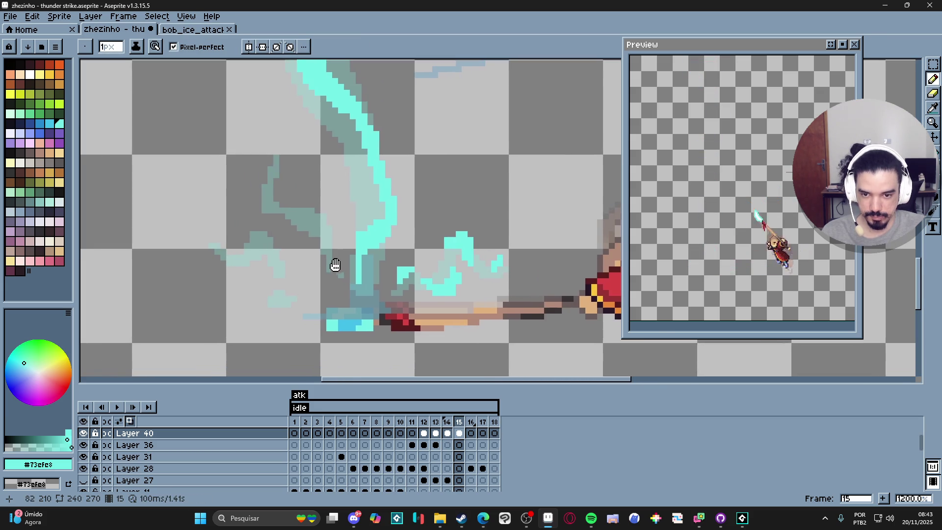
scroll(357, 222, up, 1)
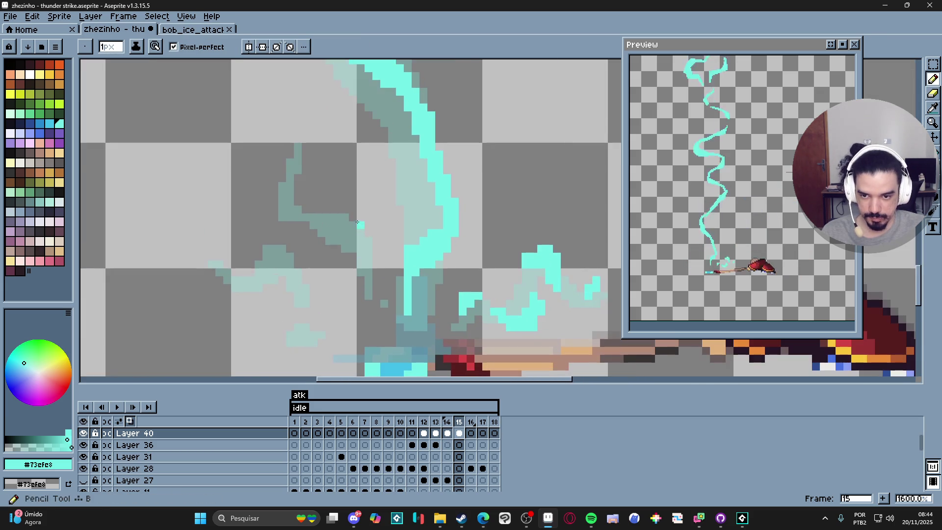
scroll(357, 222, up, 1)
scroll(357, 223, up, 1)
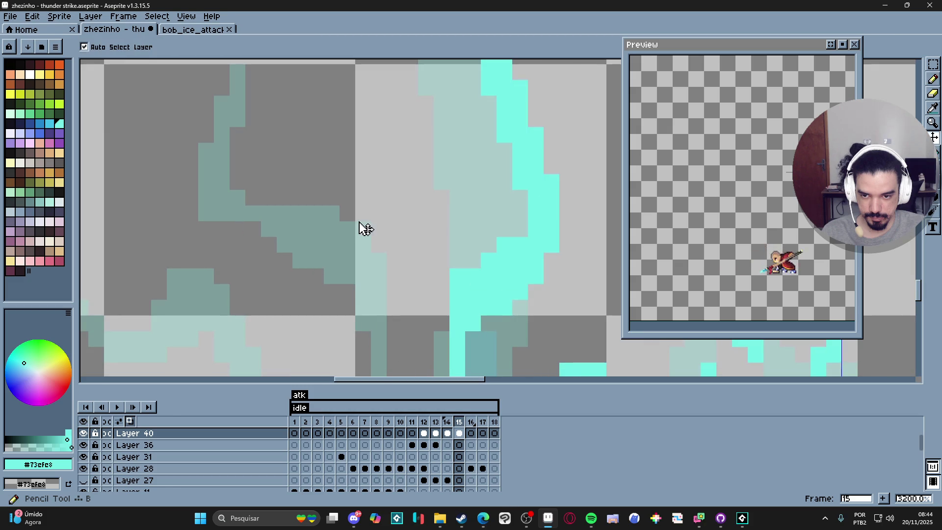
Add single 1px cyan pixels, a short row and small blocks around the spark
mouse_move(359, 222)
mouse_down()
mouse_move(391, 223)
mouse_move(378, 246)
mouse_up()
key(minus)
click(378, 276)
click(328, 210)
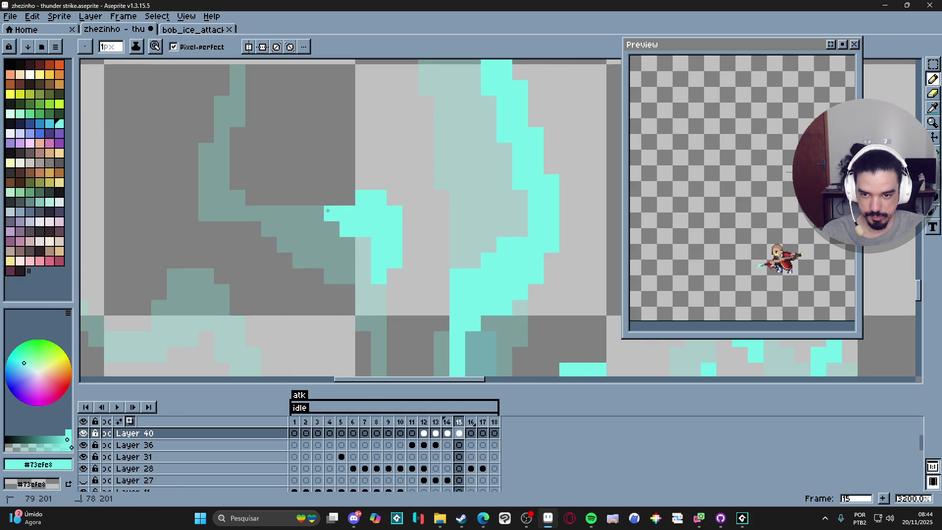
drag(344, 197, 313, 197)
scroll(327, 209, down, 5)
scroll(361, 263, up, 5)
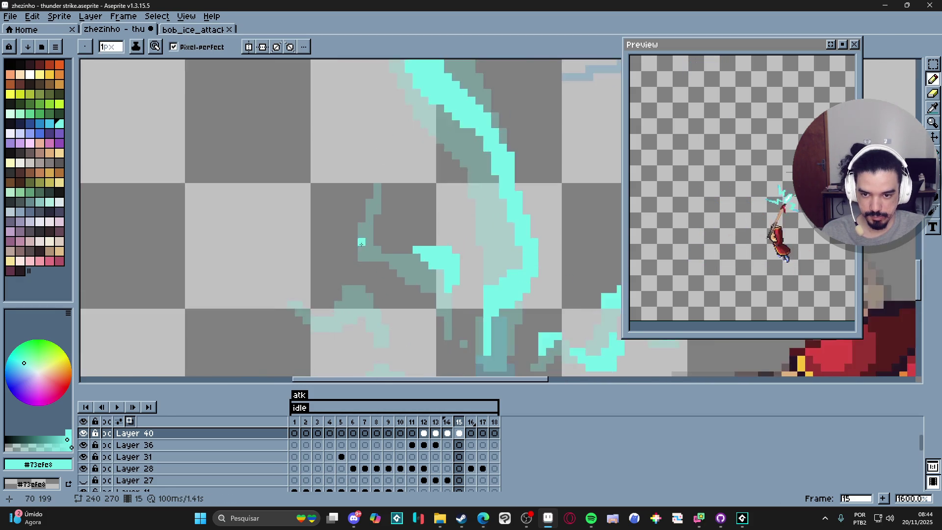
mouse_move(361, 263)
mouse_down()
mouse_move(348, 242)
mouse_move(380, 274)
mouse_move(396, 273)
mouse_up()
click(380, 211)
mouse_move(407, 182)
mouse_down()
mouse_move(415, 228)
mouse_move(386, 226)
mouse_up()
scroll(386, 226, down, 6)
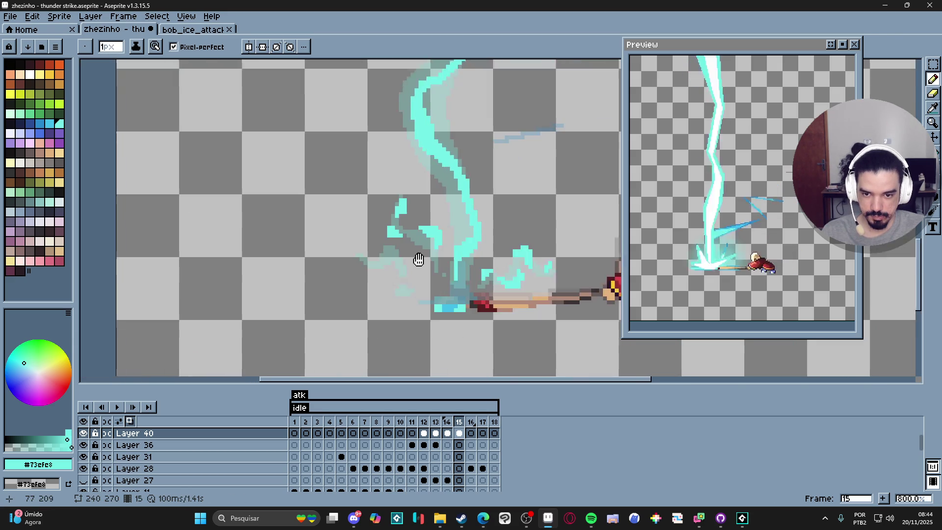
scroll(434, 232, up, 3)
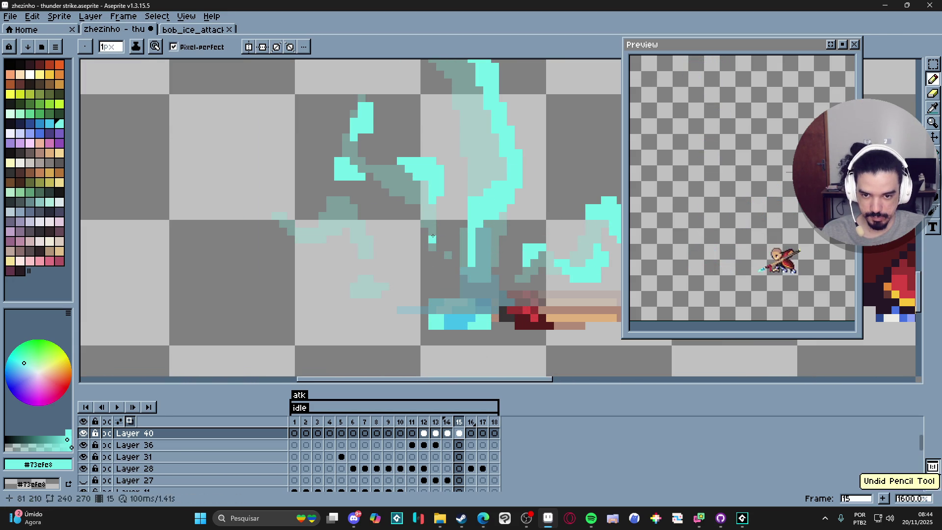
scroll(356, 230, up, 2)
Paint 2x2 cyan blocks and a diagonal 1px stroke up-left on the bolt, then zoom out to check
key(plus)
drag(318, 174, 354, 195)
scroll(355, 195, down, 1)
key(minus)
key(ctrl+z)
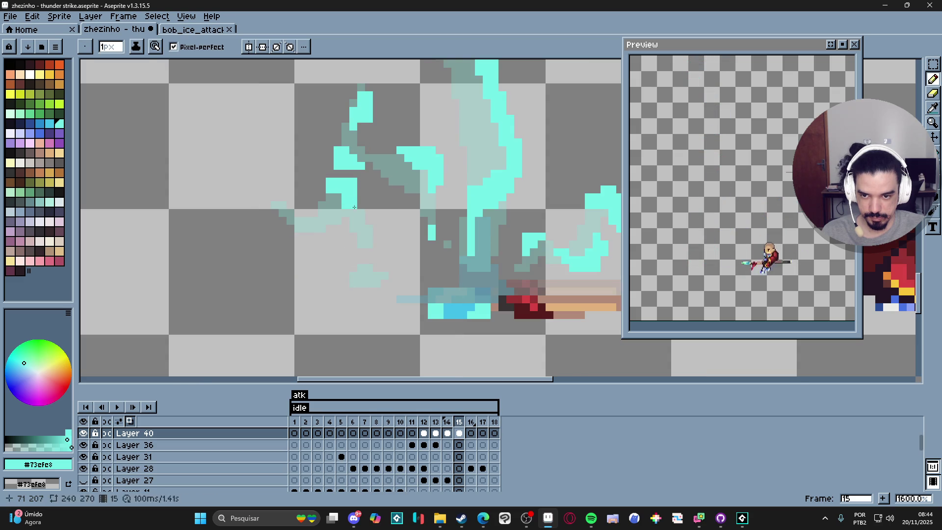
click(368, 240)
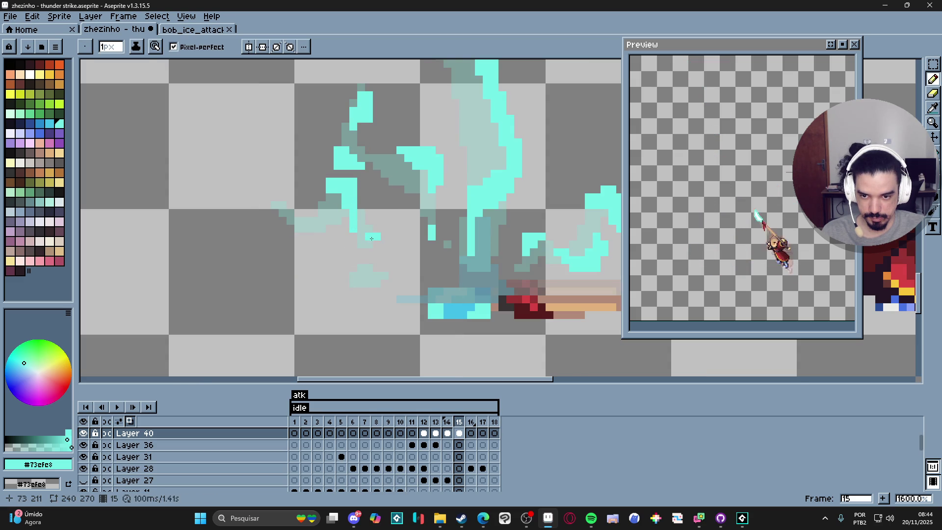
key(plus)
click(316, 241)
key(minus)
drag(310, 235, 292, 216)
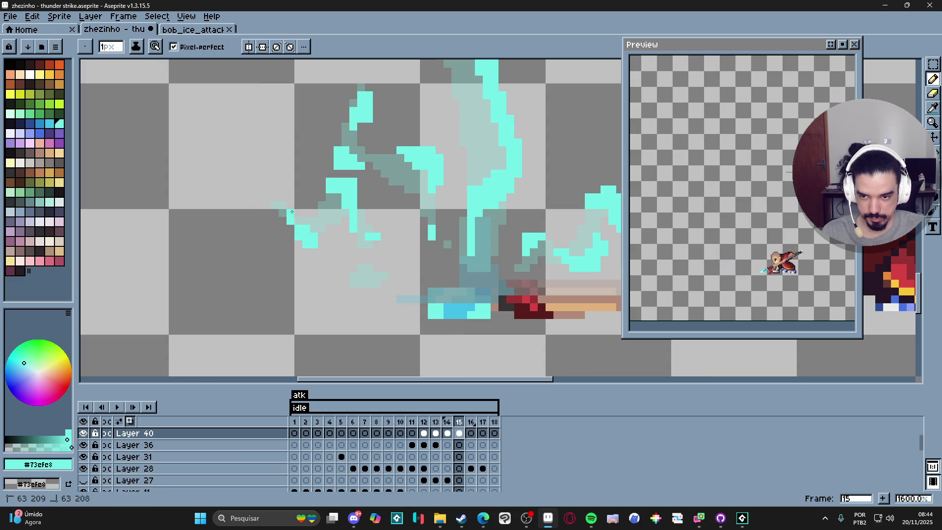
scroll(290, 228, down, 2)
scroll(304, 222, up, 2)
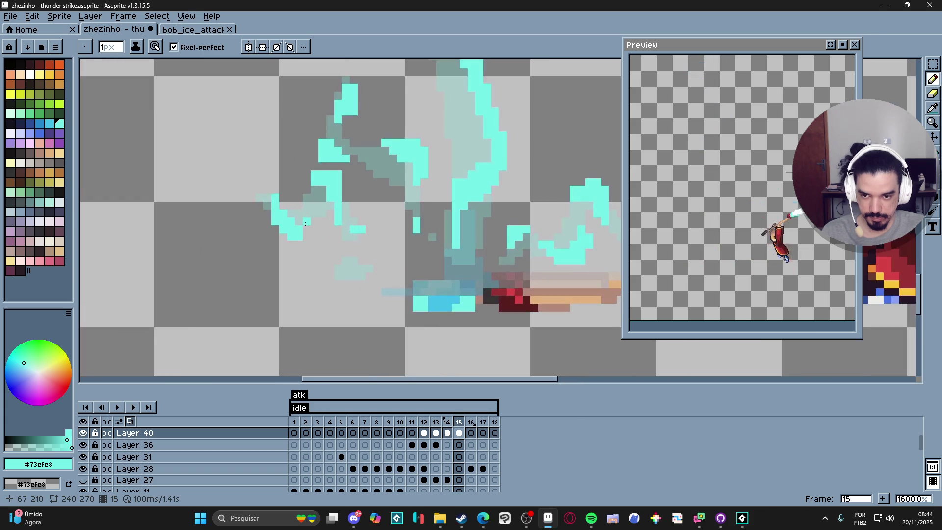
scroll(305, 222, down, 5)
scroll(322, 223, up, 4)
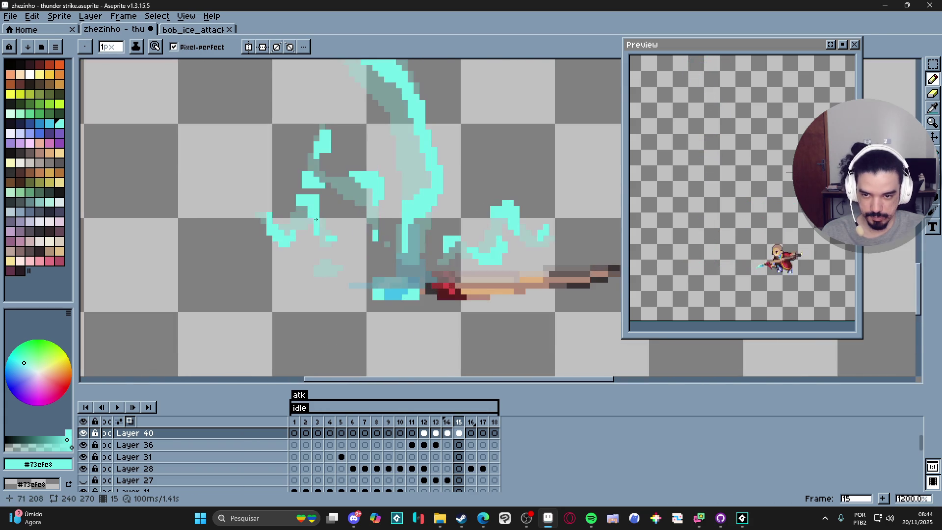
scroll(352, 240, down, 4)
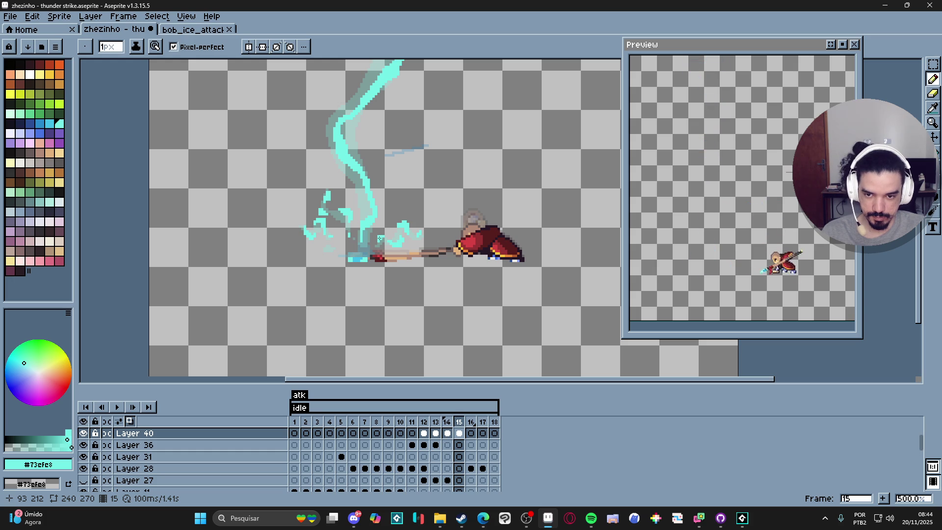
scroll(383, 238, down, 3)
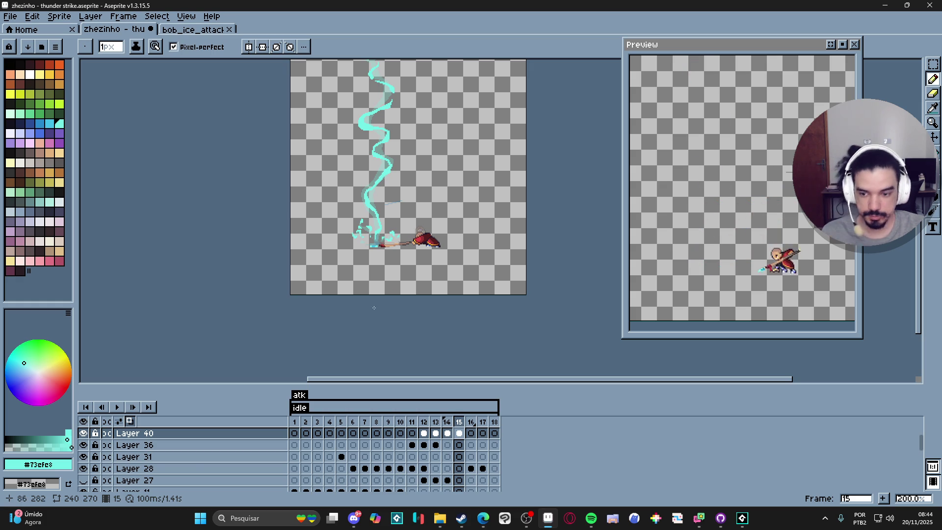
scroll(100, 476, down, 3)
Preview the lightning against the cave background on Layer 38, then hide that layer again
scroll(99, 478, down, 3)
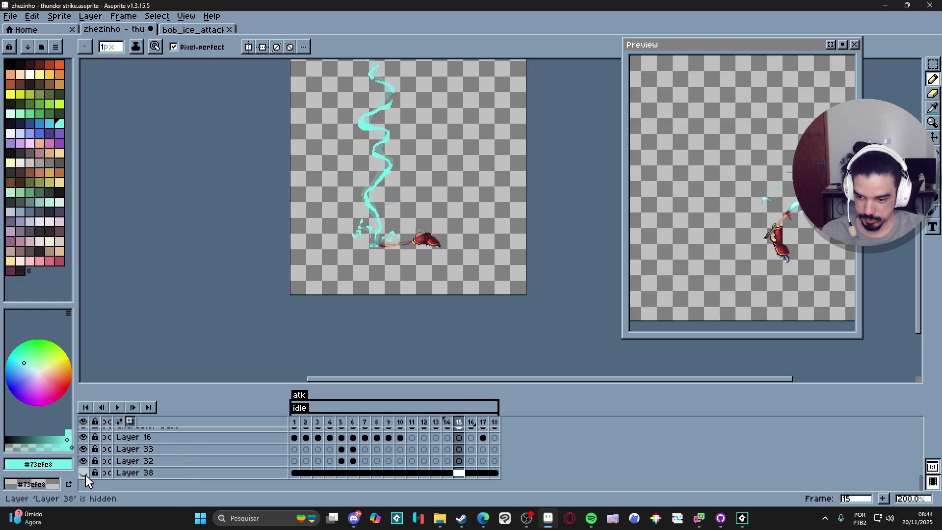
click(84, 473)
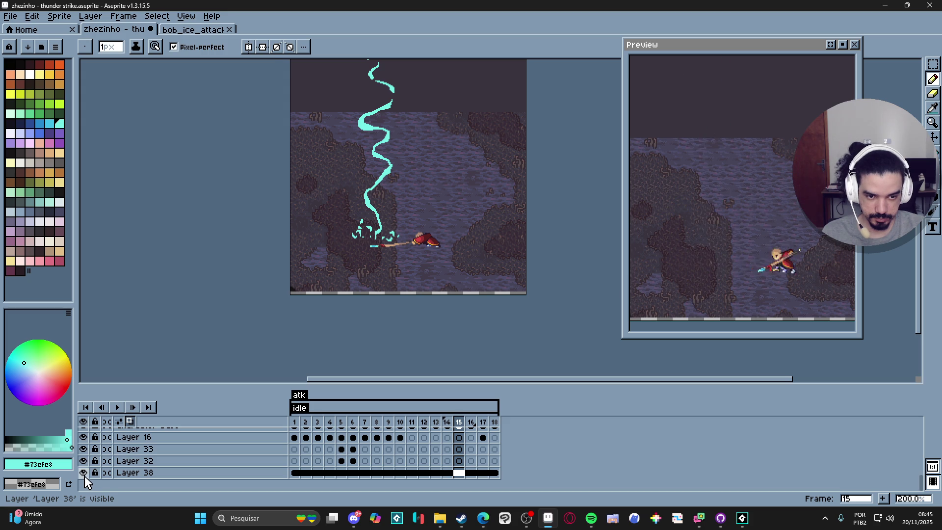
click(83, 473)
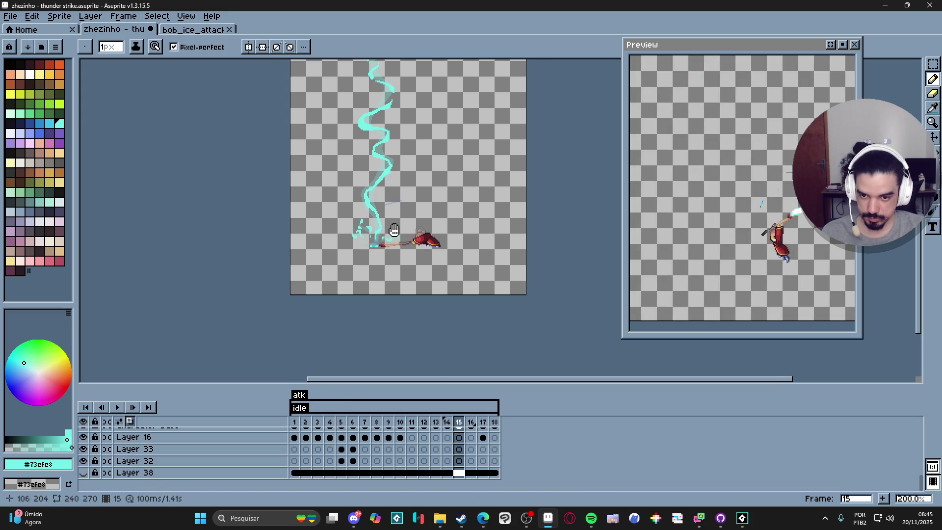
Save the file and reselect lightning Layer 40
key(ctrl+s)
scroll(412, 189, up, 2)
ctrl+click(412, 200)
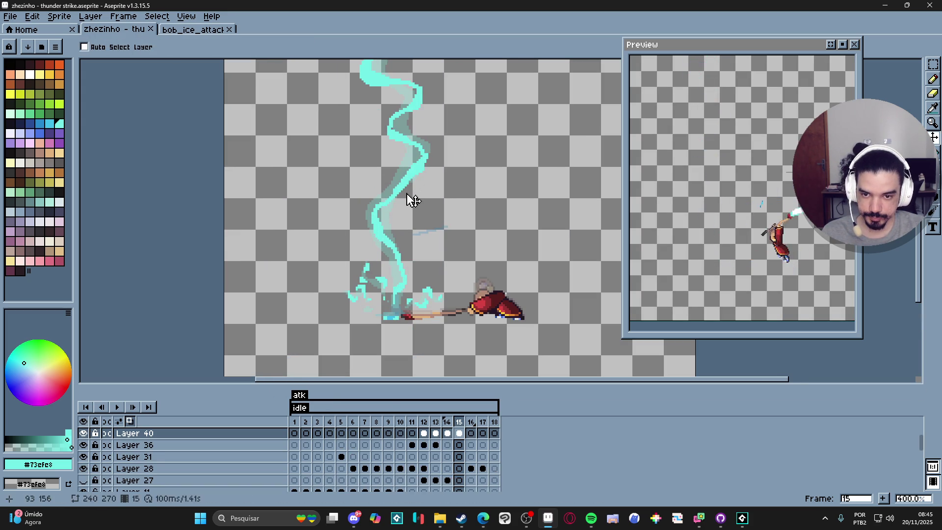
On Layer 40 frame 16, paint 2-pixel cyan blocks over the lower glow trail
click(470, 432)
key(b)
scroll(344, 267, up, 5)
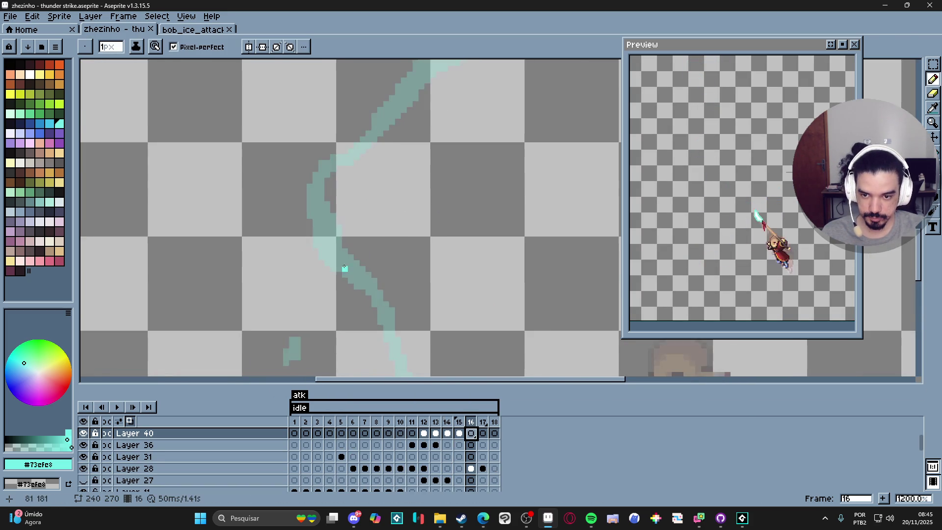
scroll(344, 268, down, 1)
scroll(344, 268, left, 1)
key(plus)
drag(364, 239, 380, 239)
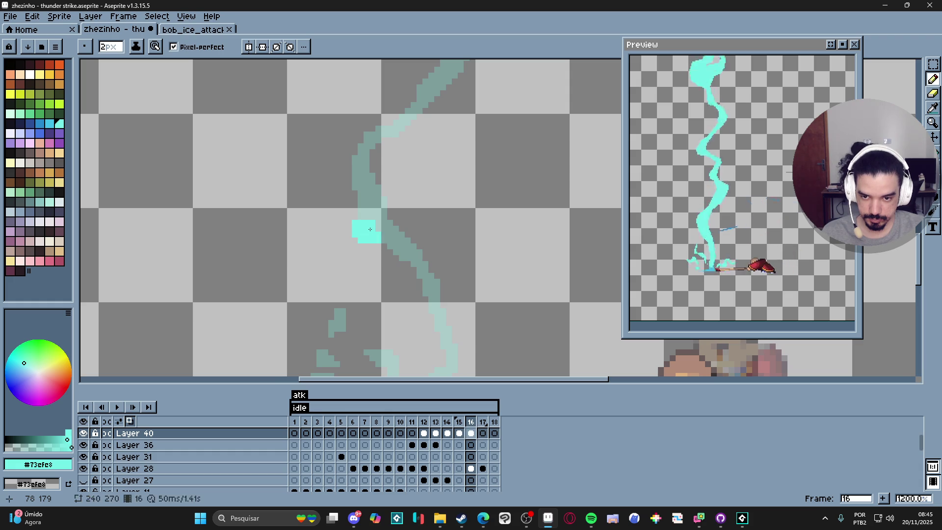
click(390, 246)
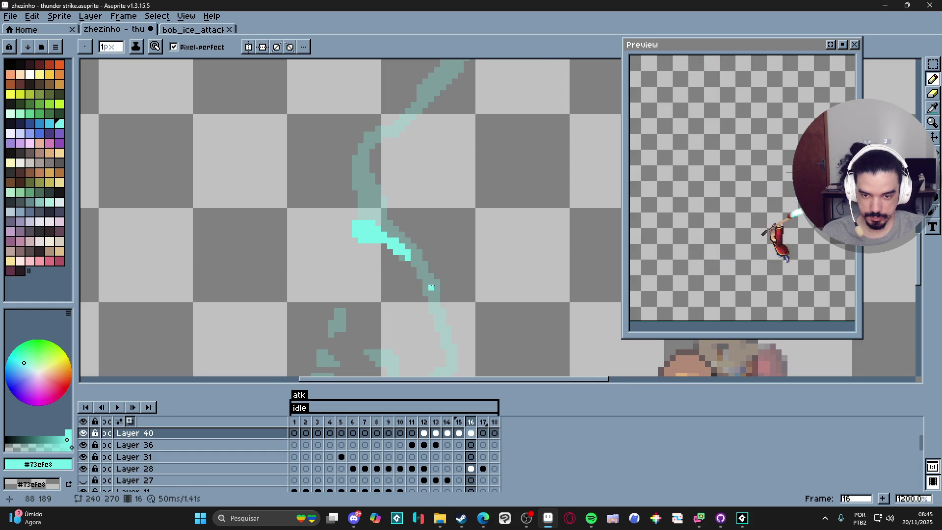
drag(432, 283, 427, 248)
Thicken the cyan block and add 1-pixel cyan detail below and left of it
key(plus)
click(431, 248)
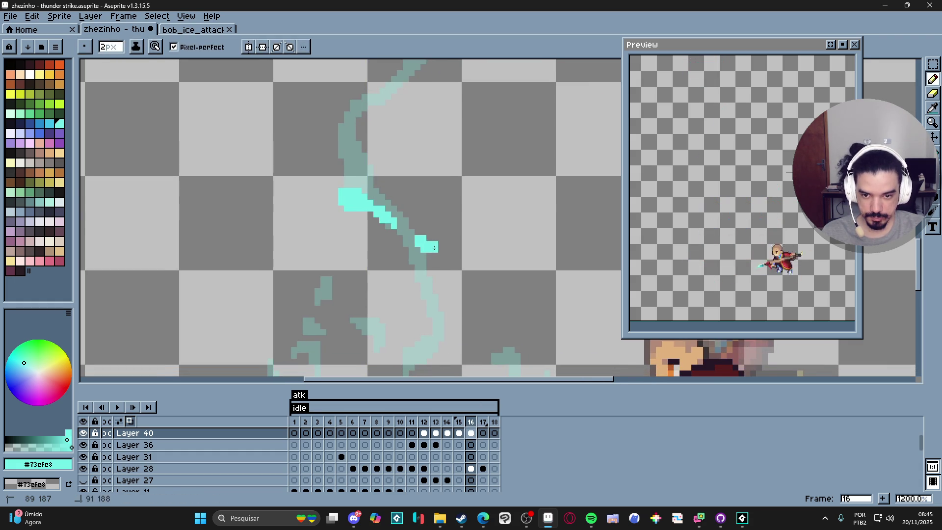
key(minus)
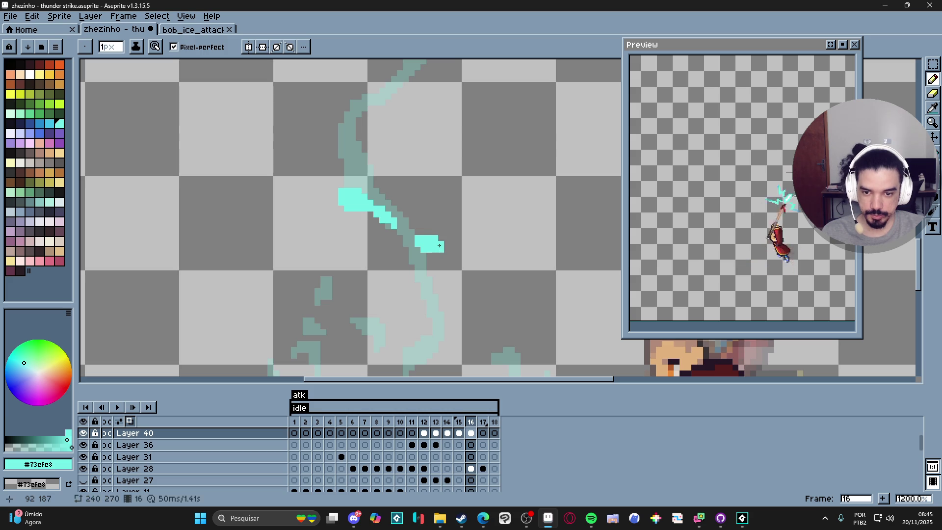
drag(437, 259, 429, 259)
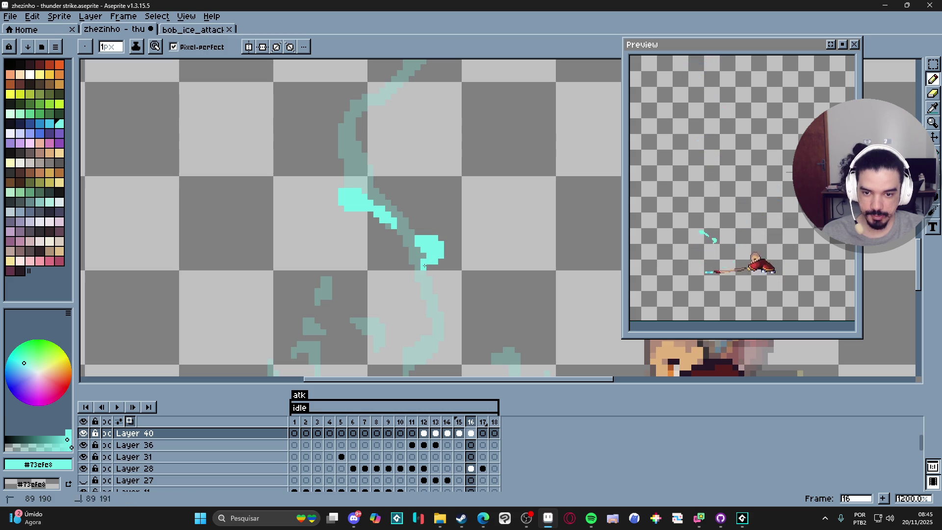
click(417, 268)
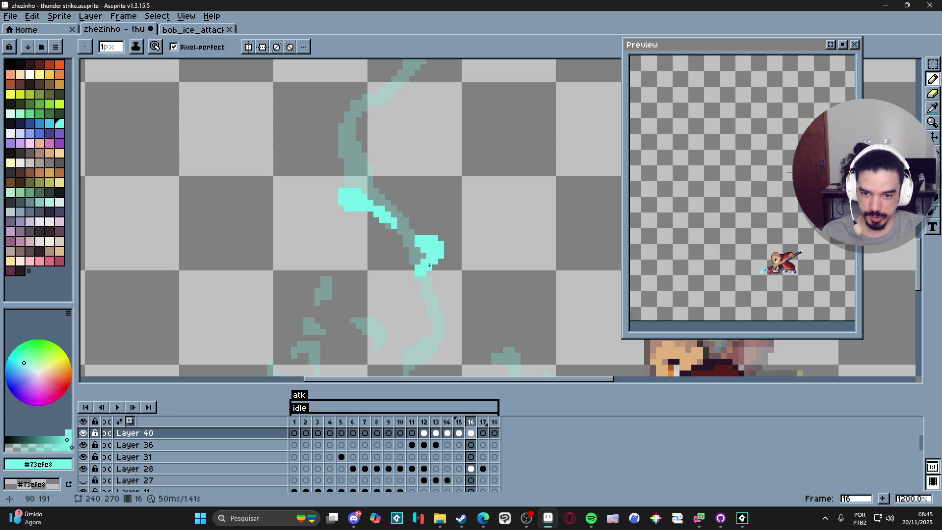
scroll(421, 274, down, 1)
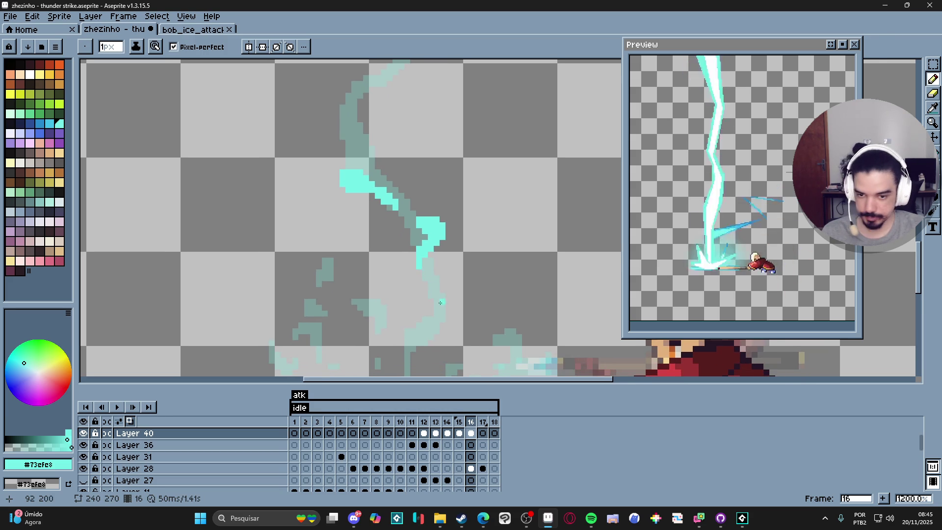
scroll(439, 302, up, 1)
scroll(443, 314, down, 1)
Continue the bolt downward with thicker cyan strokes and single pixels under the block
key(v)
key(b)
mouse_move(448, 279)
mouse_down()
mouse_move(452, 300)
mouse_move(462, 299)
mouse_move(433, 312)
mouse_up()
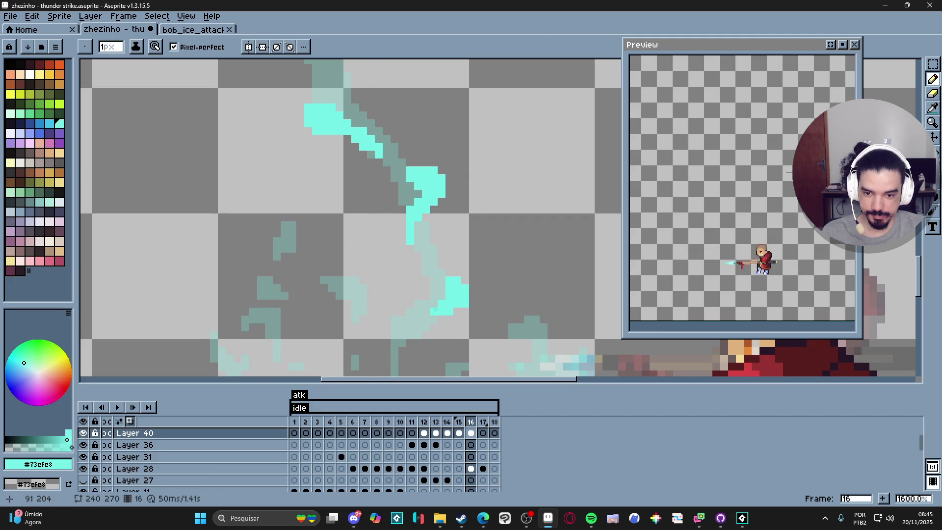
click(442, 276)
click(435, 265)
drag(440, 267, 480, 221)
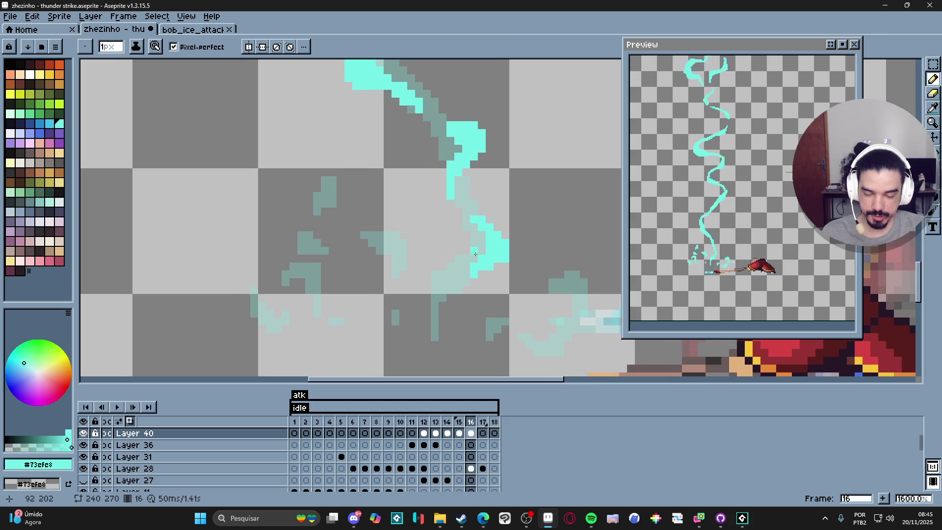
drag(439, 271, 431, 279)
key(minus)
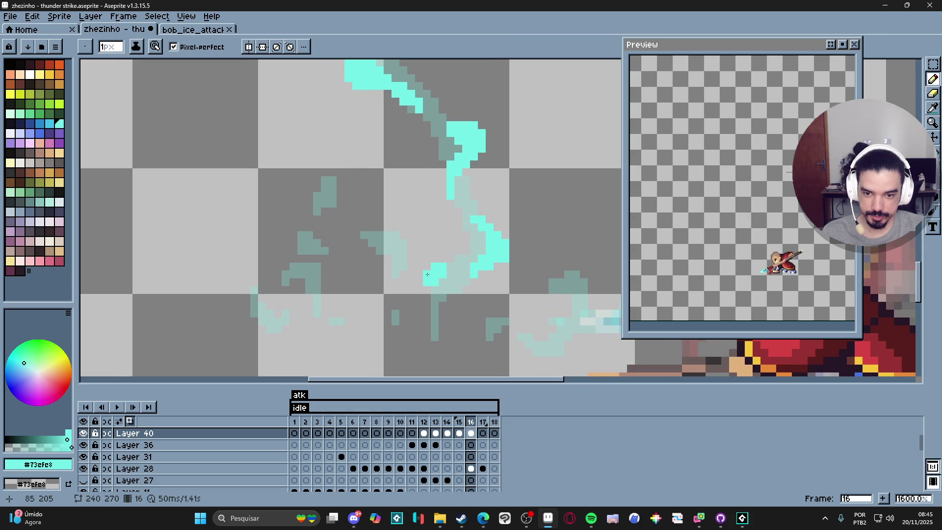
click(424, 282)
click(433, 294)
click(433, 306)
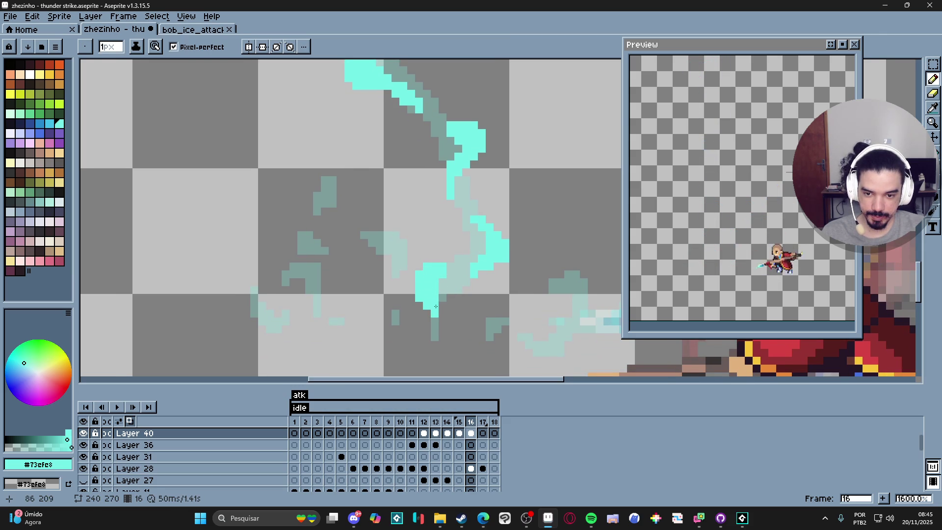
Add cyan pixels above-left of the block and erase strays at its left edge
key(e)
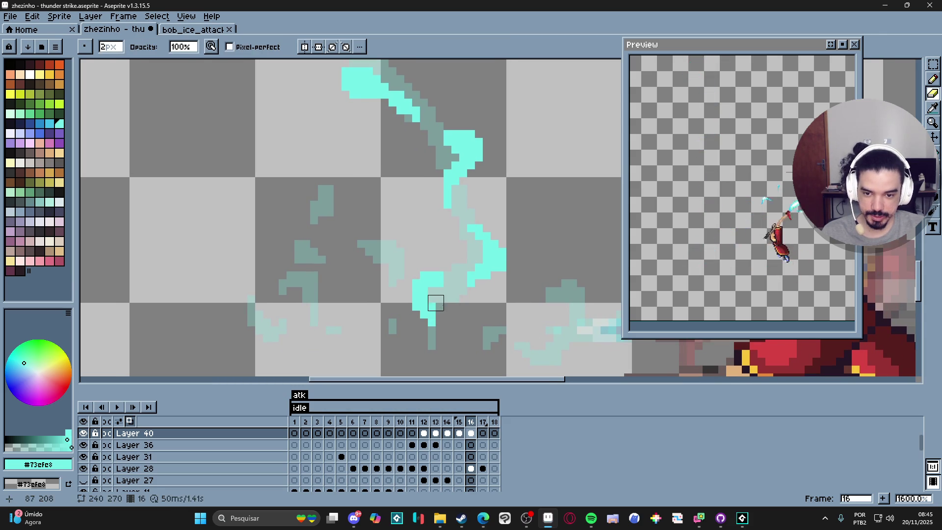
scroll(436, 304, down, 2)
key(b)
scroll(457, 308, up, 2)
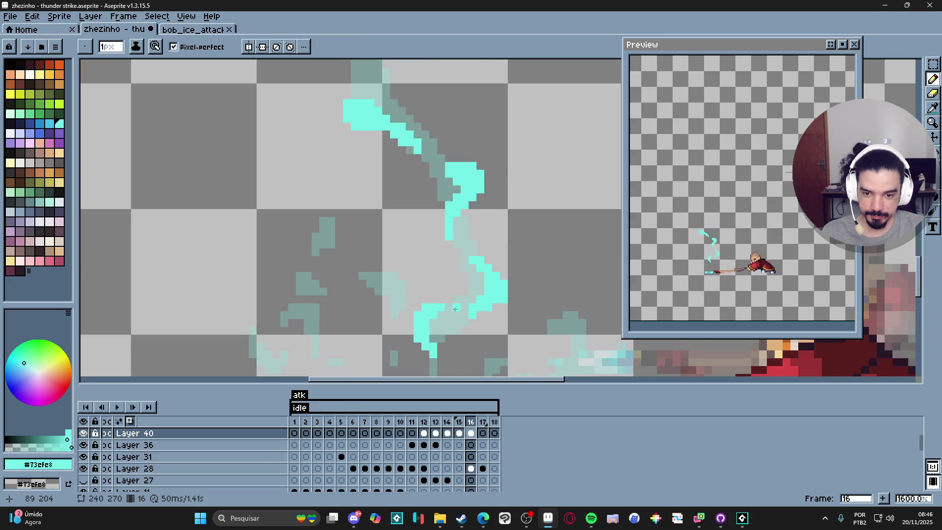
scroll(451, 309, down, 3)
scroll(419, 252, up, 3)
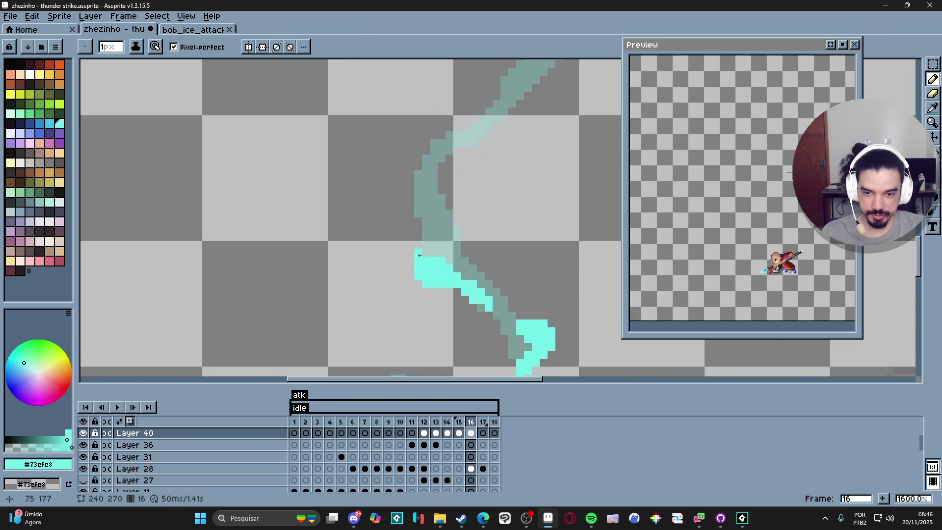
drag(417, 259, 409, 256)
key(e)
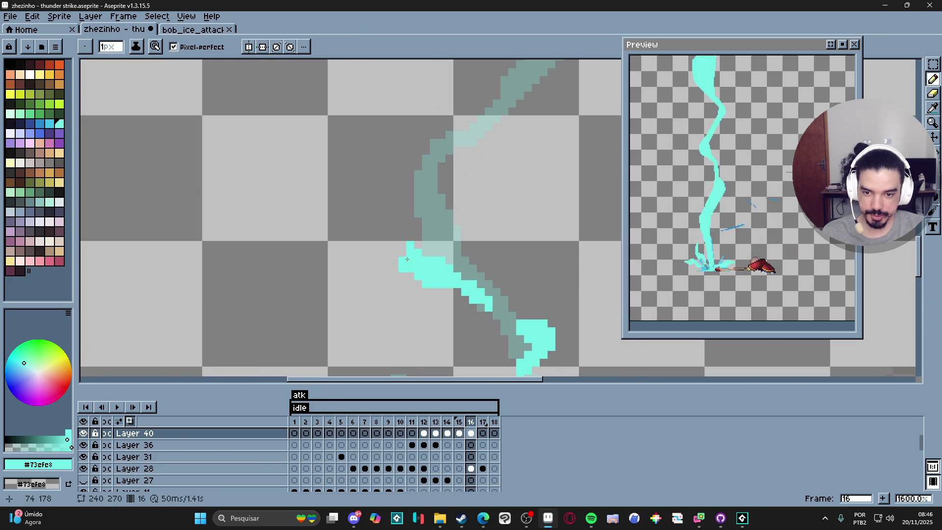
click(406, 273)
click(402, 260)
key(b)
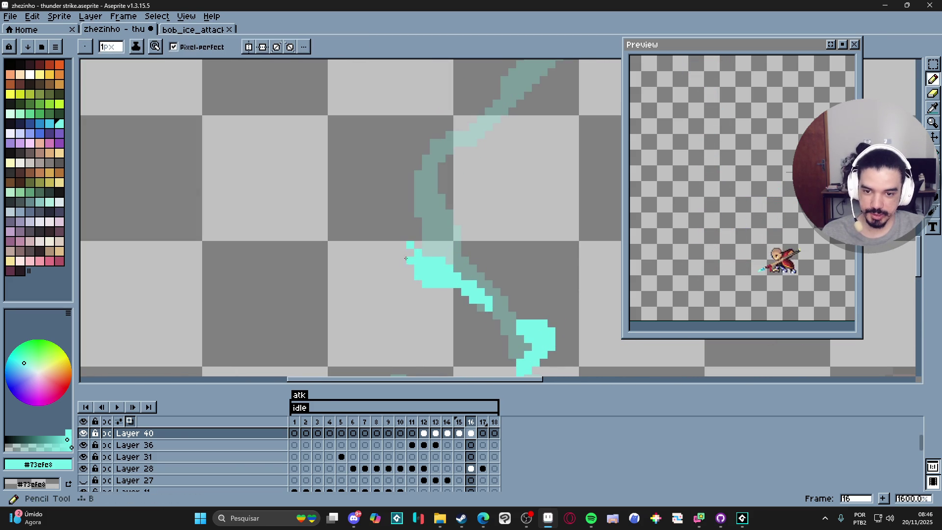
Draw a short cyan column upward from the block and add single bolt pixels
drag(410, 236, 402, 253)
drag(408, 221, 382, 301)
click(409, 242)
click(397, 255)
click(431, 242)
scroll(429, 245, down, 3)
scroll(427, 245, up, 5)
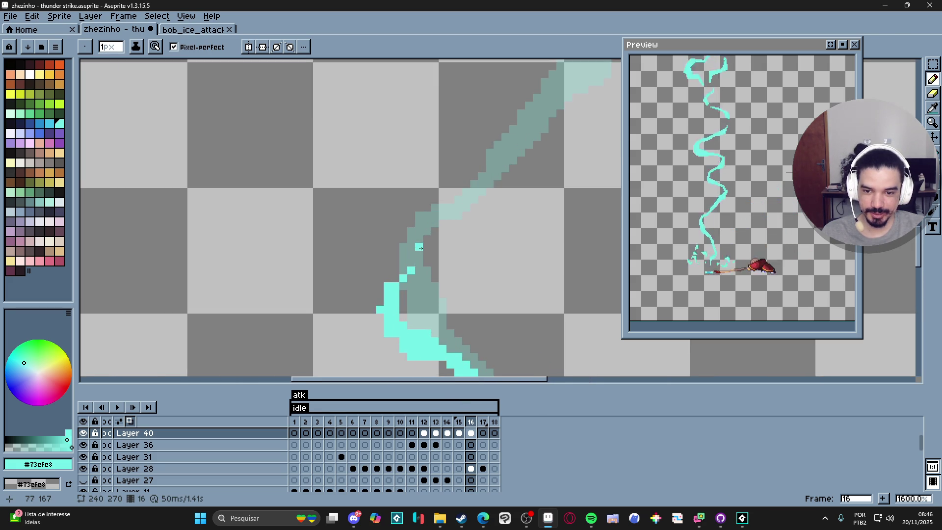
Draw a short diagonal cyan stroke up-right and fill in surrounding bolt pixels
mouse_move(498, 222)
mouse_down()
mouse_move(525, 201)
mouse_move(492, 213)
mouse_move(505, 243)
mouse_move(493, 253)
mouse_up()
click(497, 234)
click(467, 223)
scroll(468, 222, down, 2)
scroll(483, 196, up, 2)
click(493, 253)
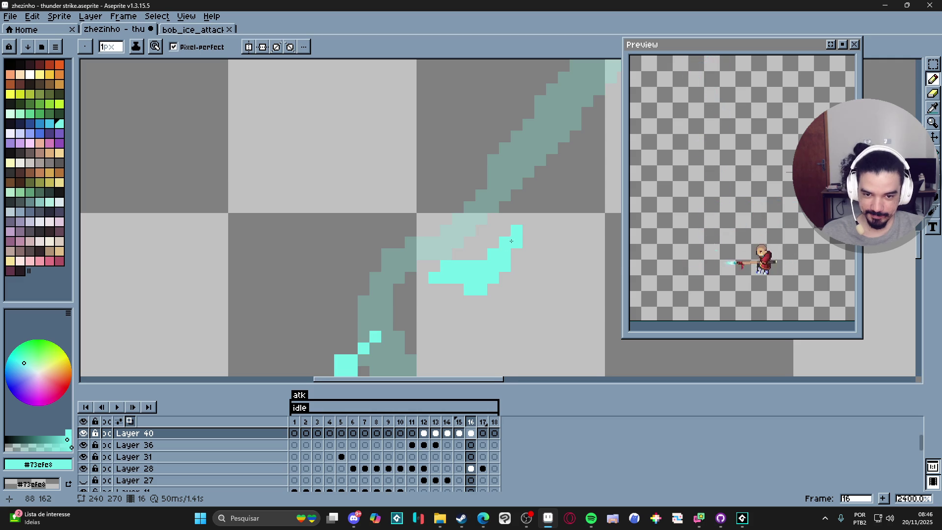
scroll(471, 343, down, 1)
scroll(487, 306, up, 1)
click(467, 337)
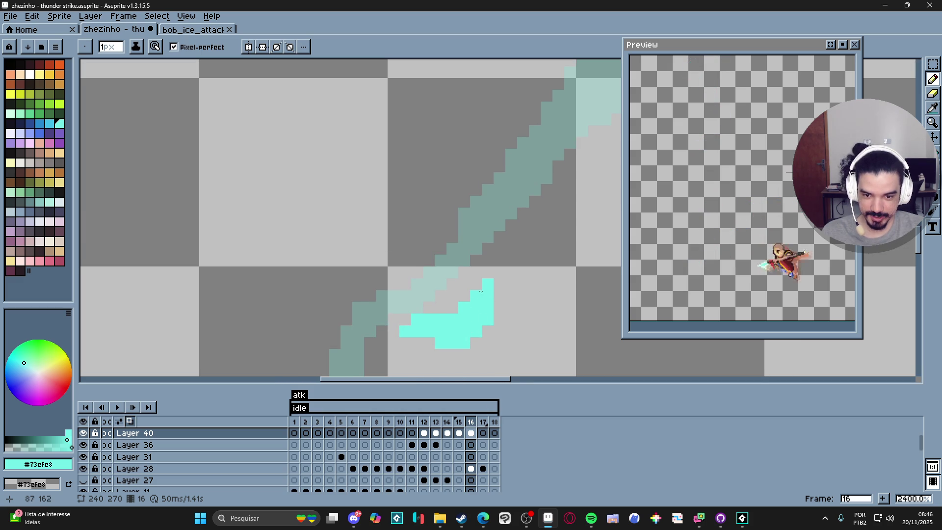
drag(476, 273, 488, 261)
scroll(488, 261, up, 1)
Erase a stray pixel and paint a thicker cyan block along the bolt
key(e)
click(493, 276)
key(b)
scroll(460, 315, up, 2)
mouse_move(471, 243)
mouse_down()
mouse_move(456, 265)
mouse_move(498, 217)
mouse_move(495, 202)
mouse_up()
key(minus)
click(465, 213)
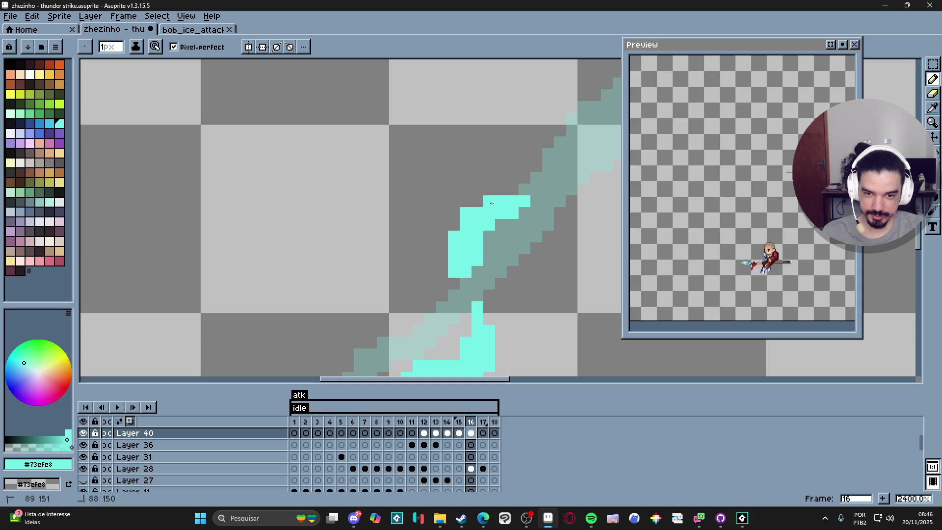
scroll(517, 190, down, 3)
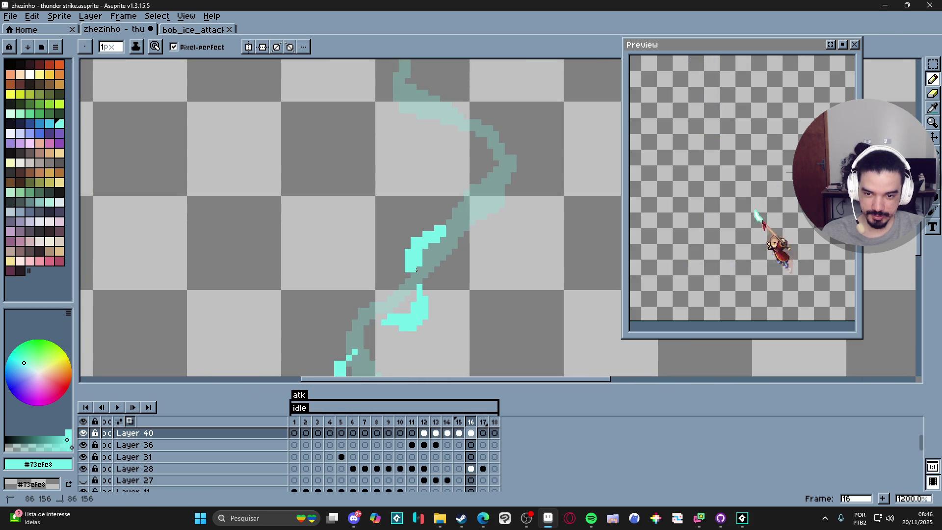
key(e)
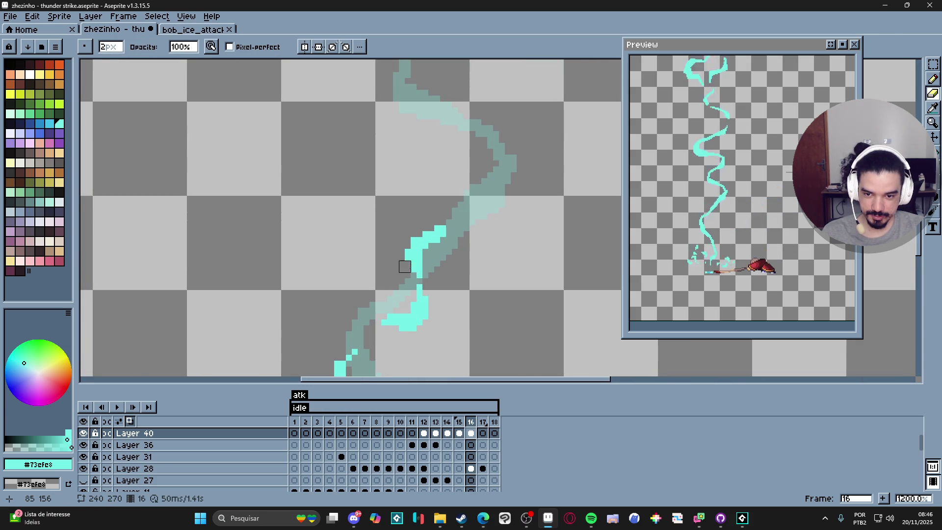
scroll(404, 266, down, 3)
Extend the cyan block leftward along the bolt with a 2-pixel brush
key(b)
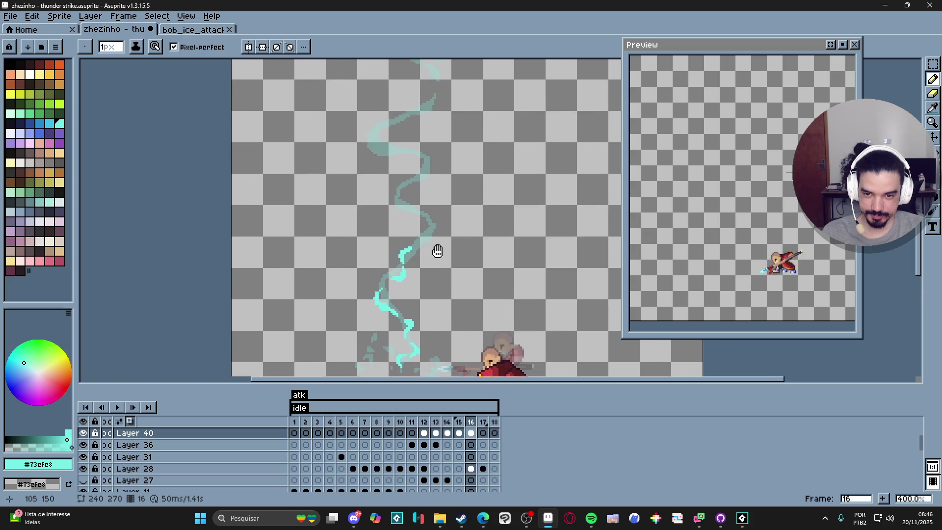
scroll(412, 231, up, 3)
click(445, 237)
mouse_move(445, 244)
mouse_down()
mouse_move(437, 251)
mouse_move(453, 250)
mouse_up()
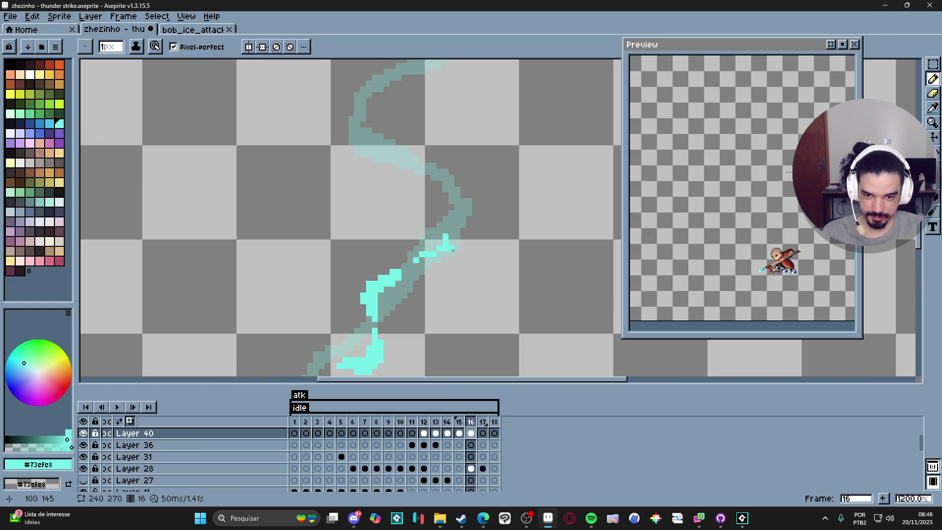
scroll(475, 240, down, 3)
scroll(461, 243, up, 3)
key(plus)
mouse_move(455, 244)
mouse_down()
mouse_move(419, 237)
mouse_move(422, 203)
mouse_move(407, 229)
mouse_move(417, 211)
mouse_up()
click(412, 242)
key(e)
click(403, 227)
key(b)
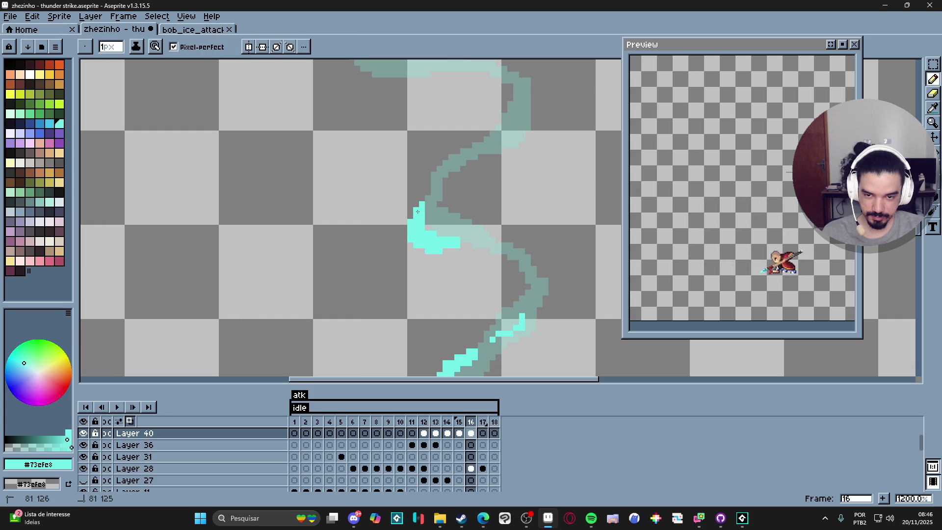
Grow the cyan patch upward along the trail and erase a small block at its top-right
scroll(418, 219, down, 4)
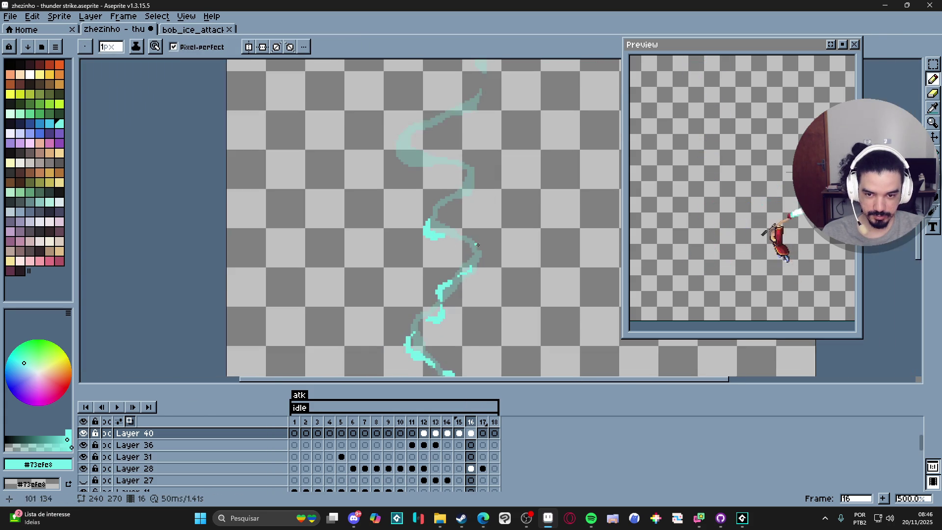
scroll(445, 238, up, 4)
scroll(432, 226, down, 6)
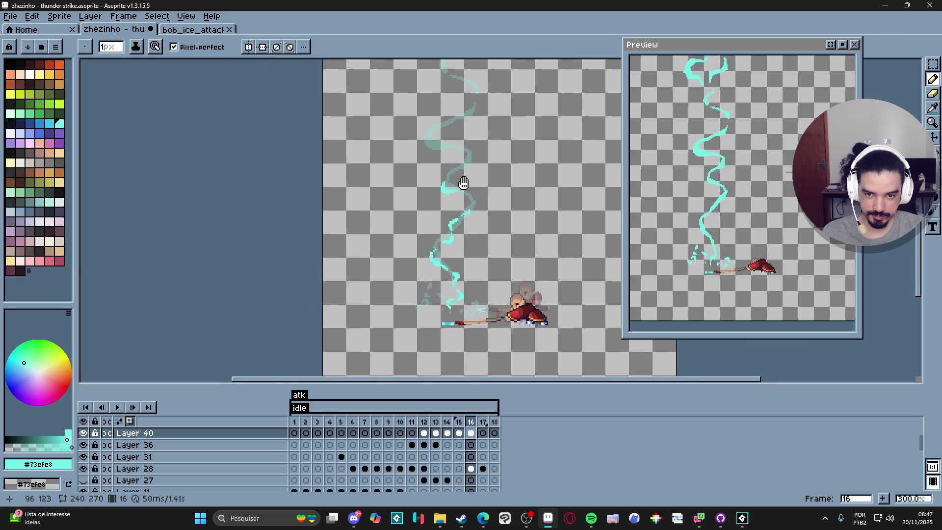
scroll(449, 229, up, 6)
mouse_move(466, 221)
mouse_down()
mouse_move(471, 197)
mouse_move(459, 228)
mouse_up()
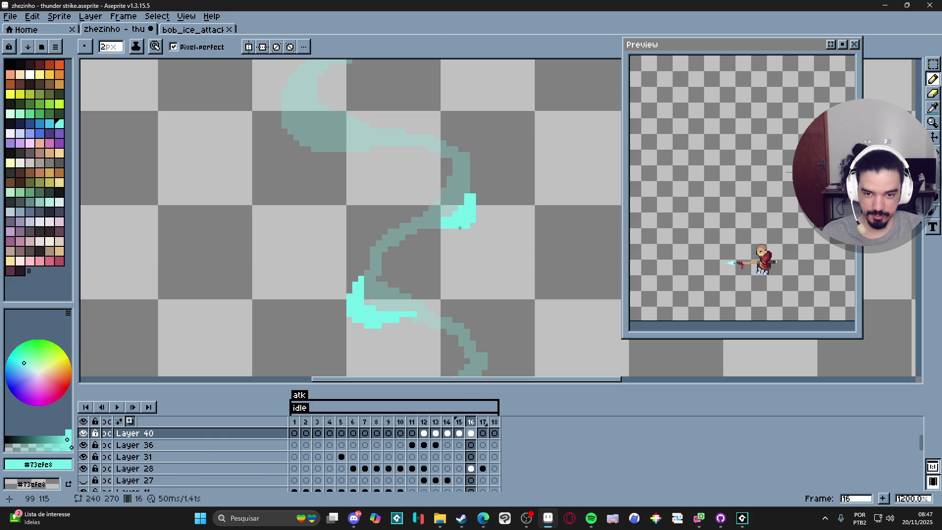
key(e)
click(473, 186)
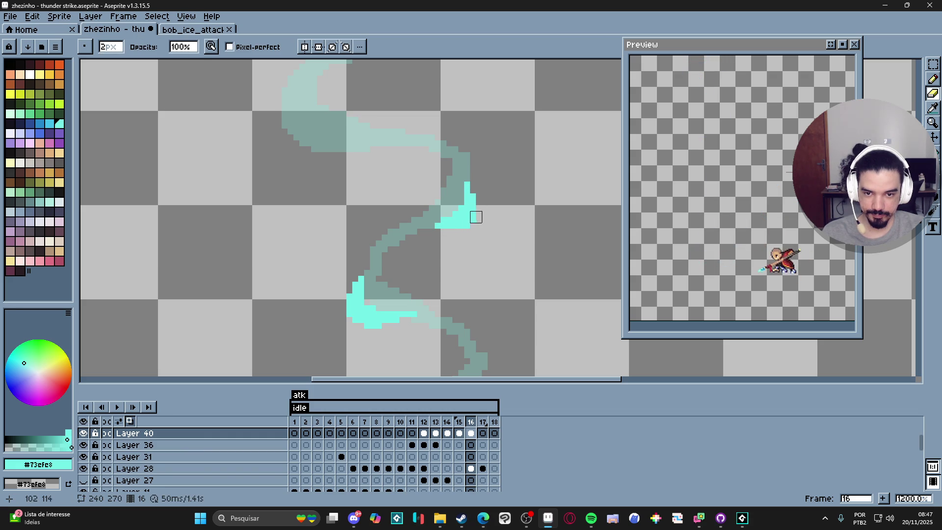
Add single cyan pixels along the patch's left edge and the stroke's top
scroll(469, 238, down, 3)
key(b)
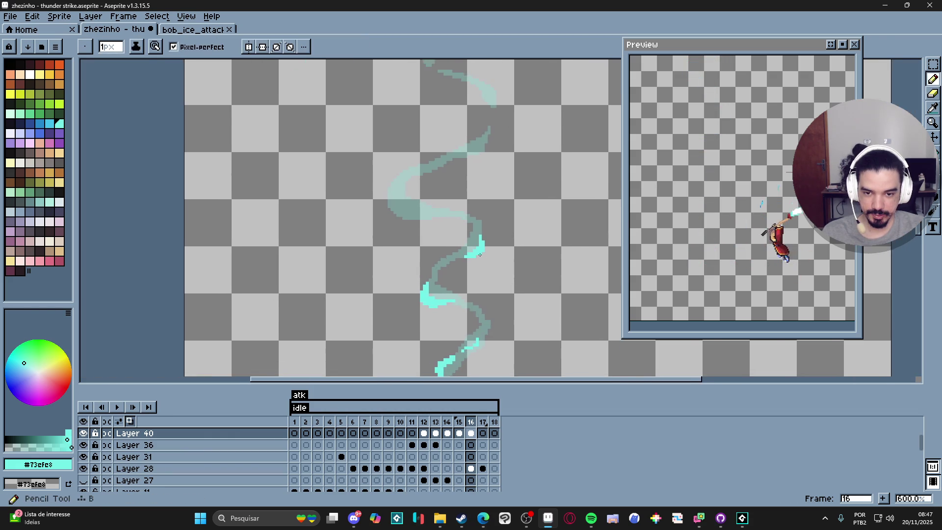
scroll(445, 260, up, 3)
click(450, 254)
click(491, 210)
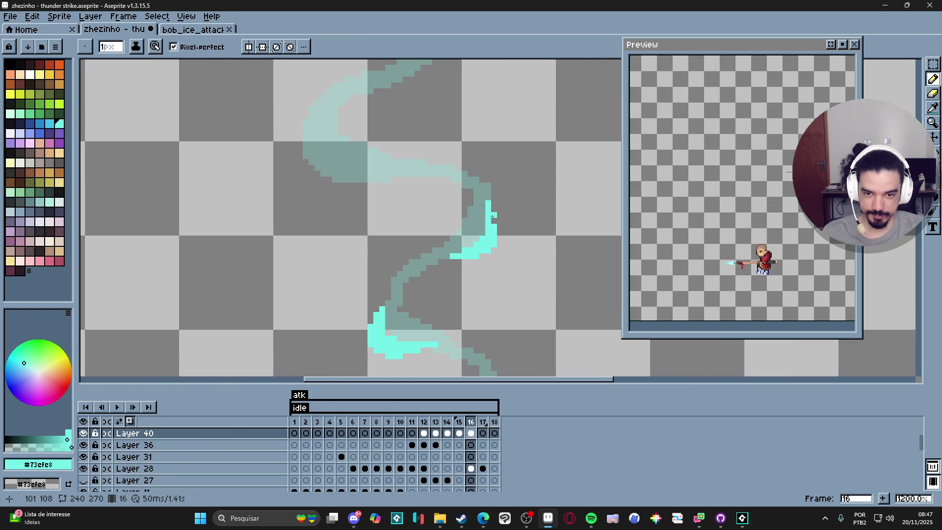
scroll(458, 219, up, 1)
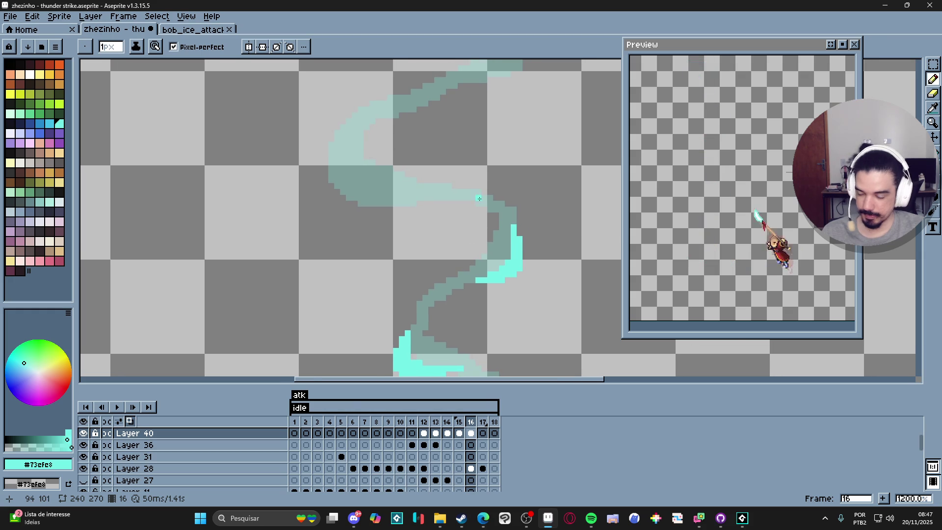
click(446, 197)
key(b)
Paint a short thick cyan stroke up-left along the trail's next bend
mouse_move(329, 212)
mouse_down()
mouse_move(359, 219)
mouse_move(380, 190)
mouse_move(401, 190)
mouse_up()
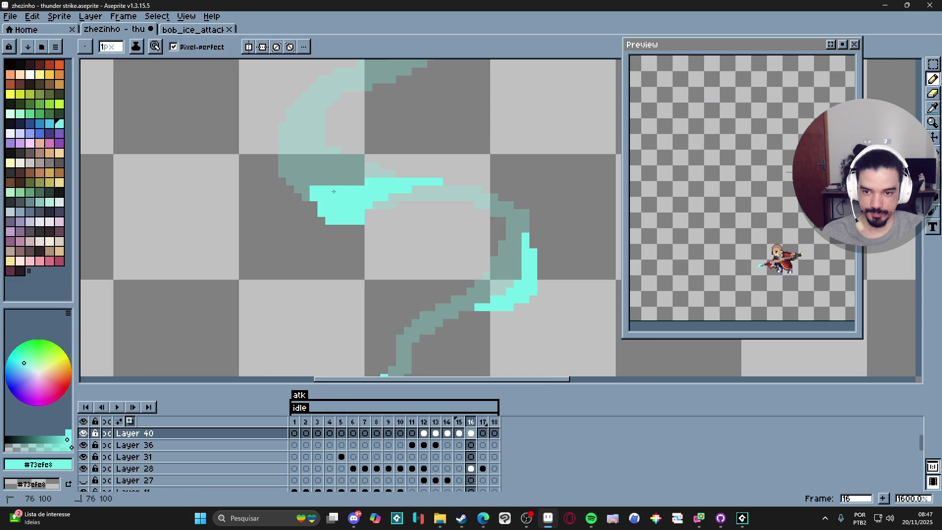
scroll(356, 193, up, 2)
scroll(355, 193, left, 2)
click(351, 234)
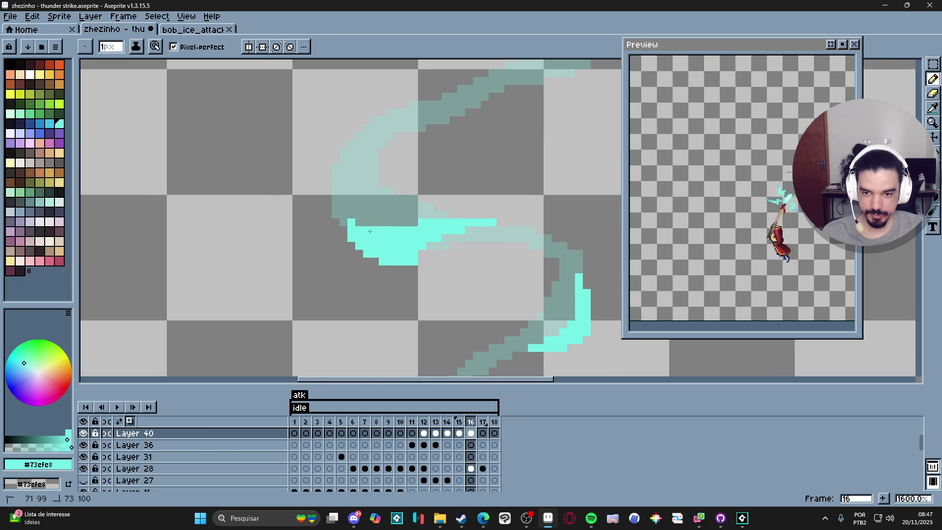
mouse_move(351, 199)
mouse_down()
mouse_move(363, 211)
mouse_move(334, 208)
mouse_move(359, 257)
mouse_move(338, 249)
mouse_move(351, 255)
mouse_up()
key(e)
key(b)
drag(353, 258, 365, 291)
scroll(365, 291, down, 1)
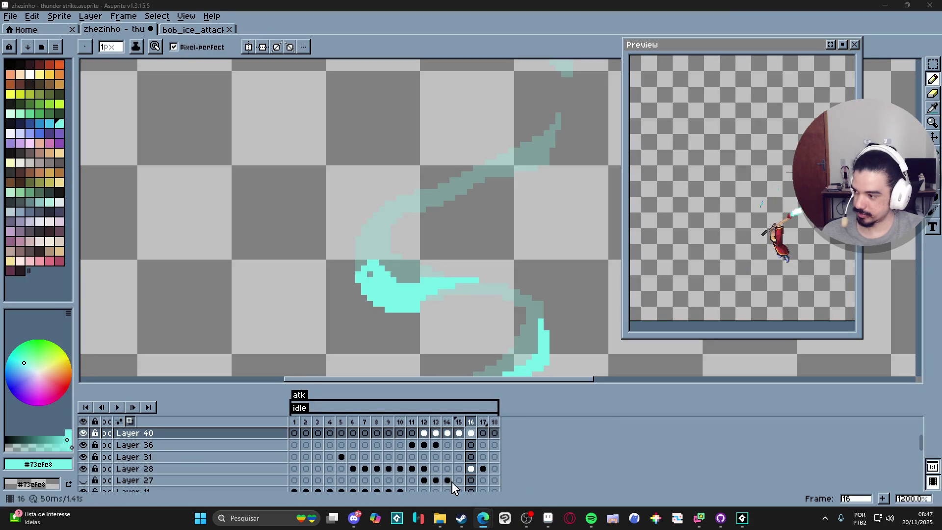
Fill cyan pixels along the curling shape's left and bottom edges
mouse_move(483, 517)
mouse_move(566, 484)
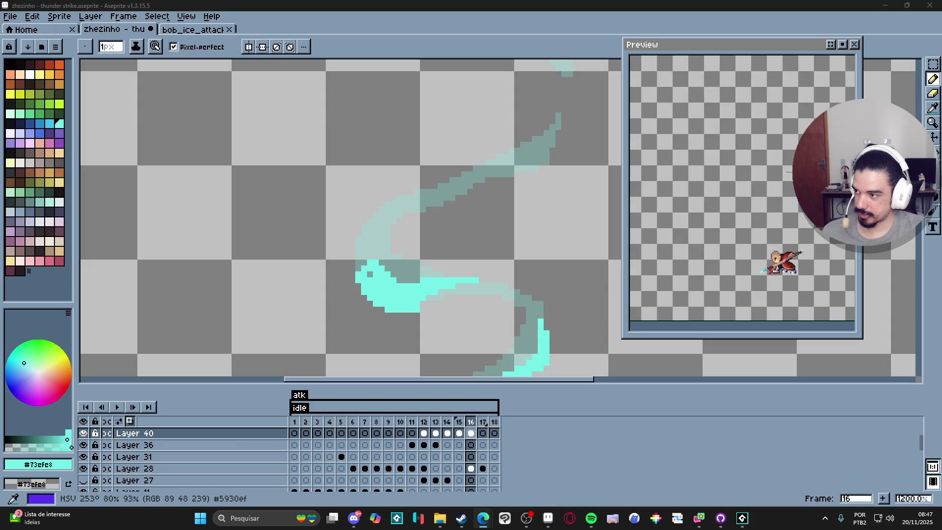
click(548, 517)
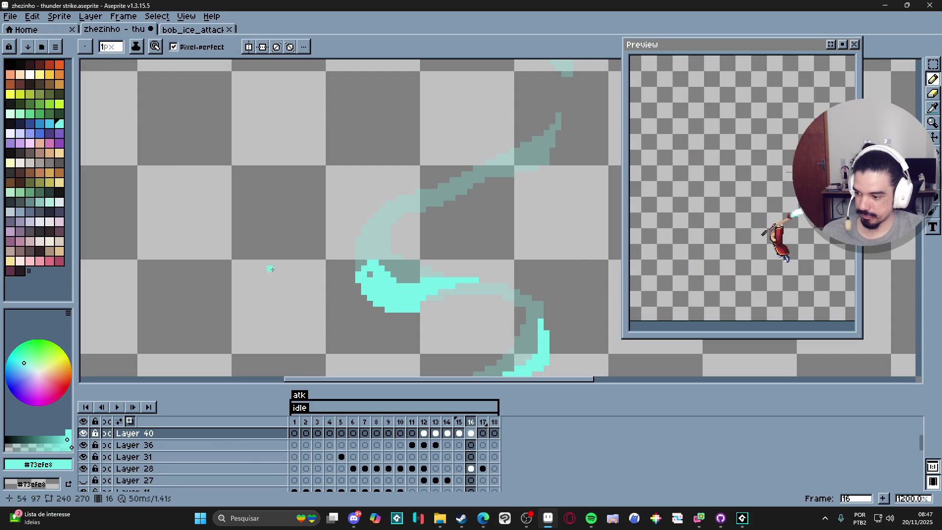
mouse_move(352, 281)
mouse_down()
mouse_move(369, 305)
mouse_move(384, 277)
mouse_move(375, 265)
mouse_up()
key(e)
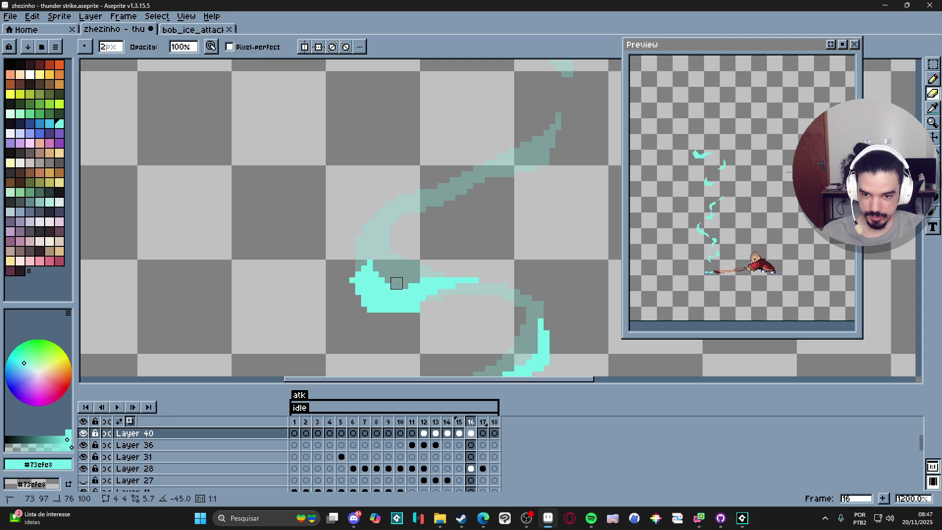
key(b)
click(387, 315)
click(405, 316)
drag(405, 316, 386, 315)
Erase stray edge pixels and paint cyan up the shape's left and inner edges
key(e)
click(412, 316)
key(b)
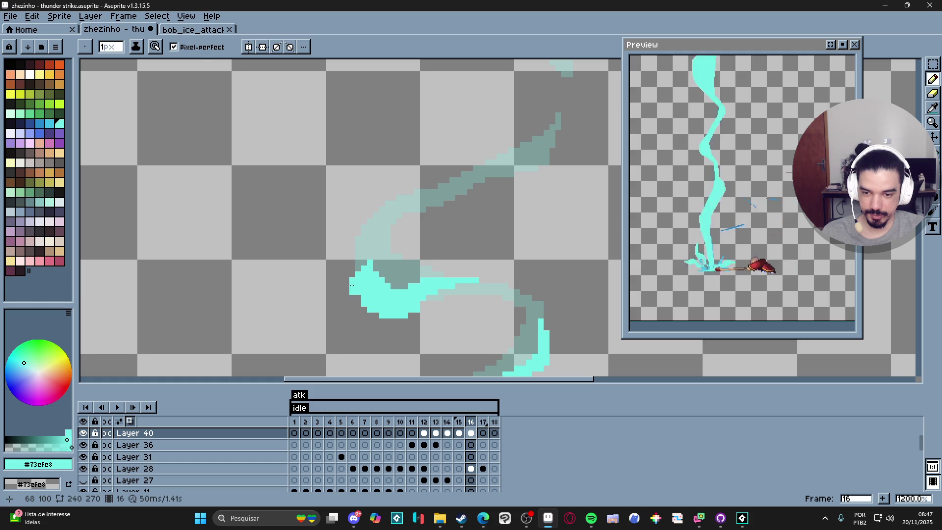
key(e)
click(350, 289)
key(b)
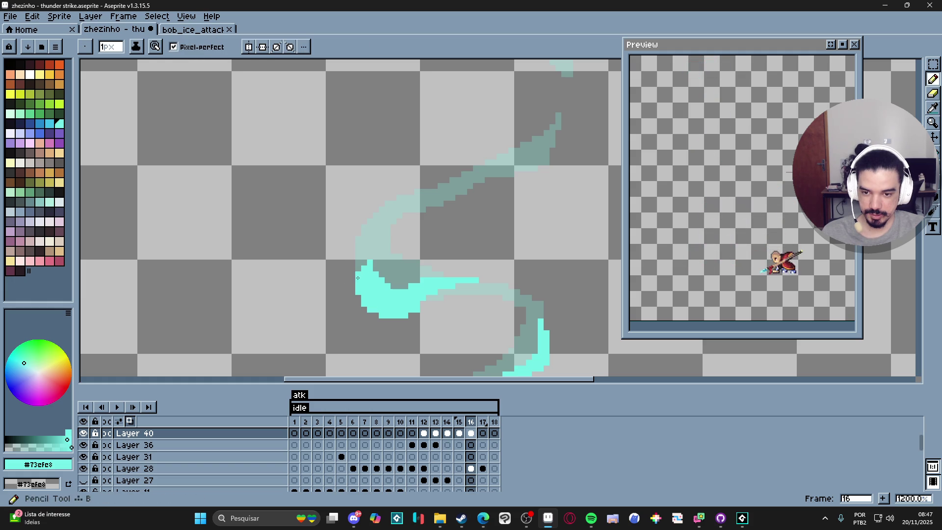
drag(349, 279, 351, 241)
drag(393, 219, 364, 248)
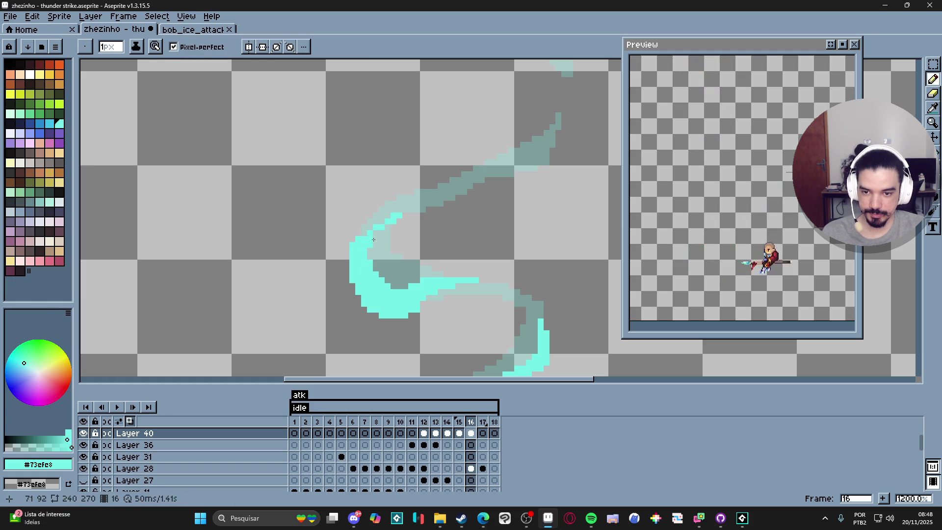
shift+click(399, 215)
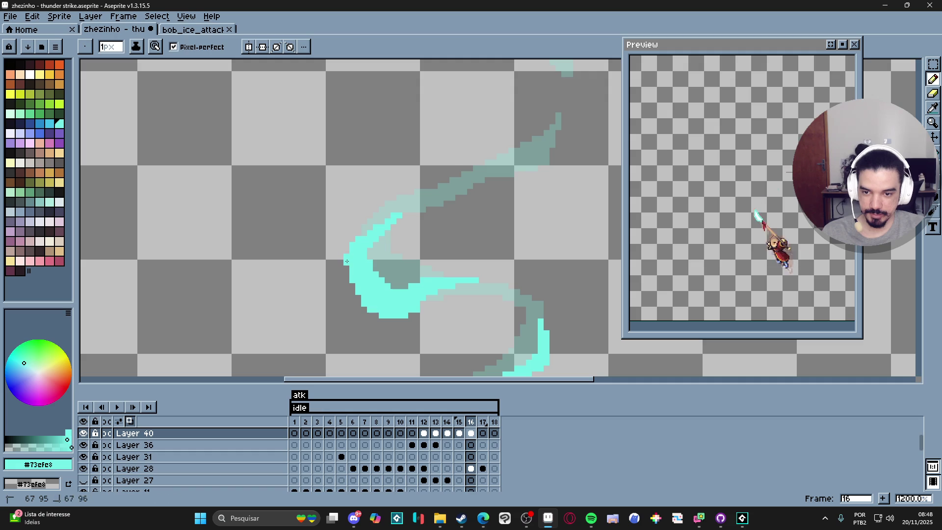
drag(395, 226, 389, 241)
Paint a 2-pixel cyan blob at the next bend and extend the stroke rightward
key(plus)
click(396, 204)
key(minus)
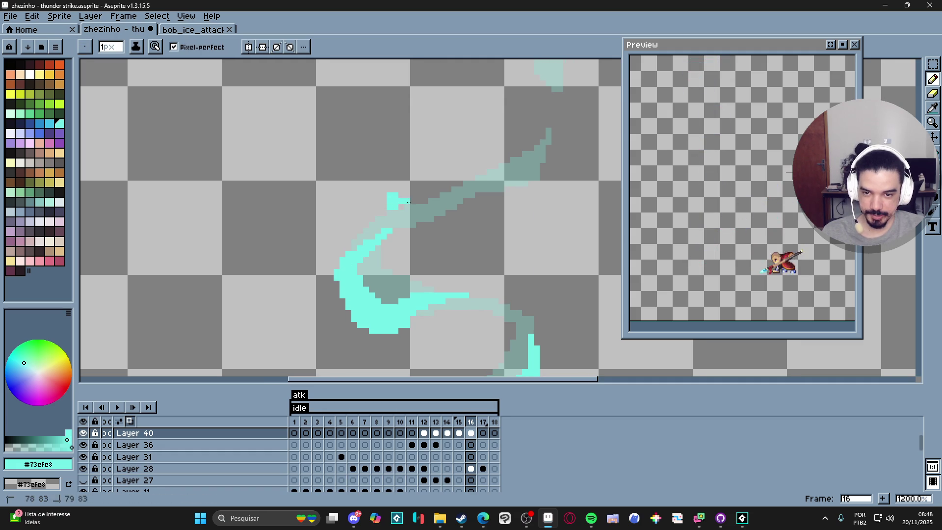
click(409, 196)
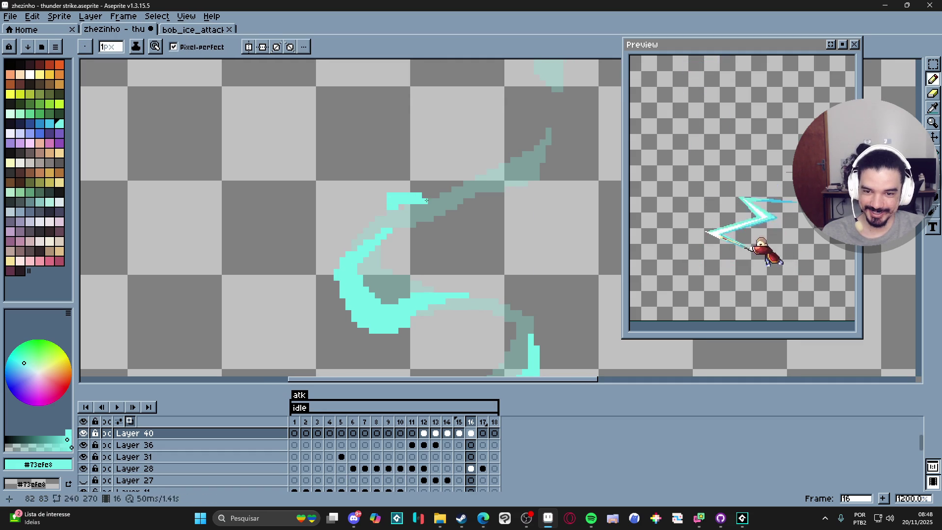
click(384, 204)
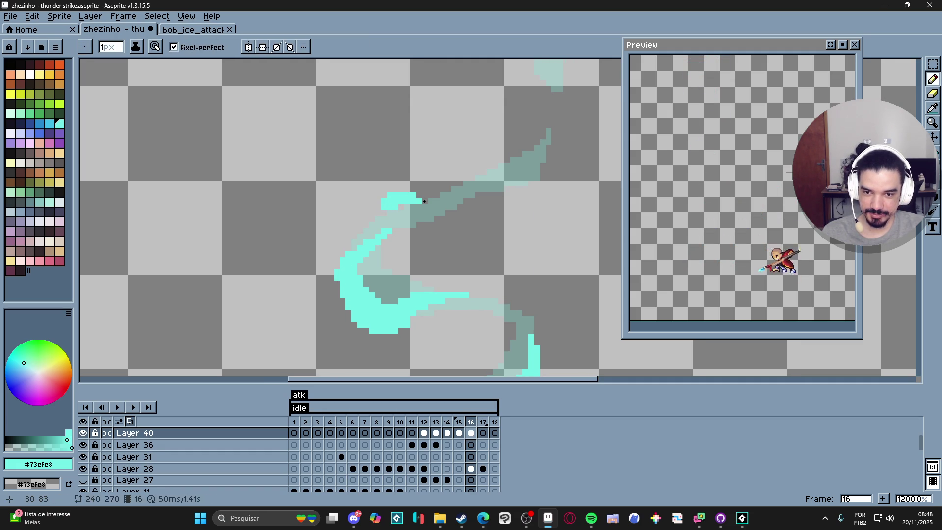
drag(425, 202, 437, 201)
click(484, 202)
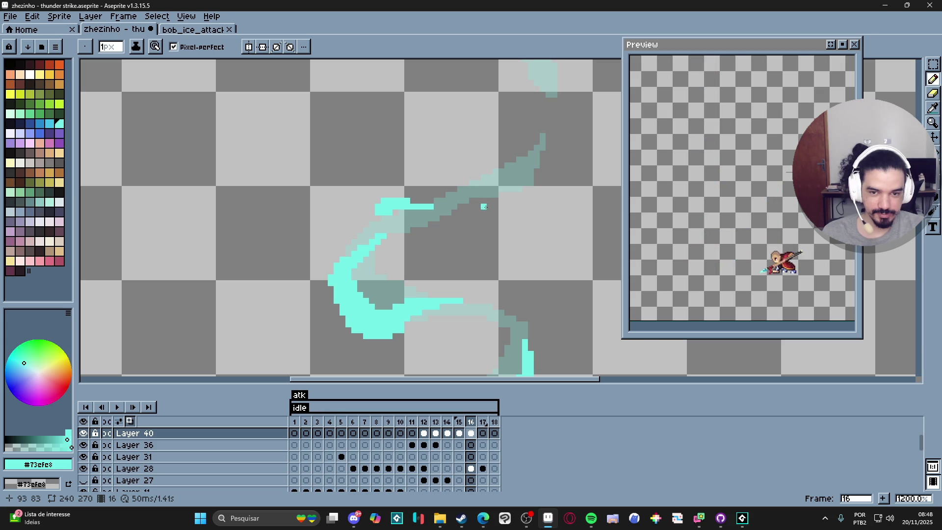
scroll(434, 267, down, 7)
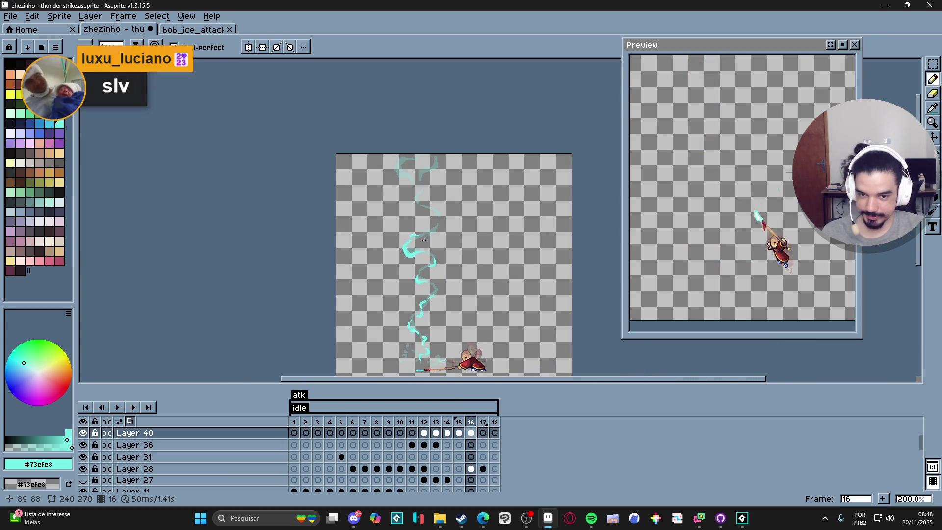
Paint a short cyan stroke beside the bolt and extend its cyan pixel column downward
scroll(427, 231, up, 3)
scroll(424, 197, up, 3)
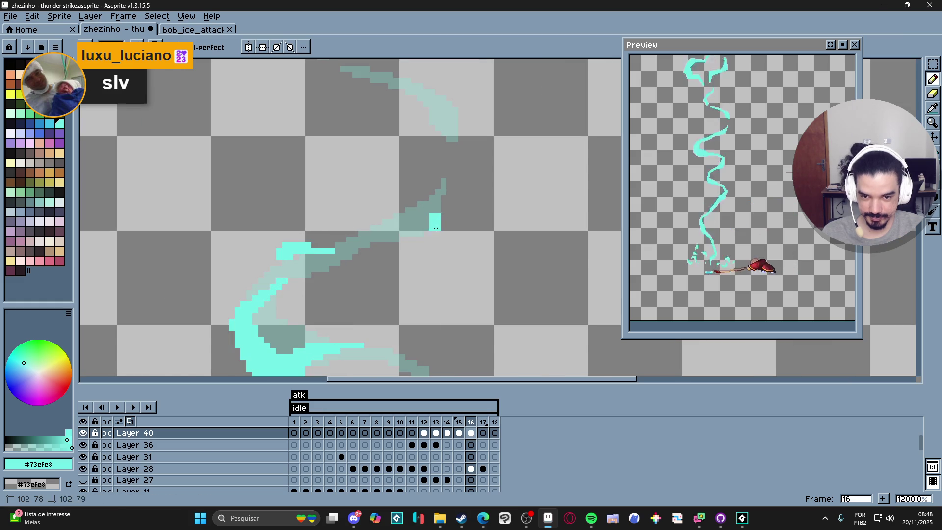
drag(427, 244, 396, 241)
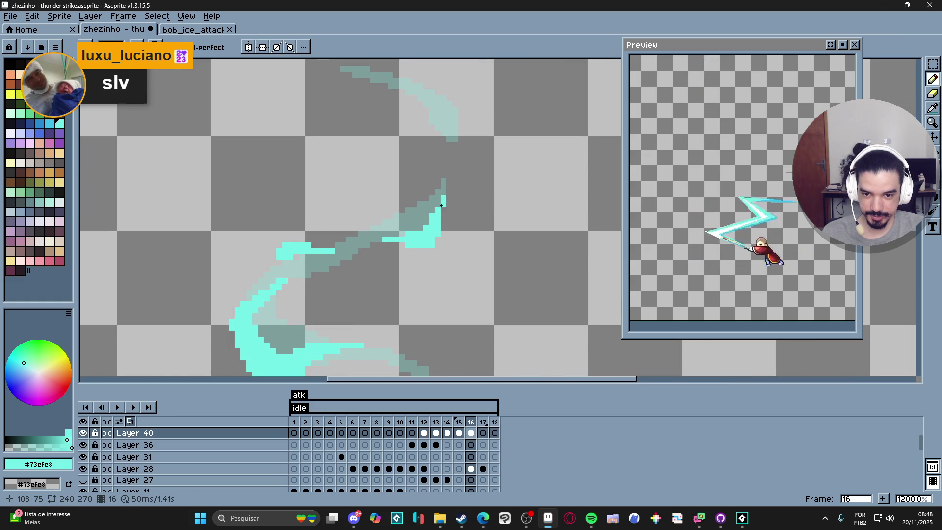
drag(442, 201, 442, 218)
scroll(456, 225, down, 3)
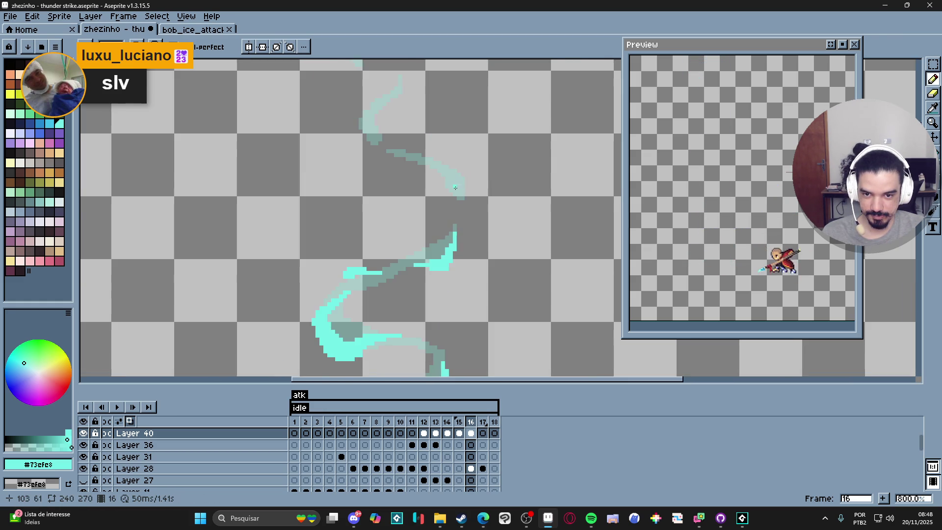
scroll(442, 196, up, 4)
Add an L-shaped cyan bolt segment with extra pixels above the block
mouse_move(418, 169)
mouse_down()
mouse_move(427, 188)
mouse_move(463, 201)
mouse_move(389, 174)
mouse_up()
scroll(457, 192, down, 1)
scroll(441, 194, up, 1)
click(398, 169)
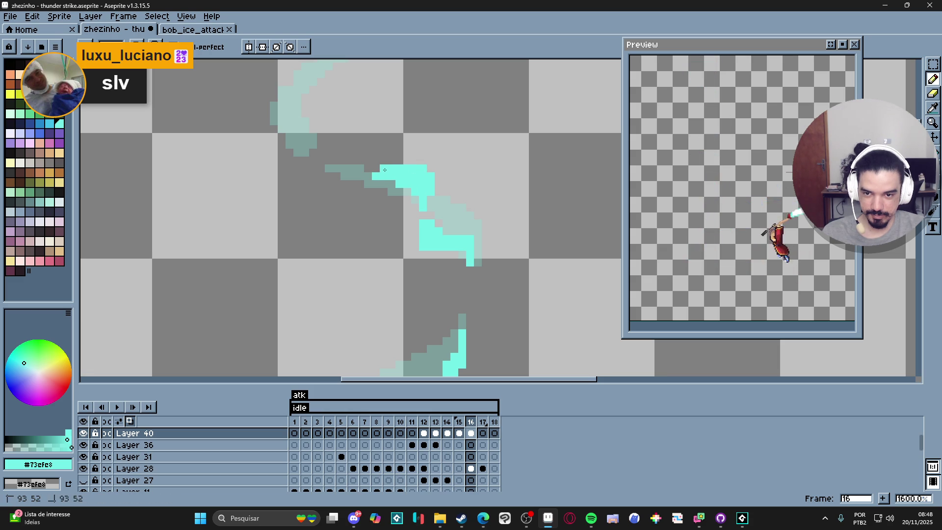
Paint a cyan block along the glow trail and a small block at the bolt's end
scroll(410, 267, up, 2)
mouse_move(367, 229)
mouse_down()
mouse_move(344, 227)
mouse_move(331, 211)
mouse_move(334, 185)
mouse_move(343, 198)
mouse_up()
mouse_move(373, 165)
mouse_down()
mouse_move(373, 183)
mouse_move(387, 160)
mouse_move(411, 160)
mouse_move(380, 177)
mouse_up()
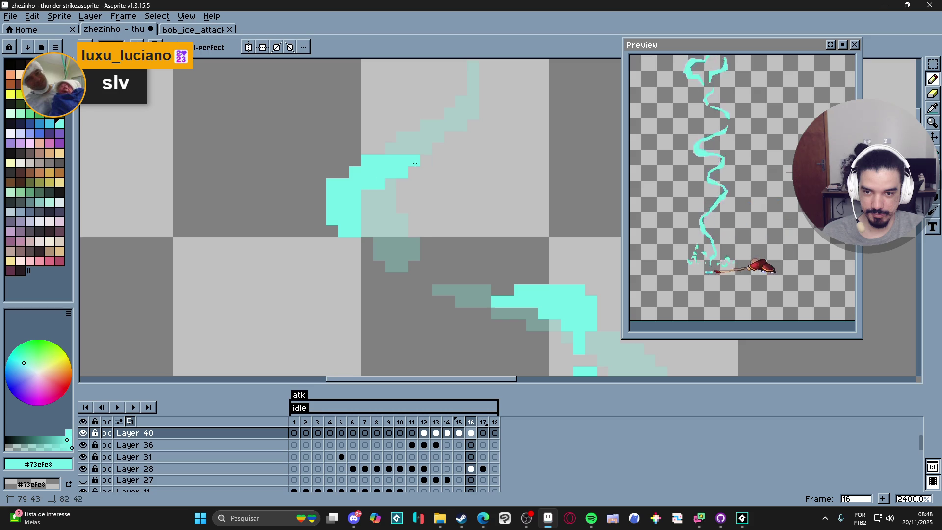
scroll(387, 187, up, 2)
drag(466, 230, 466, 219)
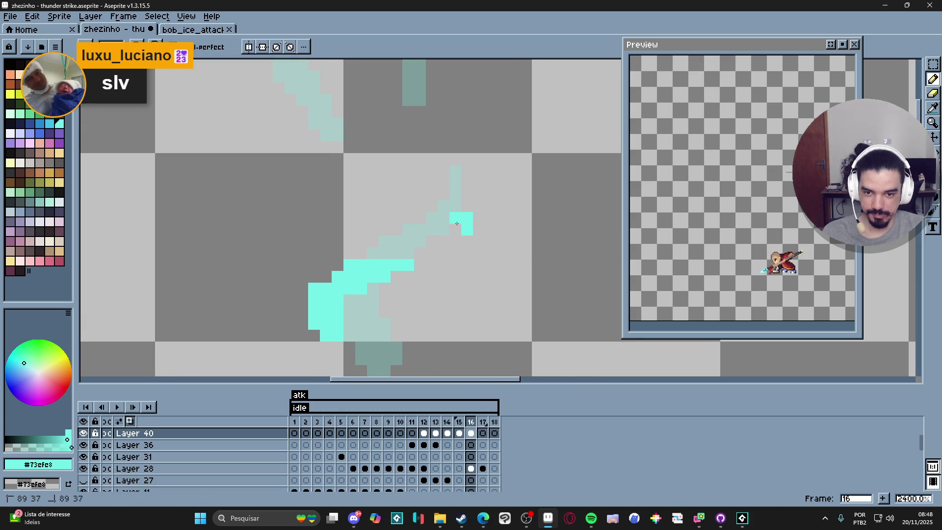
scroll(454, 230, down, 8)
scroll(456, 216, up, 6)
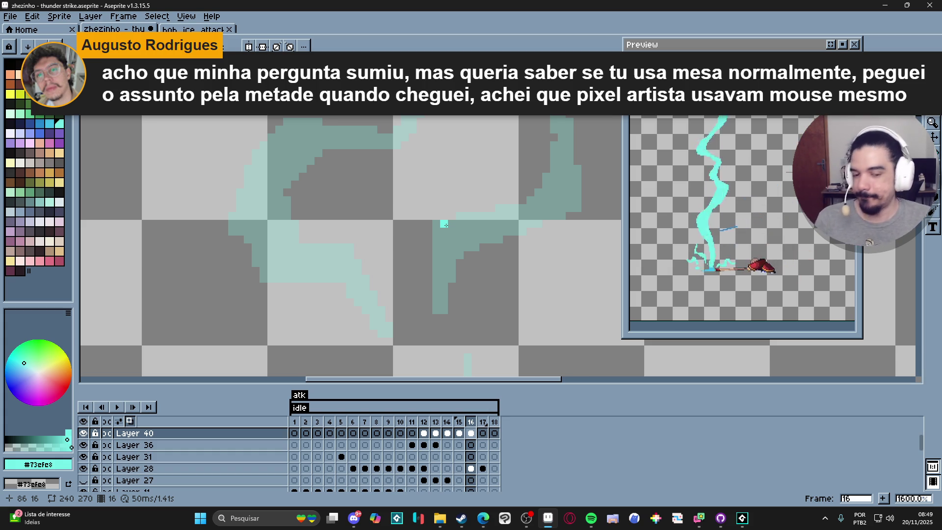
Draw a diagonal cyan stroke up the glow trail and fill the grey gaps around its corner
scroll(444, 224, down, 3)
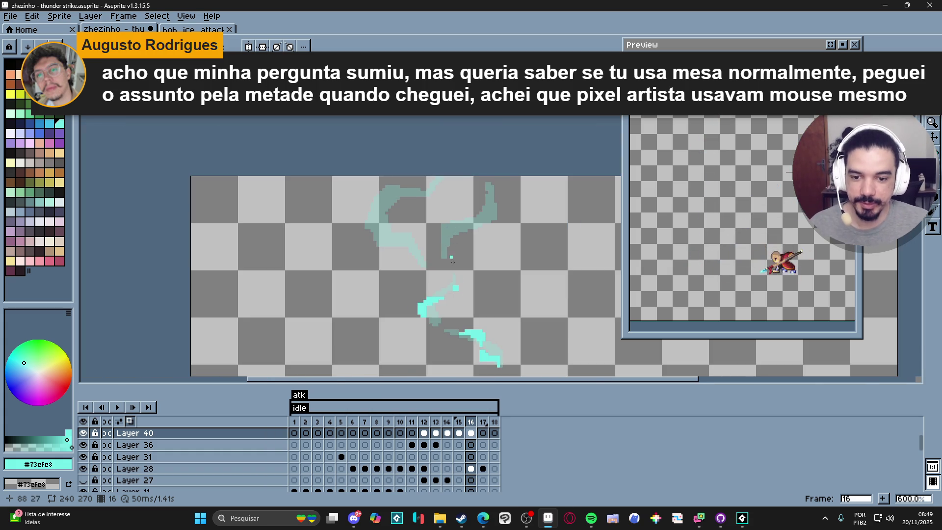
scroll(451, 248, up, 4)
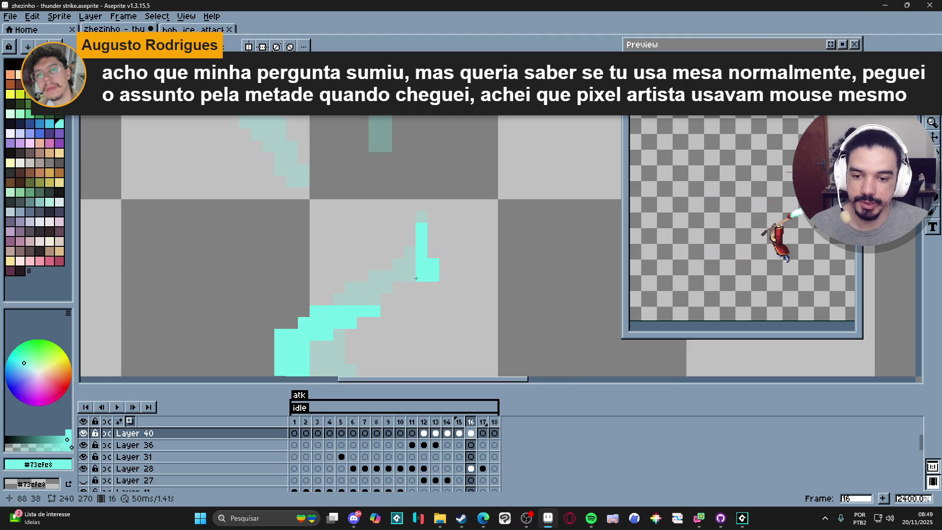
scroll(415, 281, down, 4)
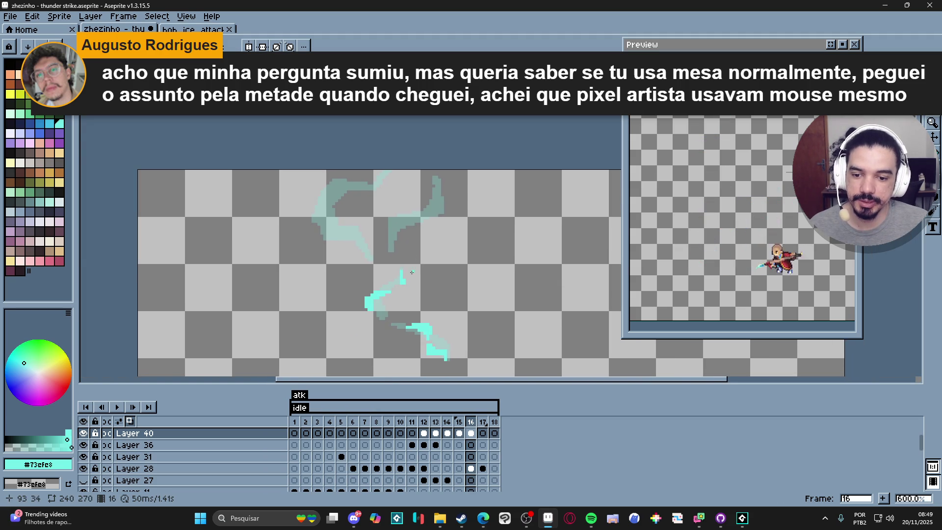
scroll(467, 236, down, 3)
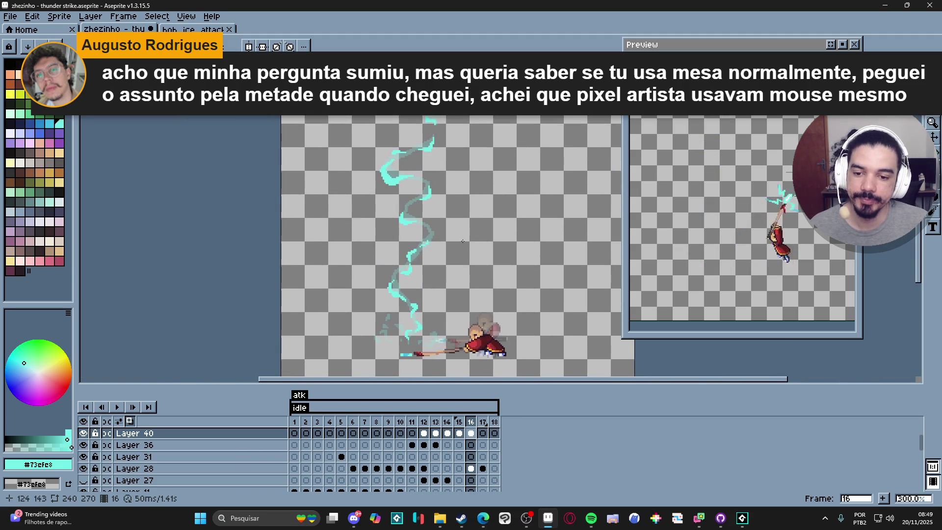
scroll(466, 236, up, 5)
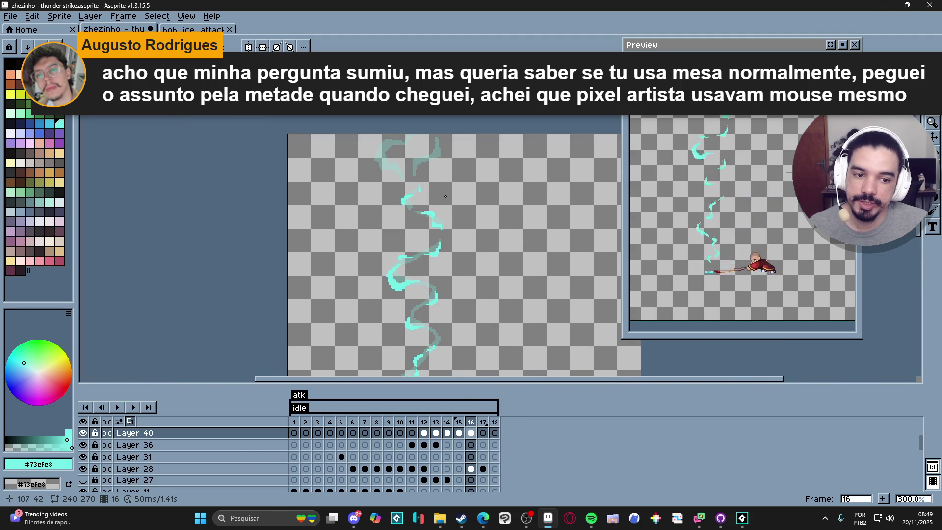
scroll(452, 190, up, 6)
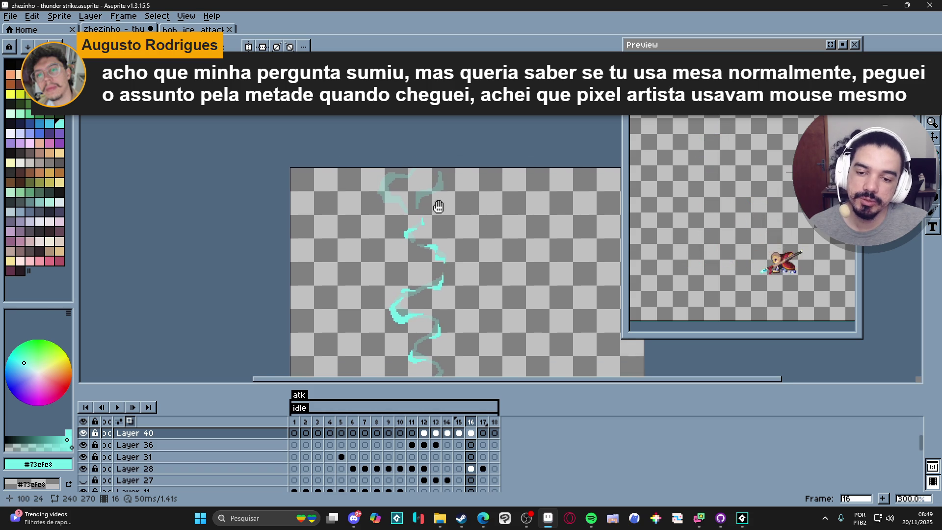
scroll(413, 187, up, 1)
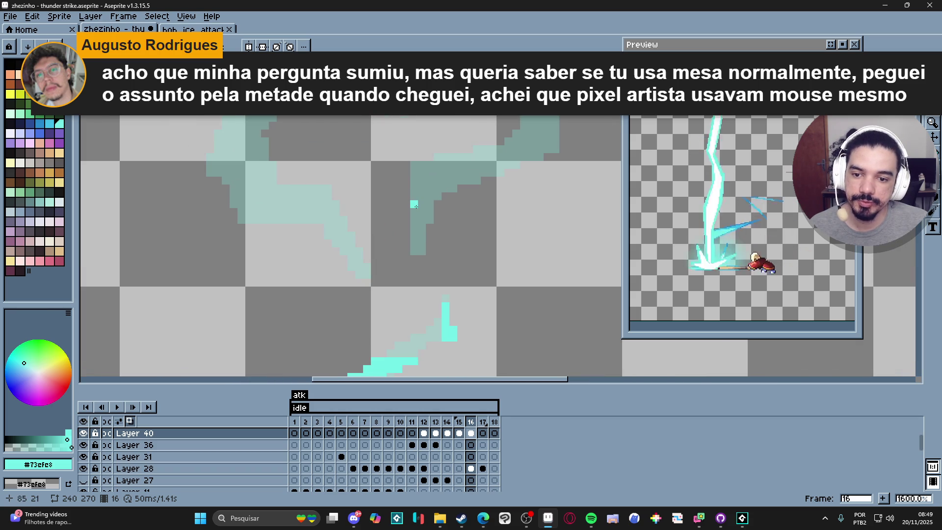
scroll(417, 201, up, 2)
drag(420, 211, 405, 299)
drag(399, 272, 431, 211)
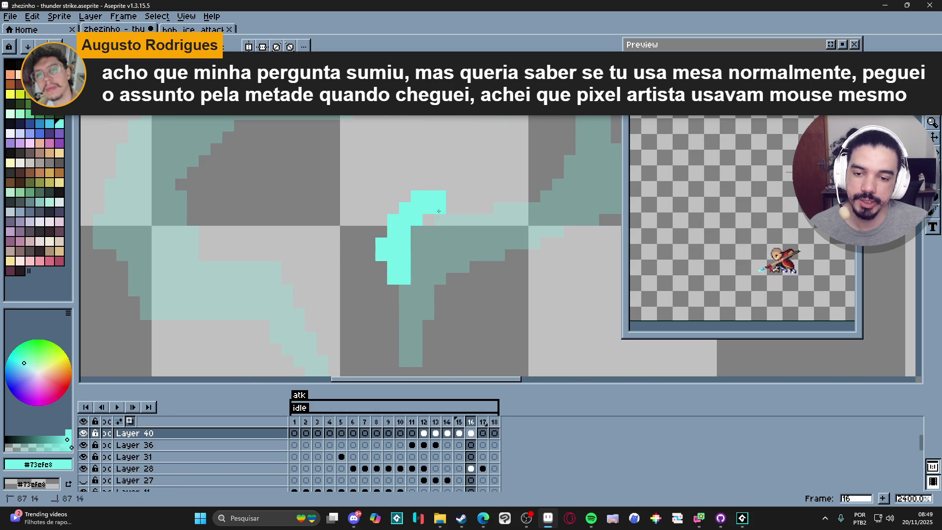
click(404, 196)
click(432, 223)
click(417, 230)
Extend the bolt's top cyan row rightward, add a cyan block beside it, and a pixel above
drag(411, 240, 353, 272)
click(400, 227)
drag(418, 240, 441, 240)
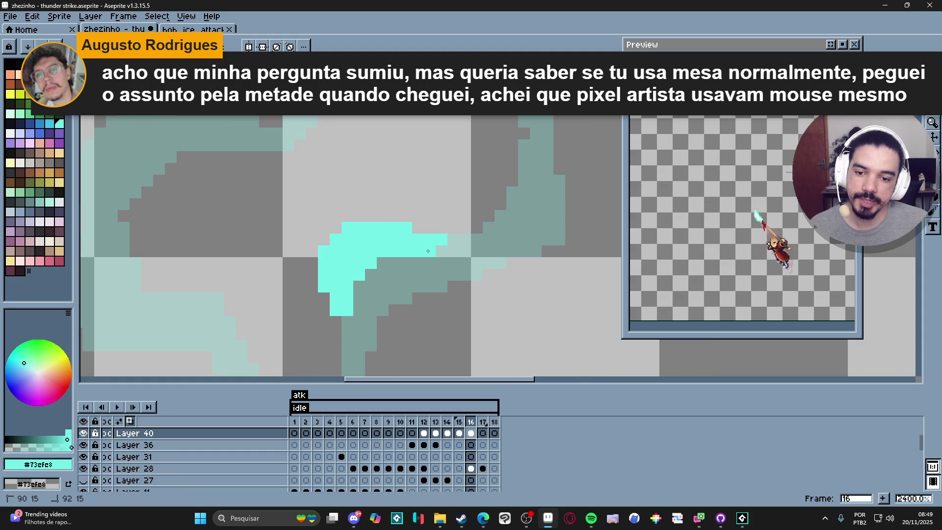
scroll(427, 251, down, 2)
mouse_move(489, 262)
mouse_down()
mouse_move(508, 254)
mouse_move(513, 221)
mouse_up()
click(504, 215)
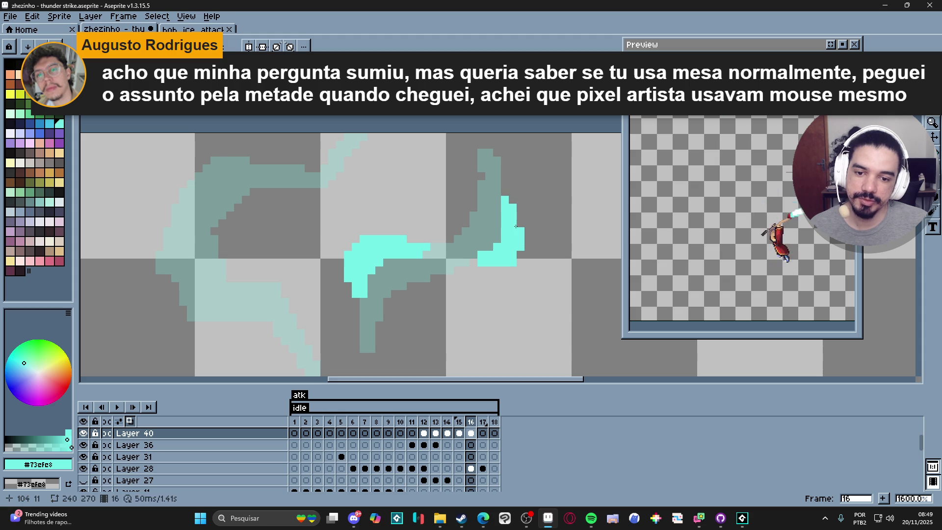
scroll(504, 216, down, 3)
scroll(504, 215, up, 4)
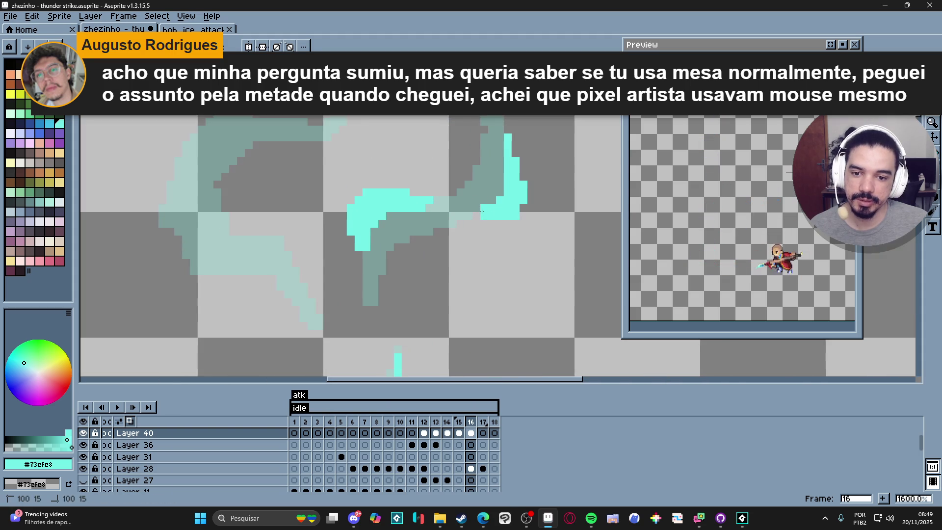
scroll(477, 213, down, 3)
scroll(439, 201, up, 3)
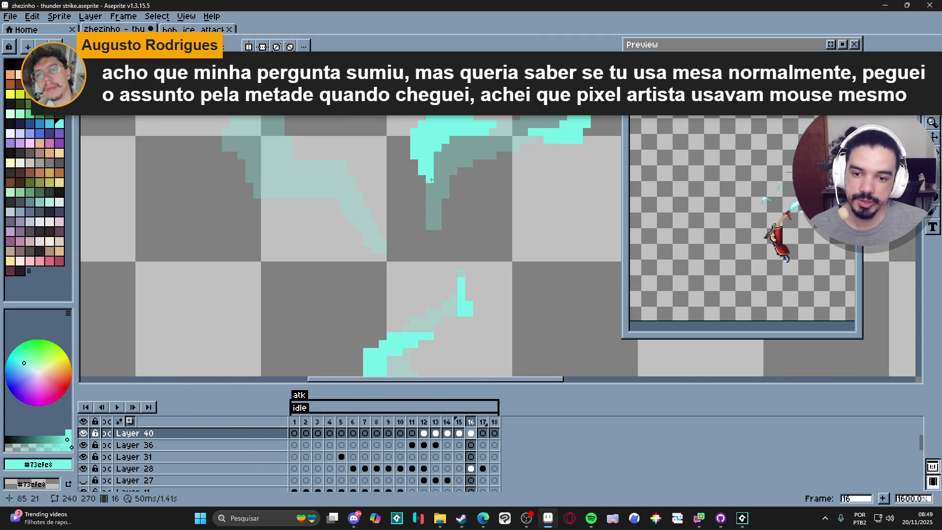
click(440, 197)
Grow the top cyan block in all directions, adding a short vertical strip and a single pixel
scroll(439, 185, down, 3)
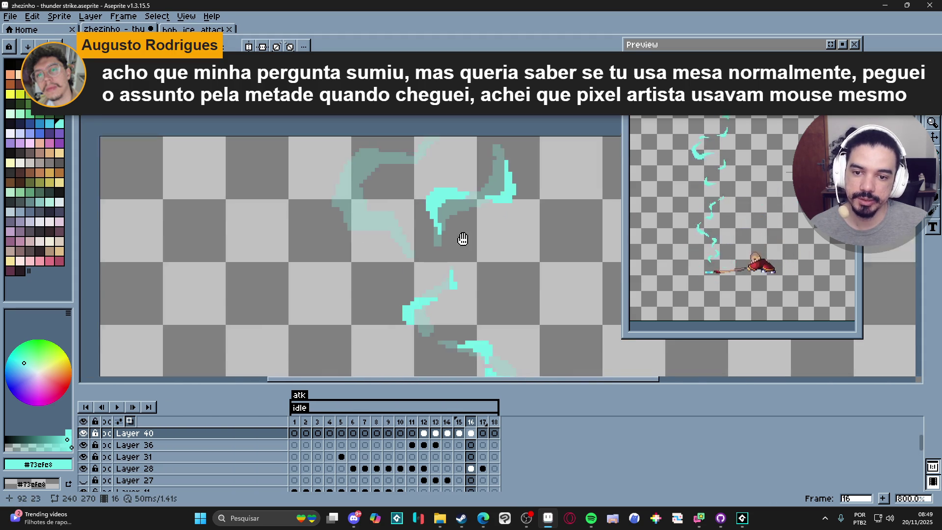
scroll(457, 166, up, 3)
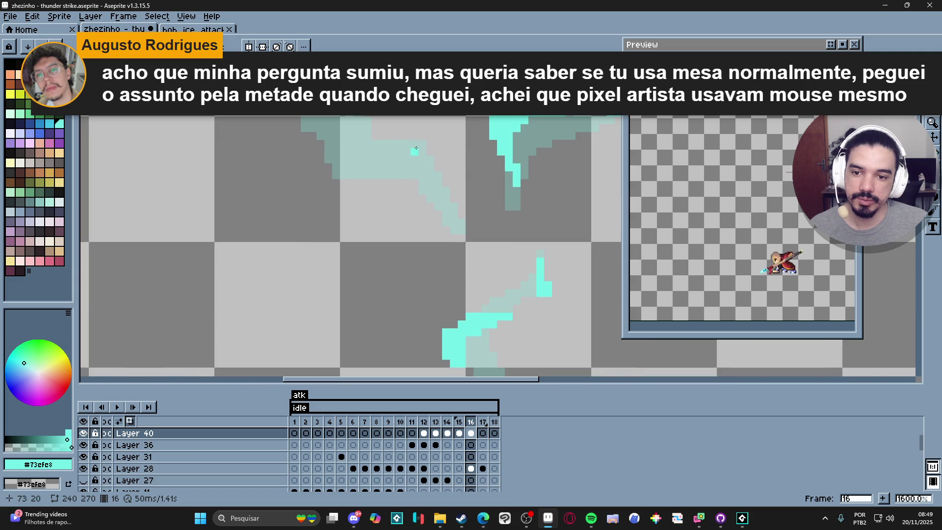
drag(427, 131, 445, 156)
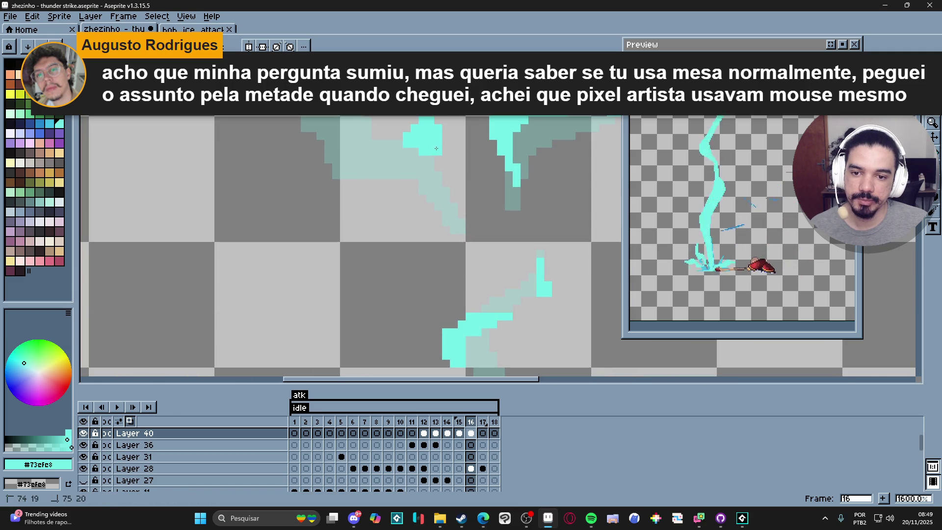
click(448, 137)
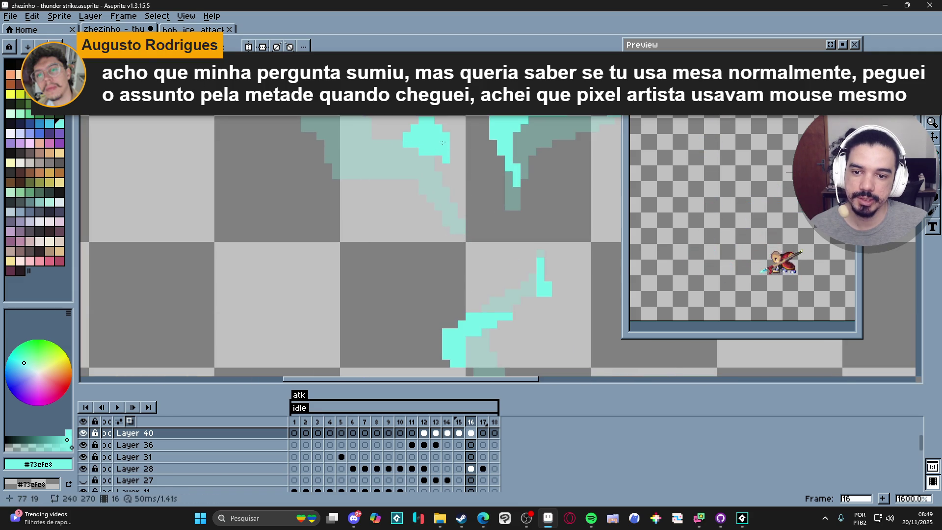
drag(410, 141, 403, 131)
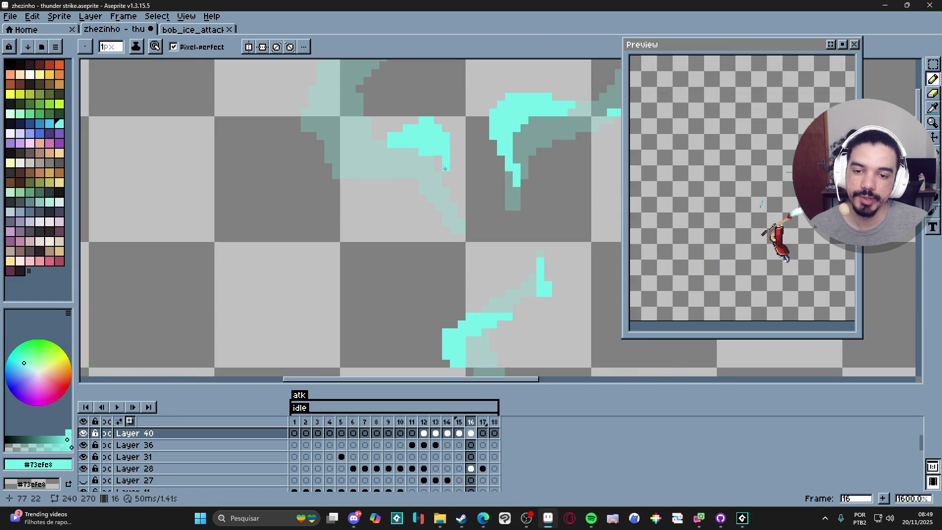
drag(443, 161, 446, 176)
click(454, 154)
scroll(455, 193, down, 7)
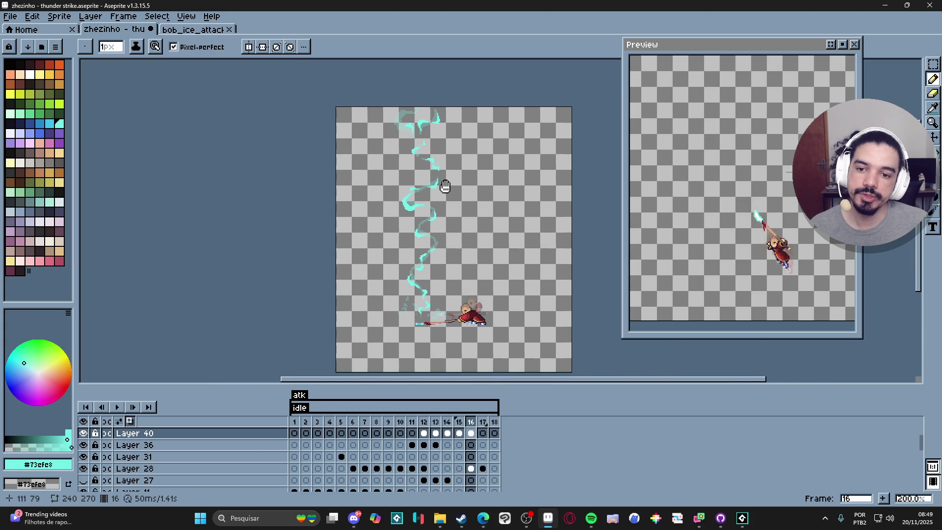
With a 2px brush, paint a cyan block and stroke up and right near the bolt's top
scroll(405, 136, up, 4)
scroll(405, 137, up, 4)
key(plus)
click(392, 182)
drag(397, 187, 449, 176)
key(minus)
At 1px, add a short vertical cyan stroke and pixels above its left end, then zoom out to check
mouse_move(392, 153)
mouse_down()
mouse_move(388, 141)
mouse_move(396, 237)
mouse_move(365, 216)
mouse_move(349, 220)
mouse_move(389, 227)
mouse_up()
mouse_move(371, 192)
mouse_down()
mouse_move(366, 208)
mouse_move(373, 185)
mouse_up()
key(plus)
mouse_move(417, 115)
mouse_down()
mouse_move(378, 154)
mouse_move(405, 132)
mouse_move(388, 152)
mouse_move(433, 145)
mouse_up()
key(plus)
key(minus)
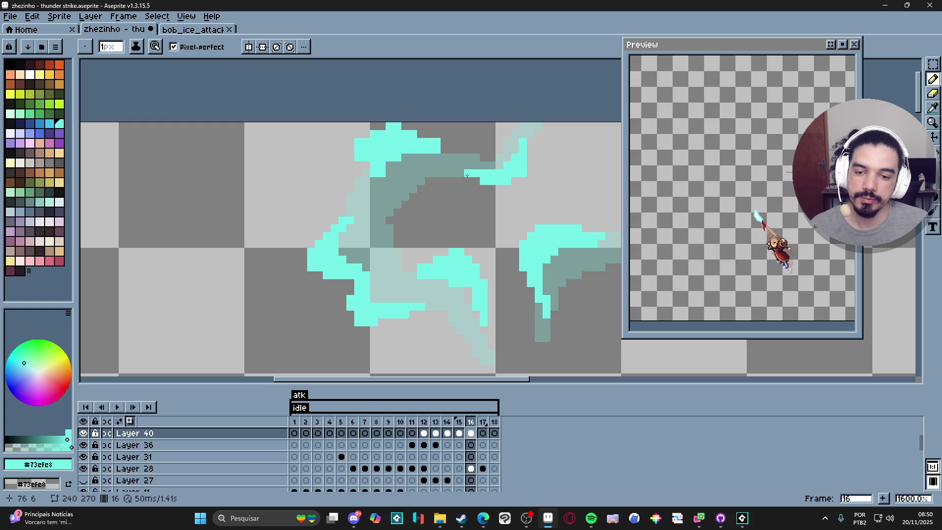
scroll(466, 178, down, 5)
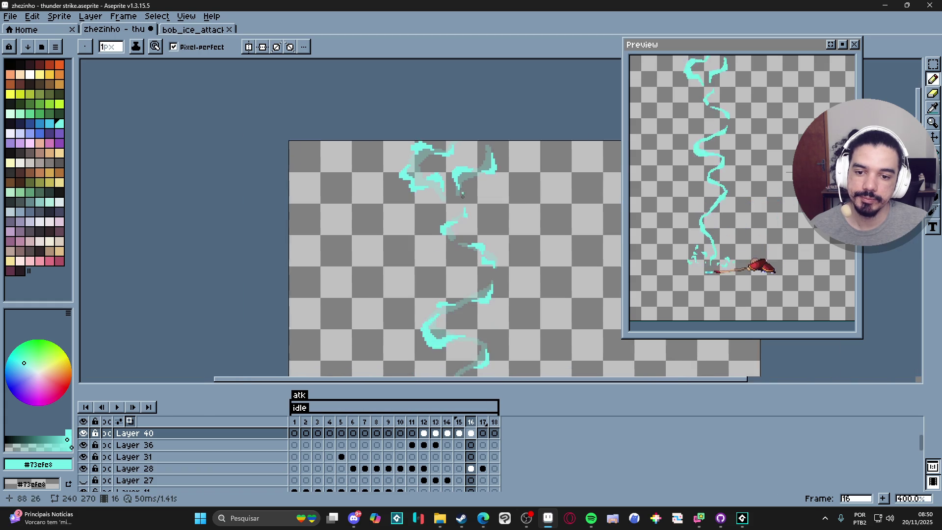
scroll(461, 184, down, 2)
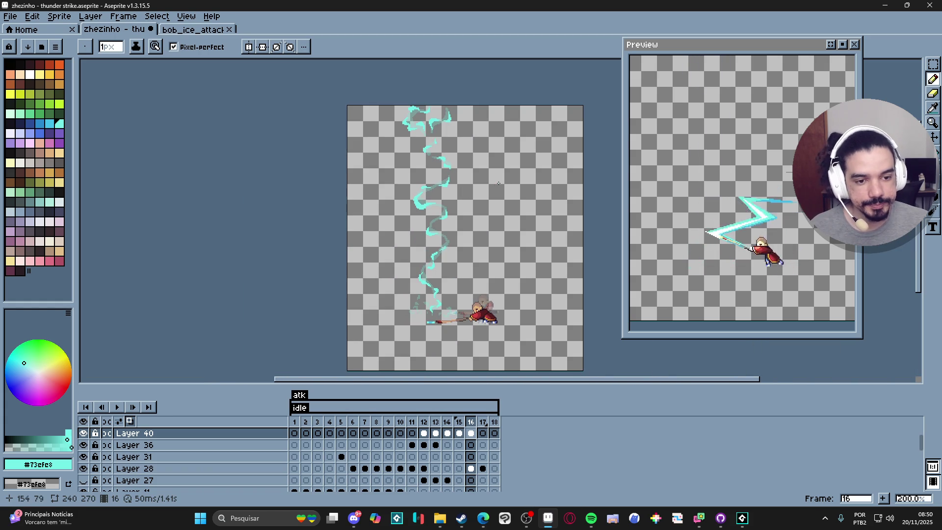
scroll(503, 181, up, 1)
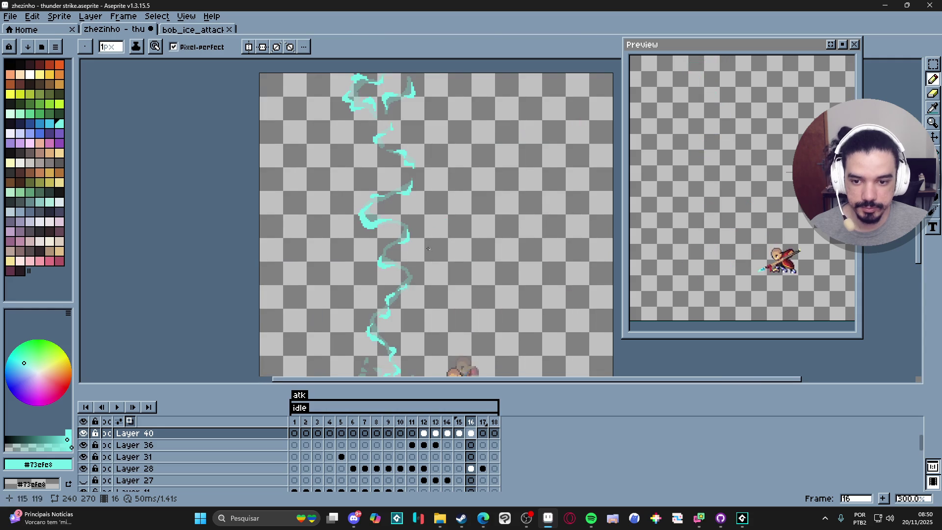
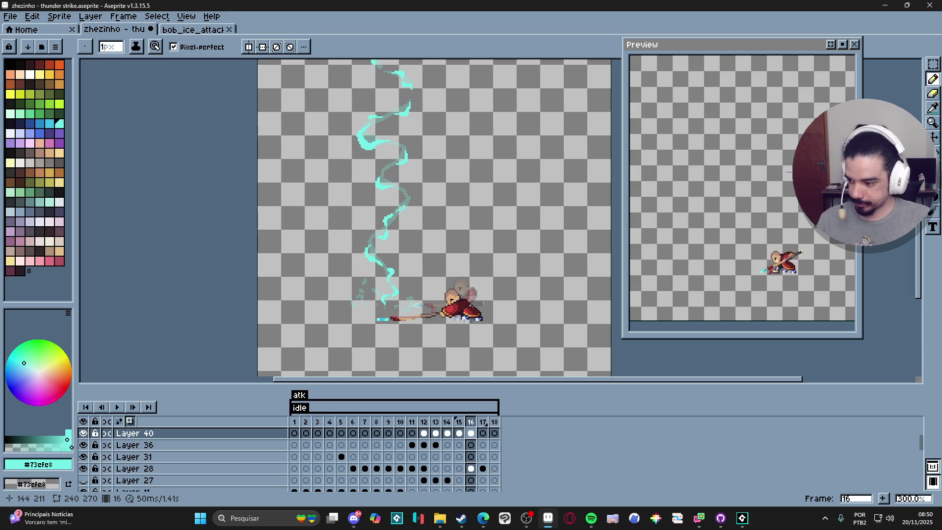
Zoom in and draw short cyan strokes and a leftward strand off the lower bolt
scroll(379, 316, up, 1)
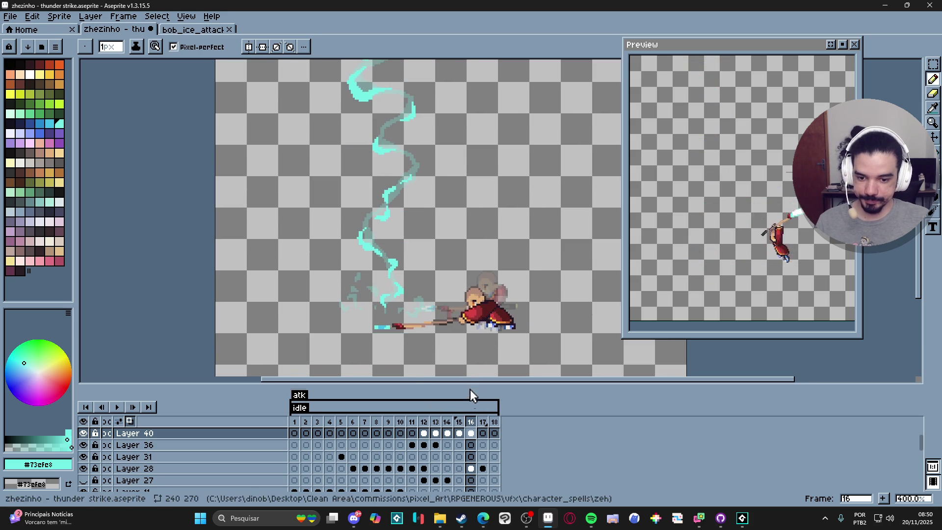
scroll(378, 319, up, 5)
scroll(374, 277, up, 1)
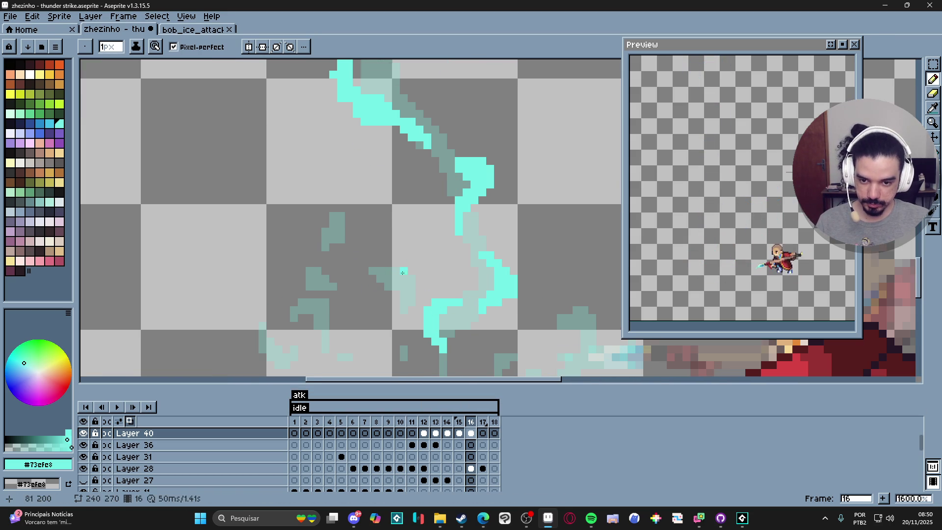
click(415, 280)
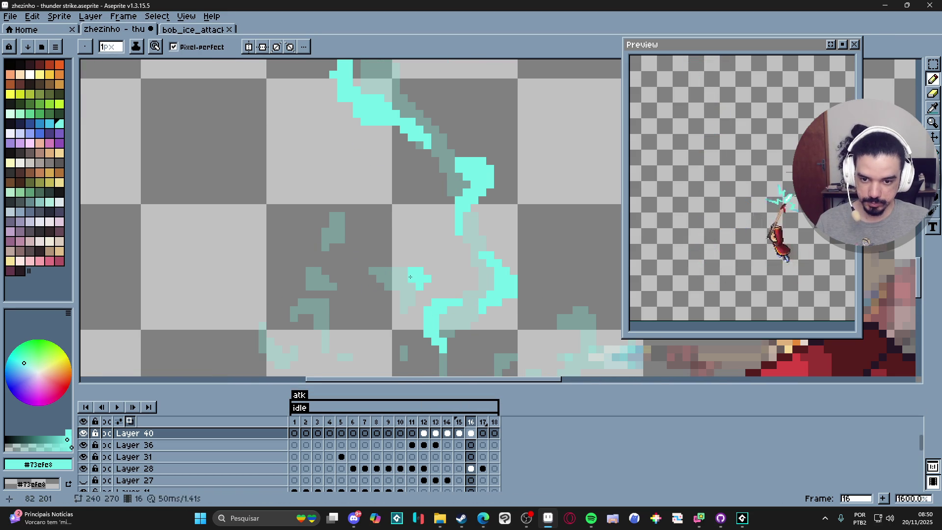
drag(413, 262, 400, 259)
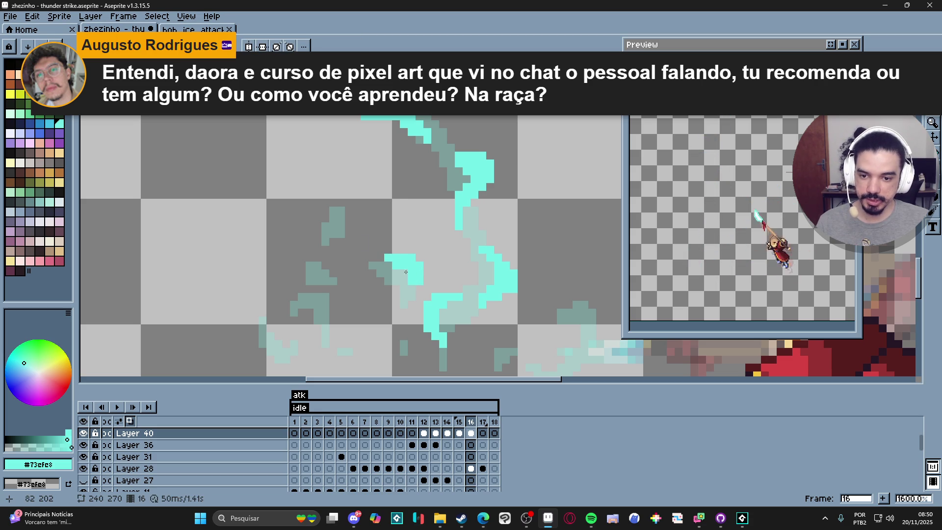
drag(351, 232, 317, 241)
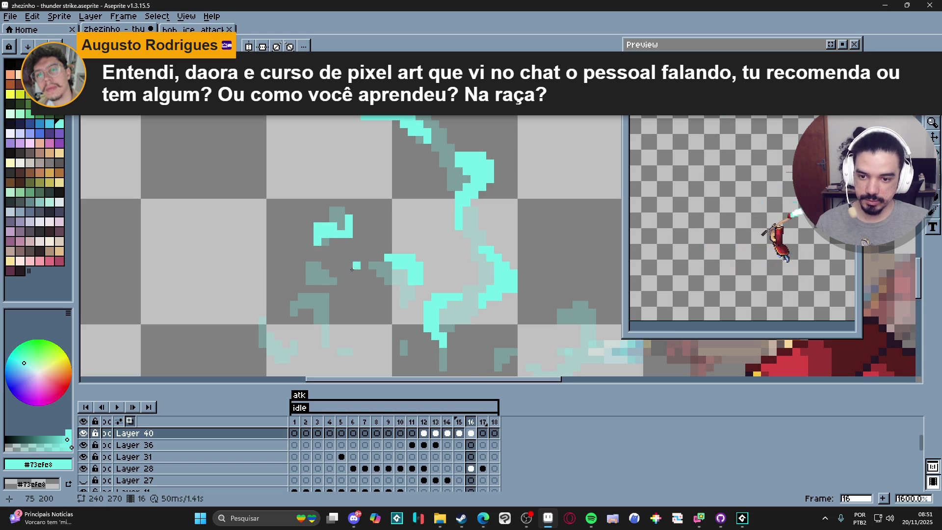
Grow the small cyan fragment beside the bolt into a block with extra pixels
scroll(354, 258, up, 2)
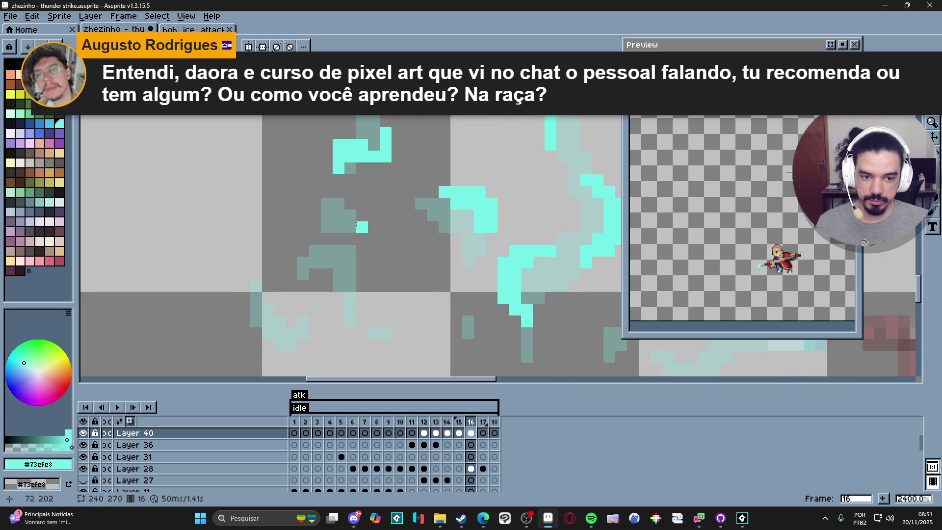
scroll(367, 250, down, 1)
scroll(364, 254, up, 1)
drag(362, 259, 317, 232)
click(356, 271)
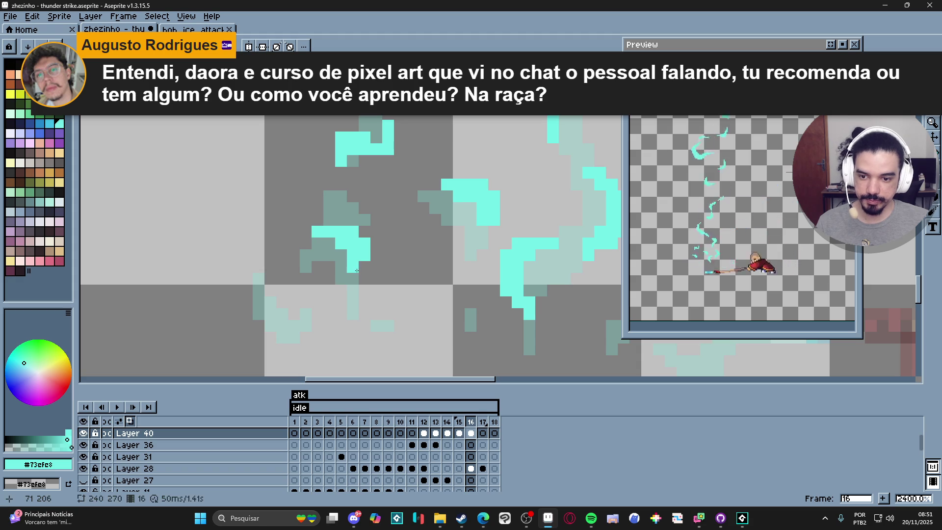
Paint another cyan fragment with a pixel row beneath it, plus a single wisp pixel
scroll(357, 265, down, 1)
scroll(293, 299, up, 1)
click(294, 298)
drag(280, 311, 312, 308)
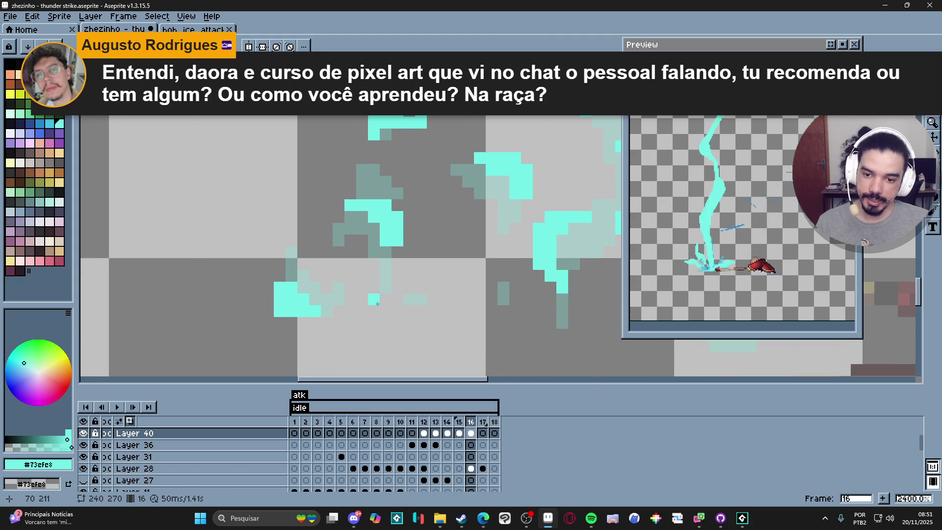
scroll(432, 284, down, 1)
scroll(472, 286, up, 1)
click(472, 285)
Erase stray cyan pixels from the wisp with the Eraser
scroll(471, 286, down, 3)
scroll(468, 289, up, 1)
key(e)
scroll(347, 194, up, 2)
click(335, 194)
scroll(388, 235, down, 2)
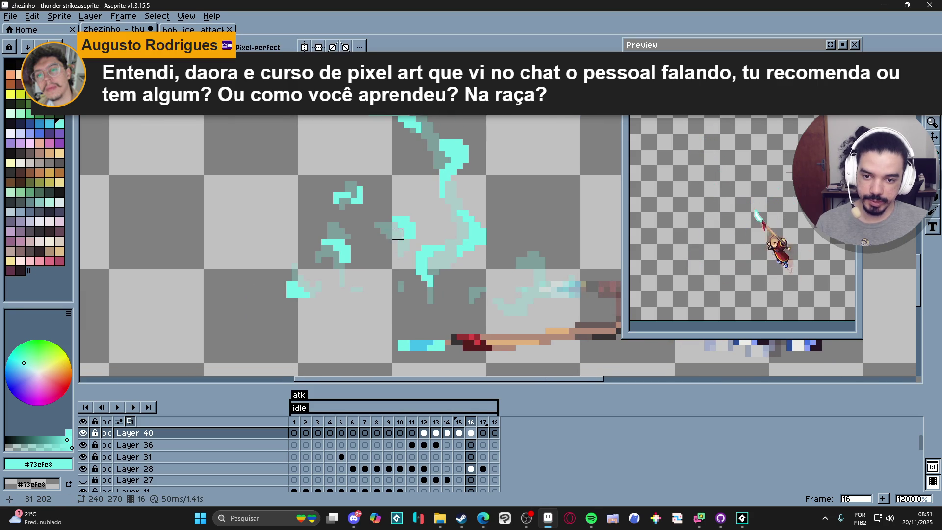
scroll(397, 233, down, 1)
scroll(388, 237, up, 2)
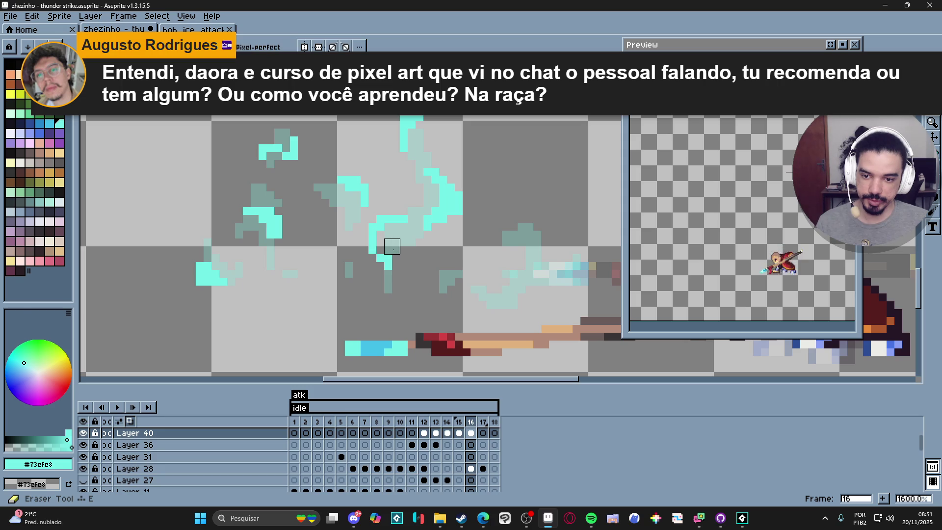
Add a cyan wisp row near the spear's glow and a small cluster below it
key(b)
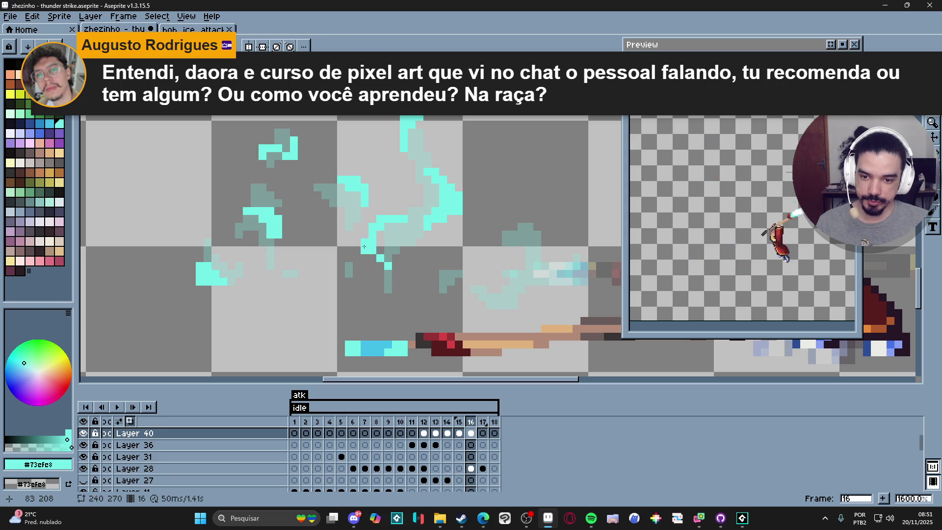
scroll(221, 208, down, 2)
scroll(377, 219, up, 2)
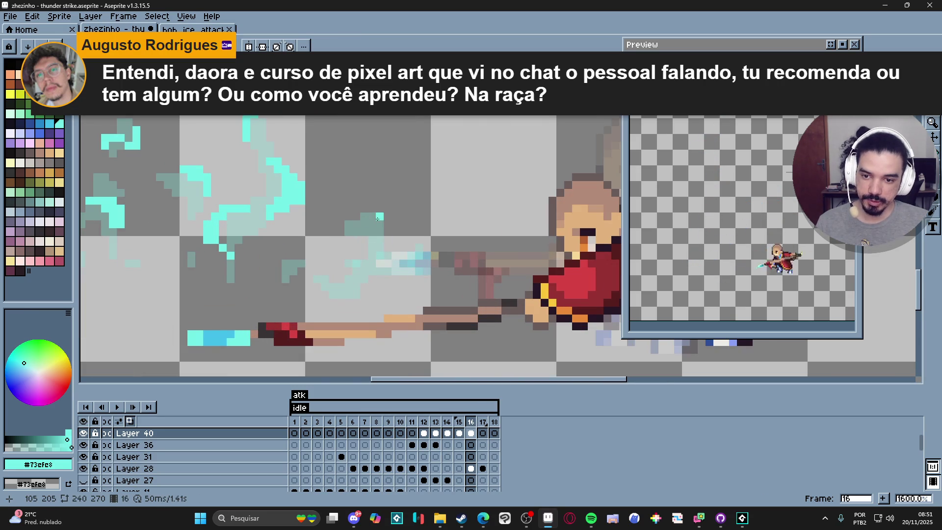
click(384, 221)
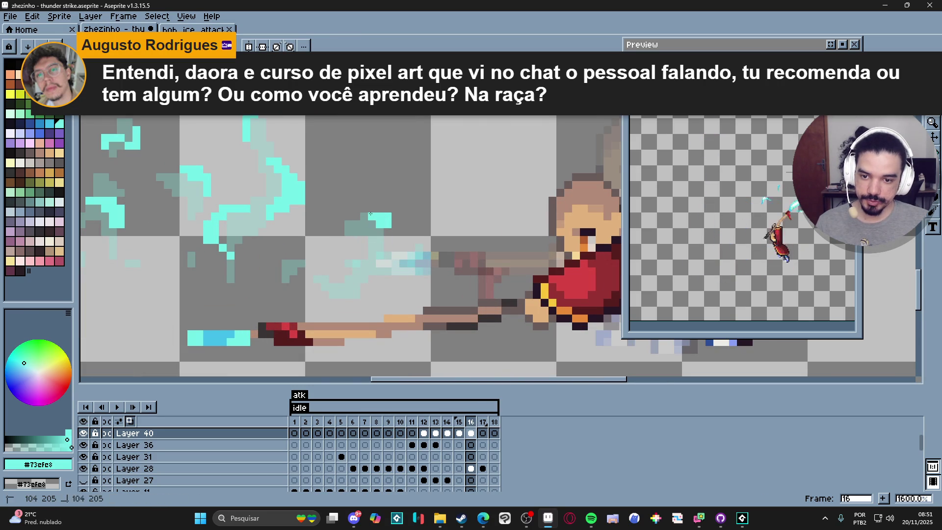
drag(370, 214, 367, 212)
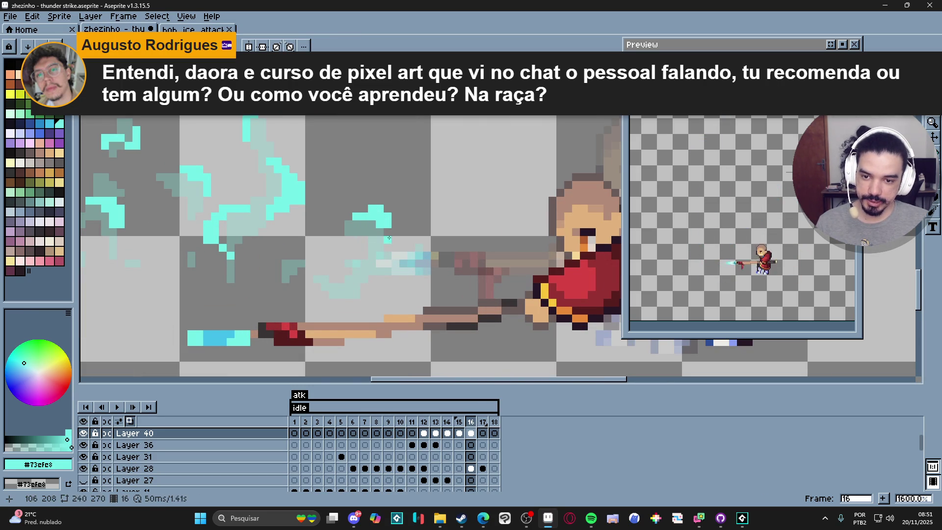
click(361, 291)
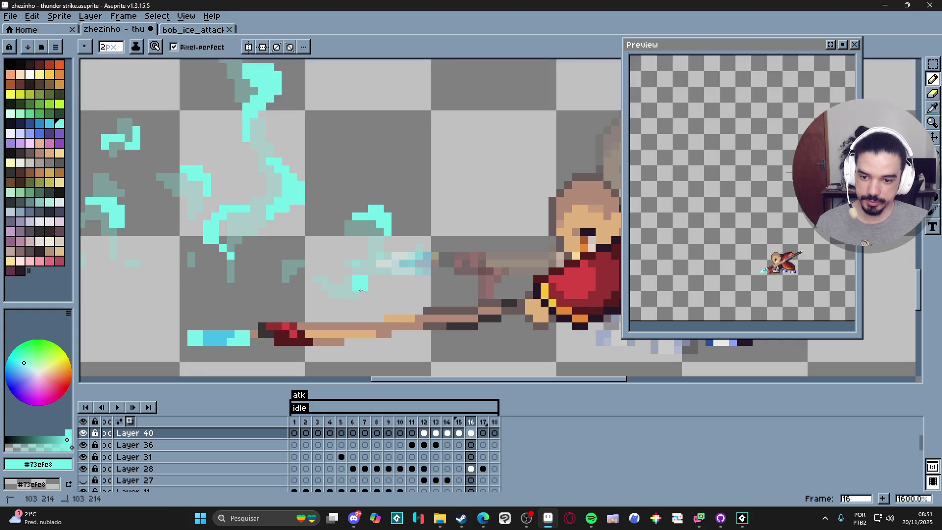
click(360, 300)
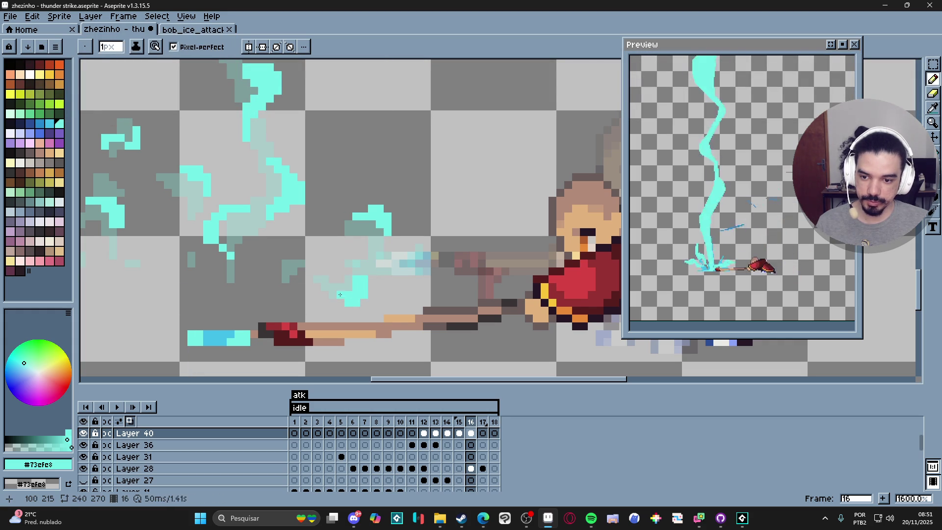
Paint a 2-pixel cyan fragment left of the cluster, then return to a 1-pixel brush
key(plus)
click(287, 265)
key(minus)
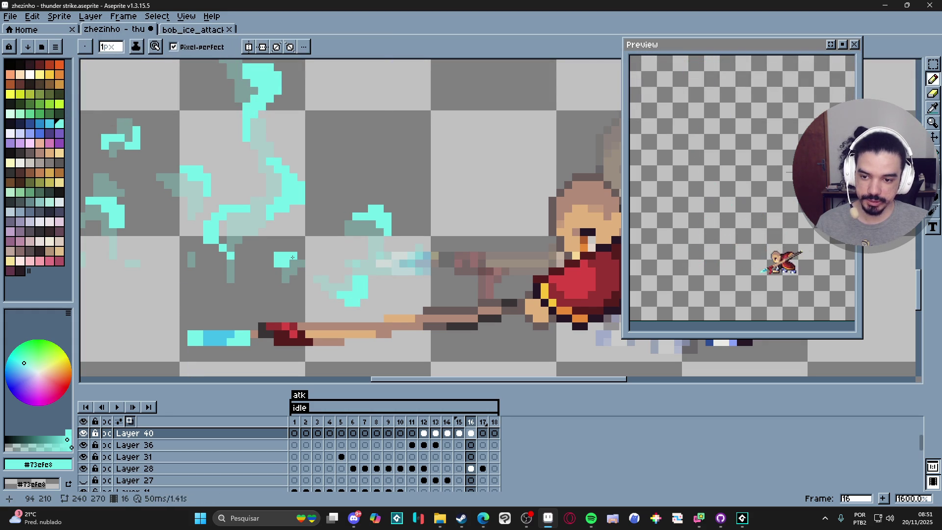
key(e)
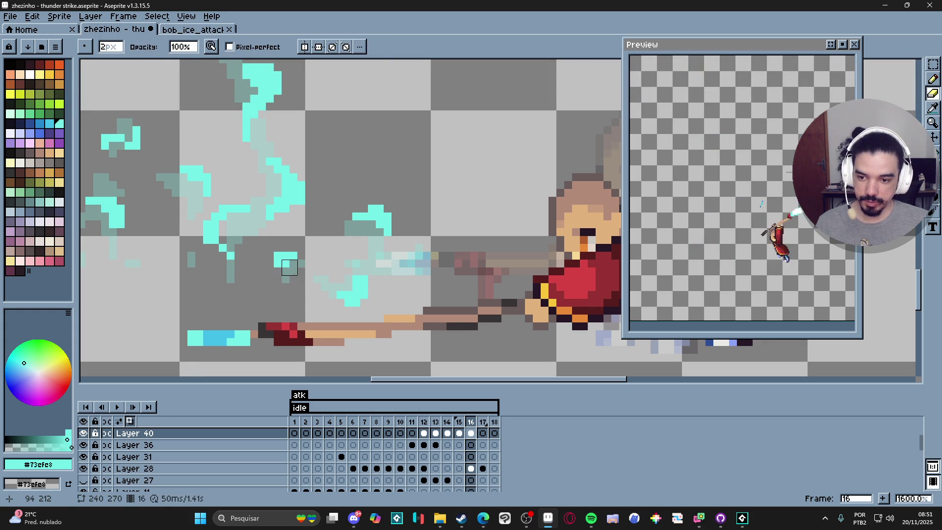
key(b)
scroll(314, 284, down, 5)
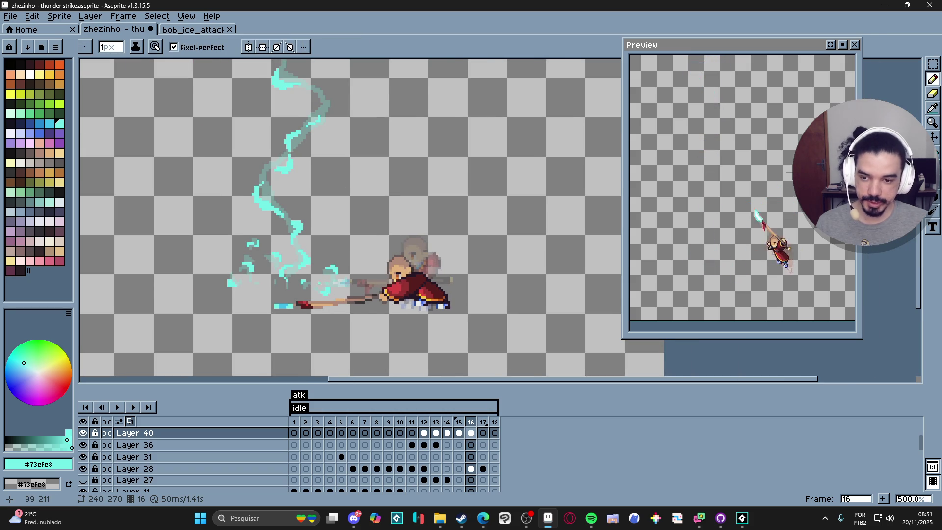
Zoom out and recenter the sprite in the view
scroll(319, 283, down, 2)
scroll(393, 284, down, 1)
scroll(385, 281, up, 1)
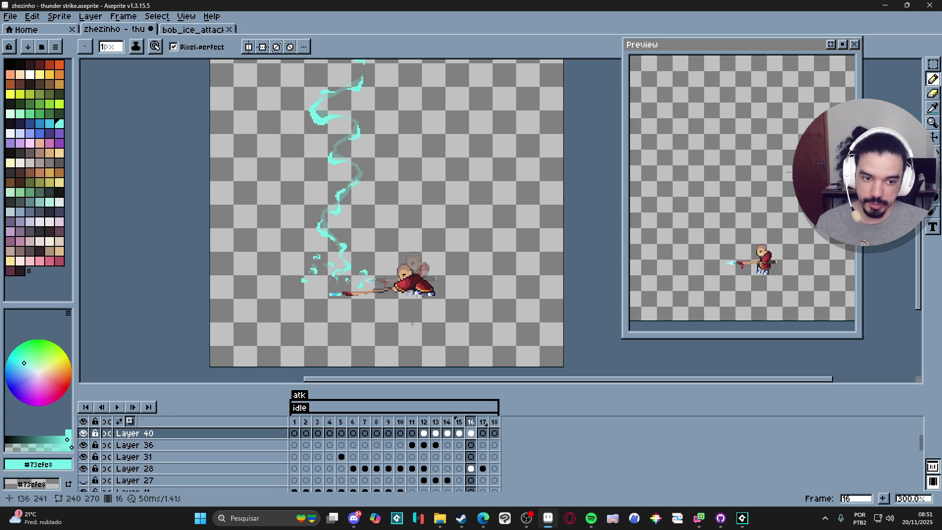
drag(390, 297, 399, 295)
click(483, 517)
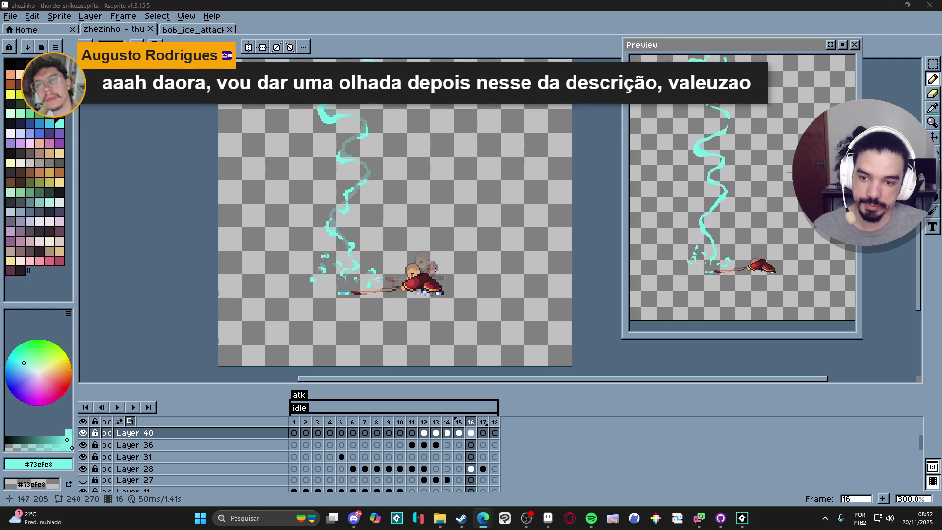
drag(440, 279, 451, 290)
scroll(453, 289, down, 1)
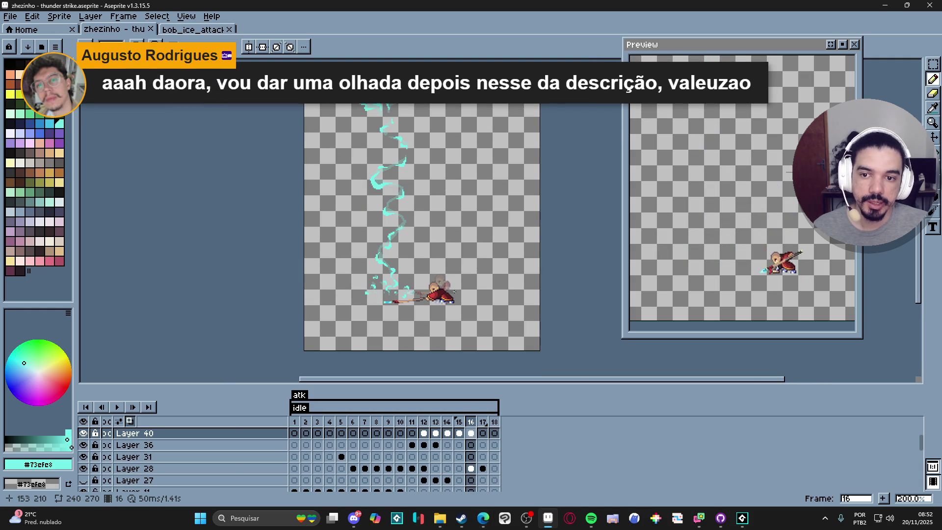
scroll(422, 296, up, 1)
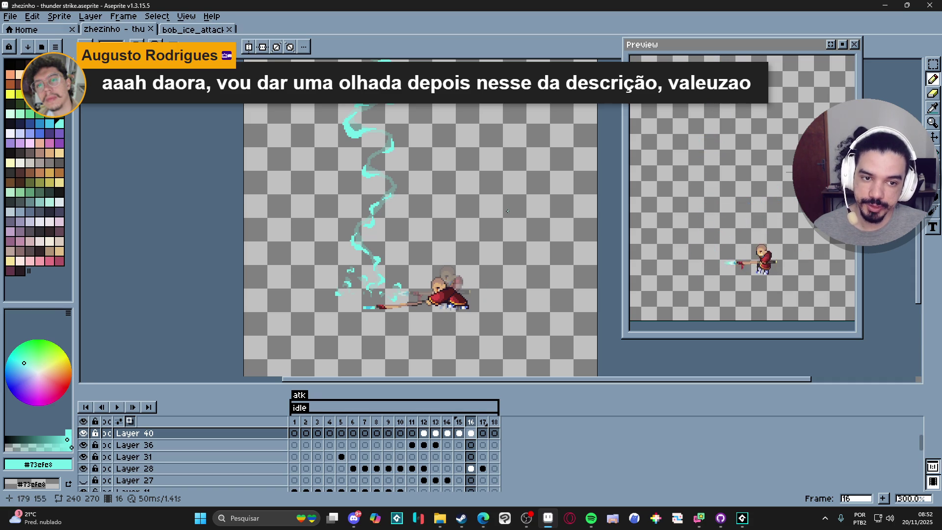
Jump to frame 9 and step back and forth through the strike frames up to 16
click(364, 432)
key(Right)
key(Right)
key(Right)
key(Right)
key(Right)
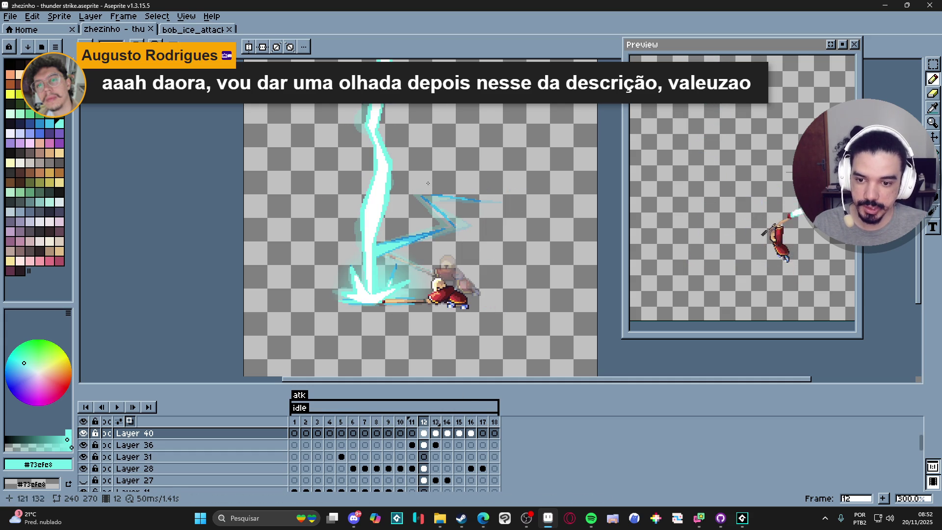
key(Right)
key(Right)
key(Right)
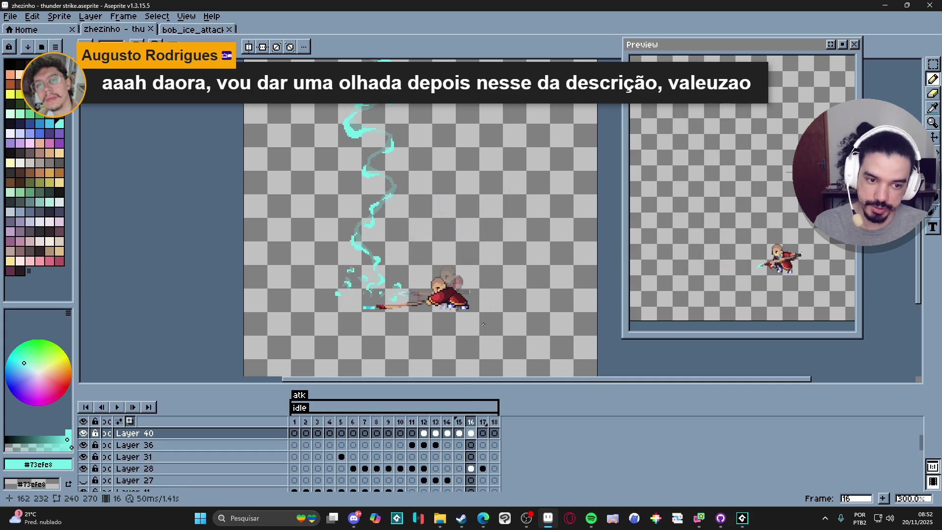
key(Left)
key(Left)
key(Left)
key(Right)
key(Right)
key(Right)
key(Left)
key(Left)
key(Left)
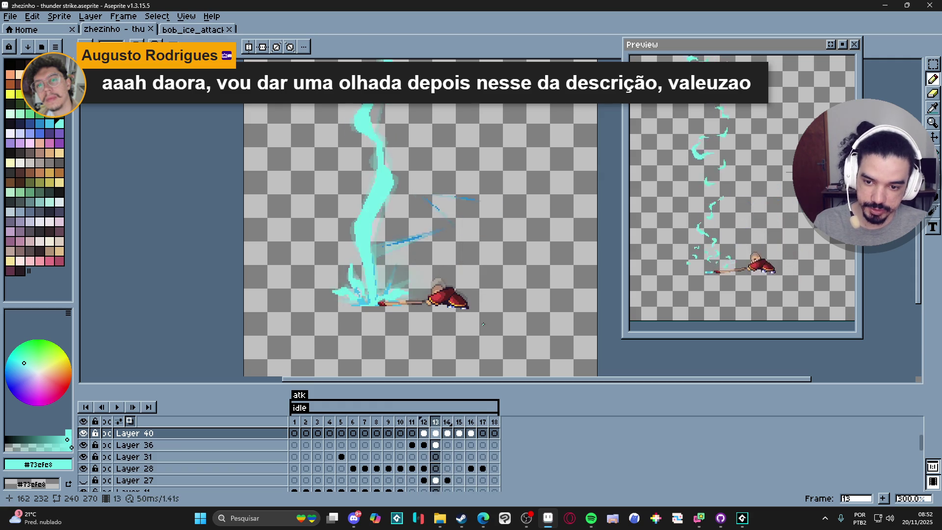
key(Left)
key(Left)
key(Left)
key(Right)
key(Right)
key(Right)
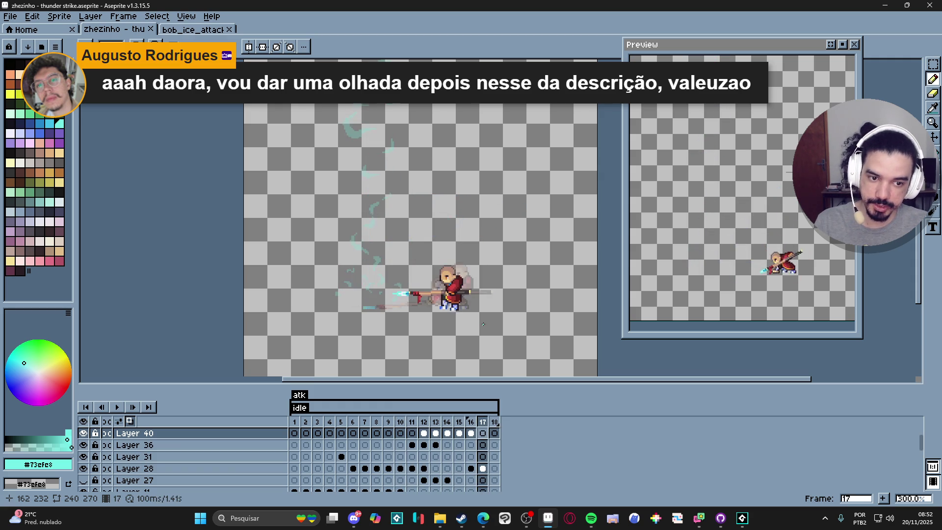
Compare frames 15, 16 and 17, ending on frame 17
key(Left)
key(Left)
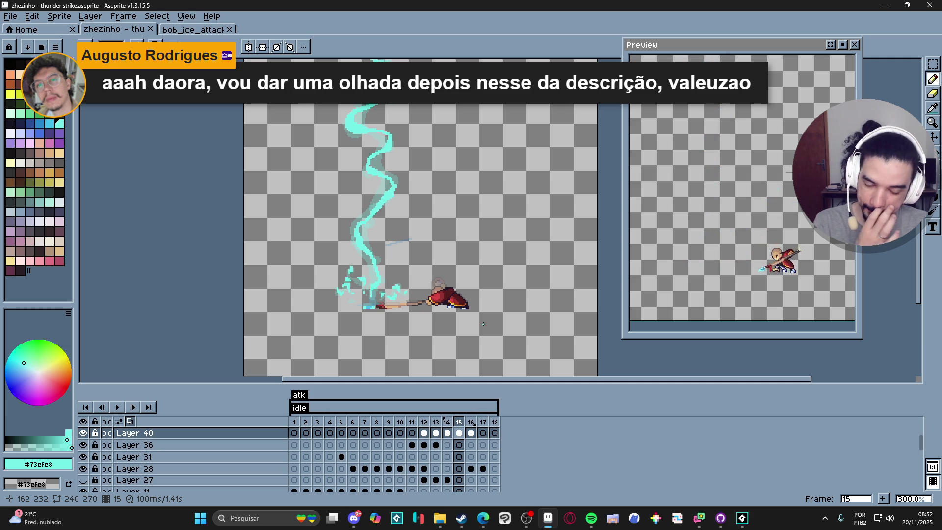
key(Right)
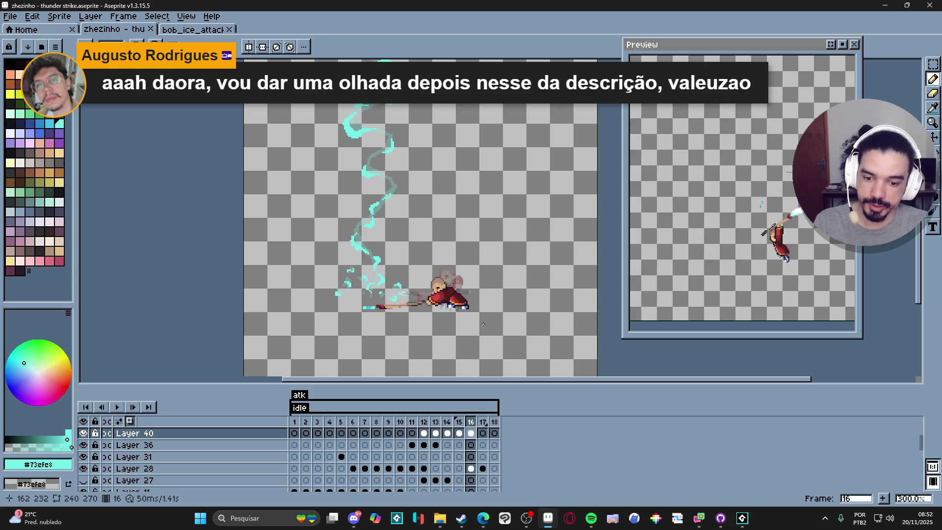
key(Right)
key(Left)
key(Right)
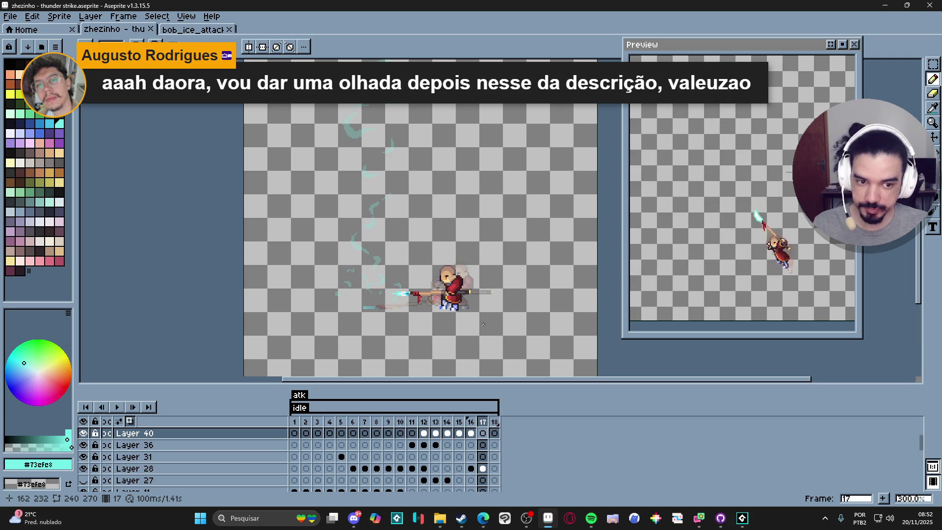
scroll(386, 263, up, 6)
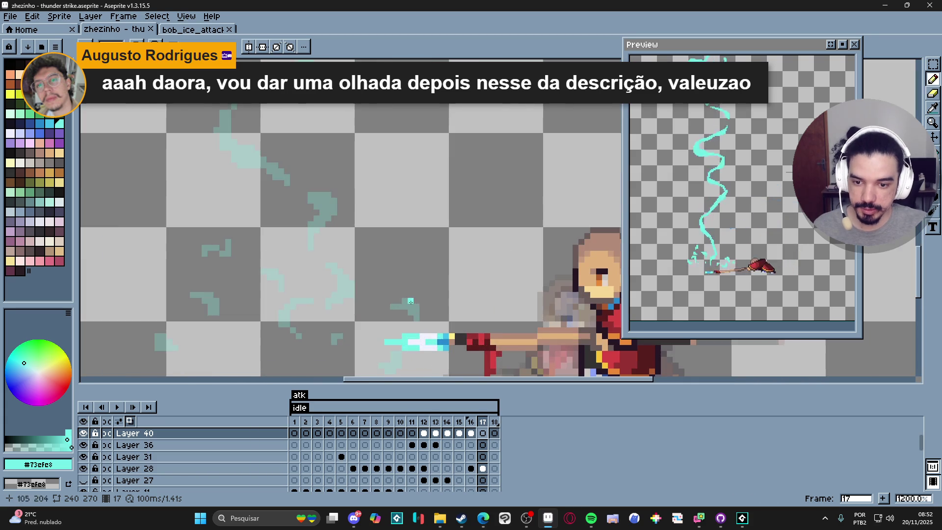
Add bright cyan pixels to a wisp fragment, extending one highlight up-right
click(416, 307)
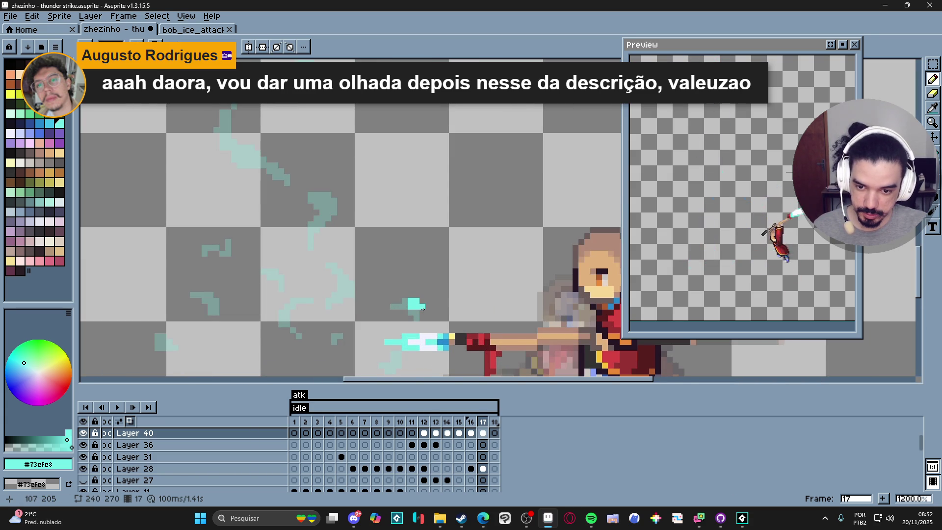
scroll(386, 276, down, 1)
scroll(386, 277, left, 1)
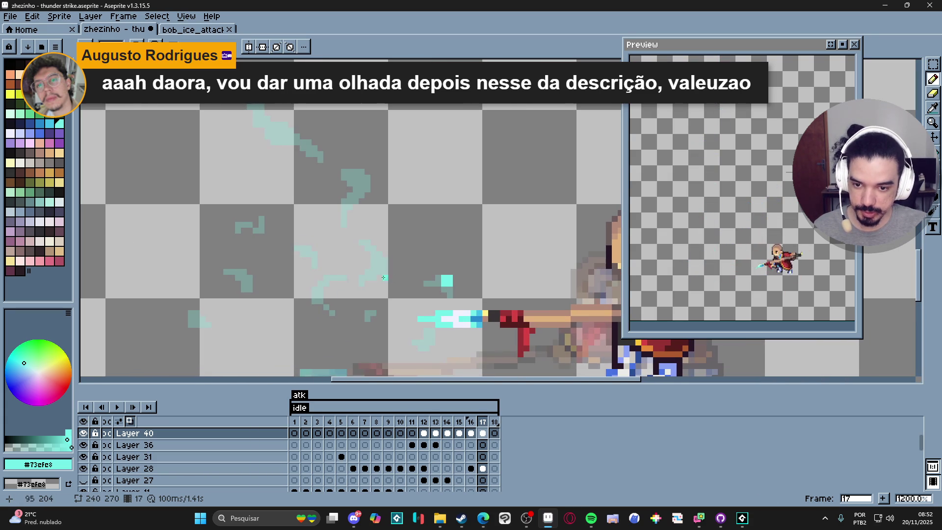
click(377, 276)
drag(385, 270, 391, 262)
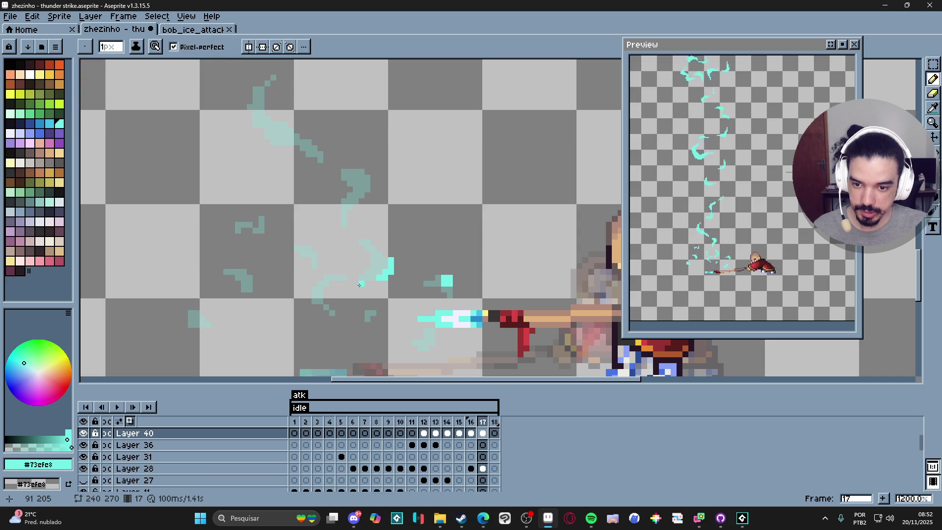
Paint bright cyan pixels on the lower wisps and extend one highlight downward
drag(301, 287, 305, 285)
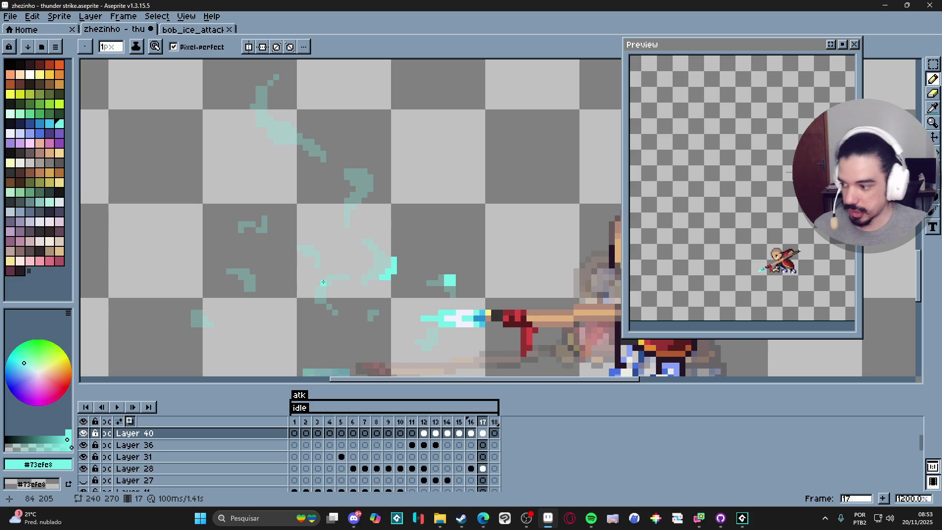
drag(310, 289, 316, 291)
click(320, 281)
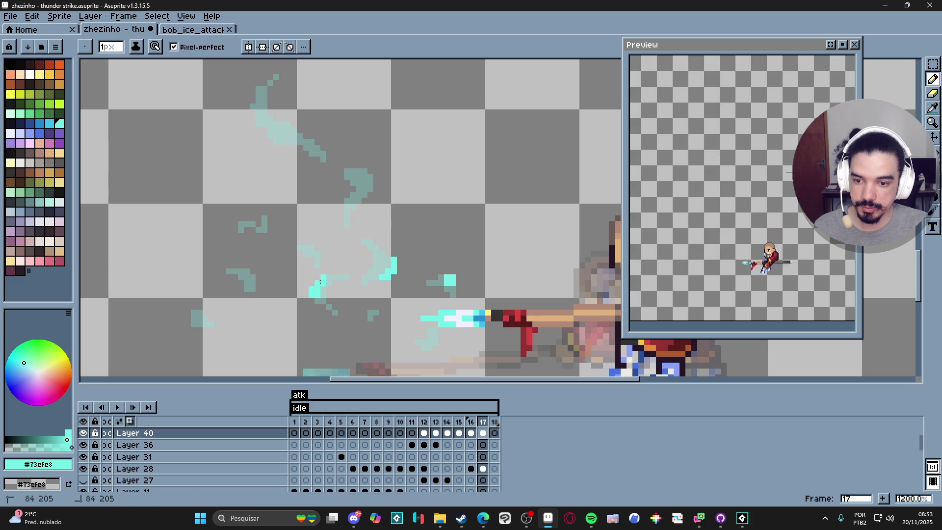
click(315, 246)
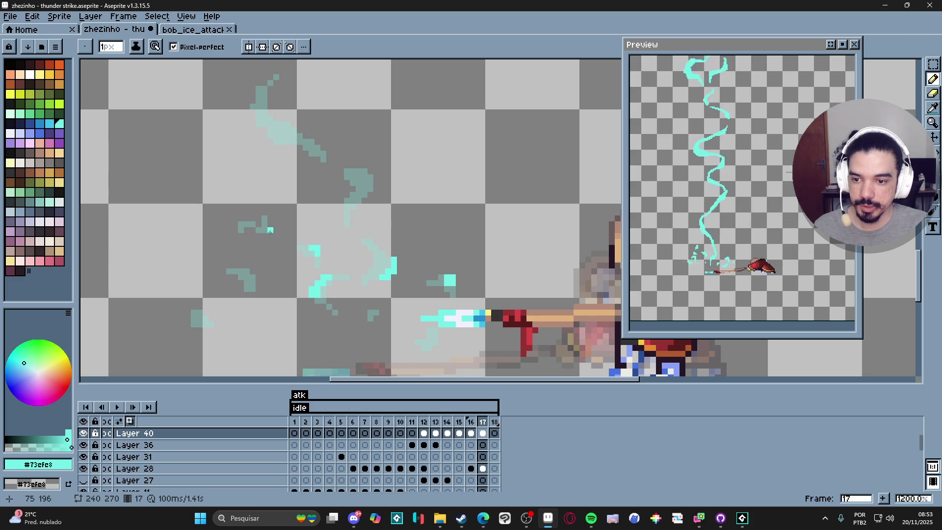
drag(252, 271, 252, 277)
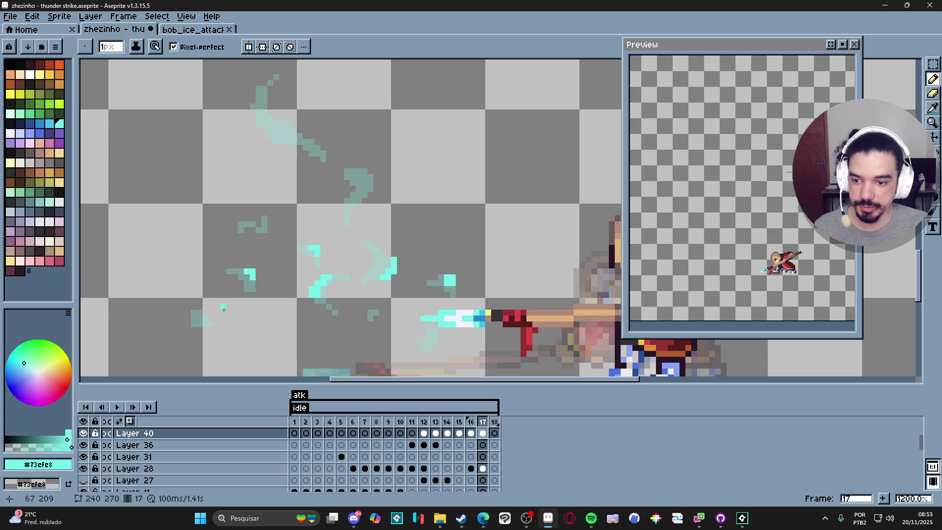
drag(193, 324, 199, 321)
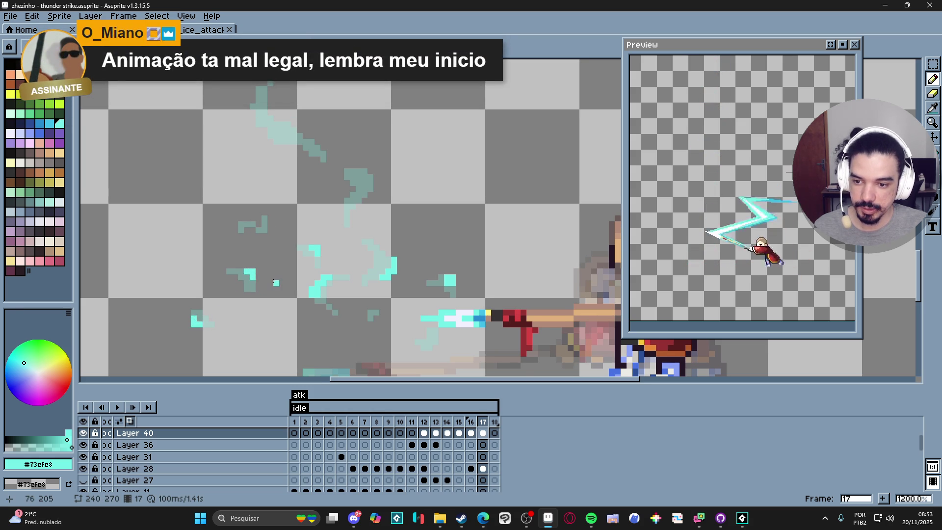
Clear an accidental selection and draw cyan strokes down-left along a wisp
scroll(274, 282, left, 1)
scroll(255, 242, up, 1)
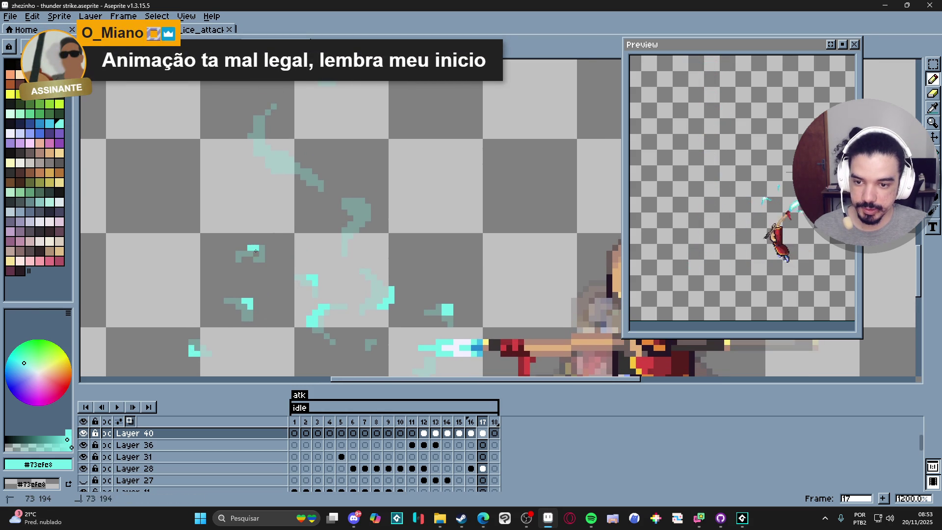
drag(189, 245, 453, 356)
key(ctrl+d)
key(b)
drag(373, 210, 356, 200)
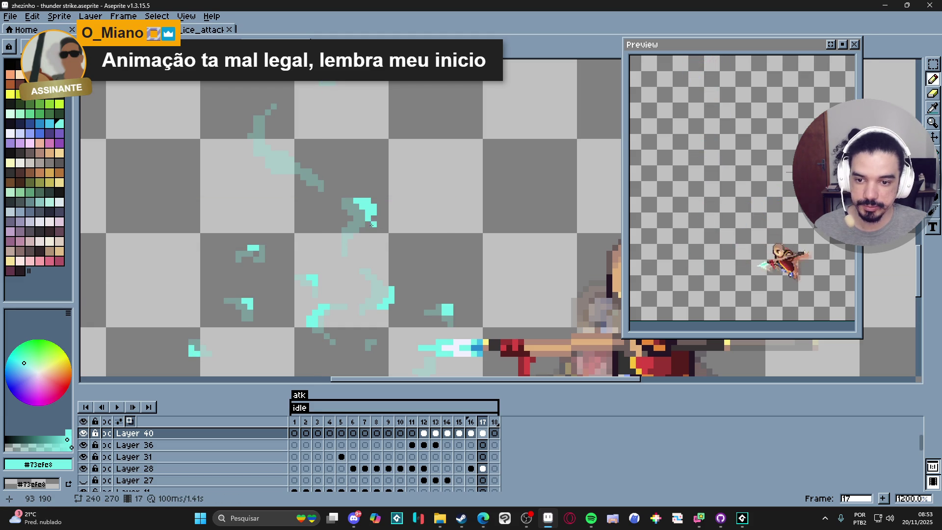
drag(373, 218, 337, 230)
With a 2-pixel brush, fill the missing corner of the cyan block
scroll(340, 230, down, 3)
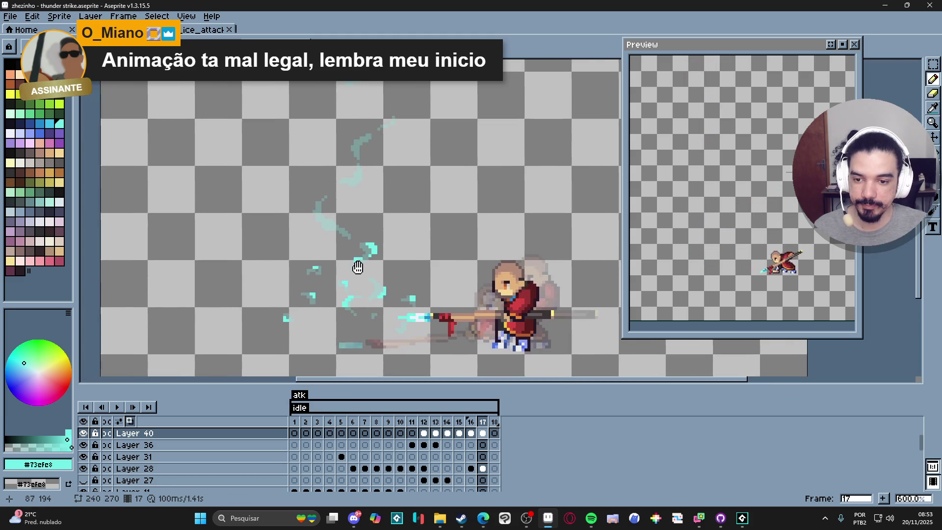
scroll(340, 230, up, 7)
key(plus)
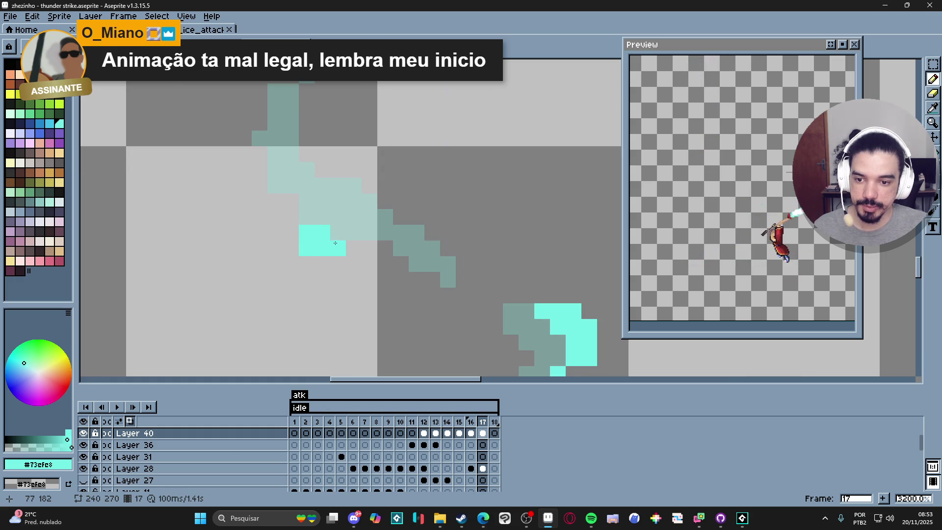
drag(334, 242, 336, 234)
scroll(351, 235, down, 4)
scroll(343, 248, up, 3)
click(337, 242)
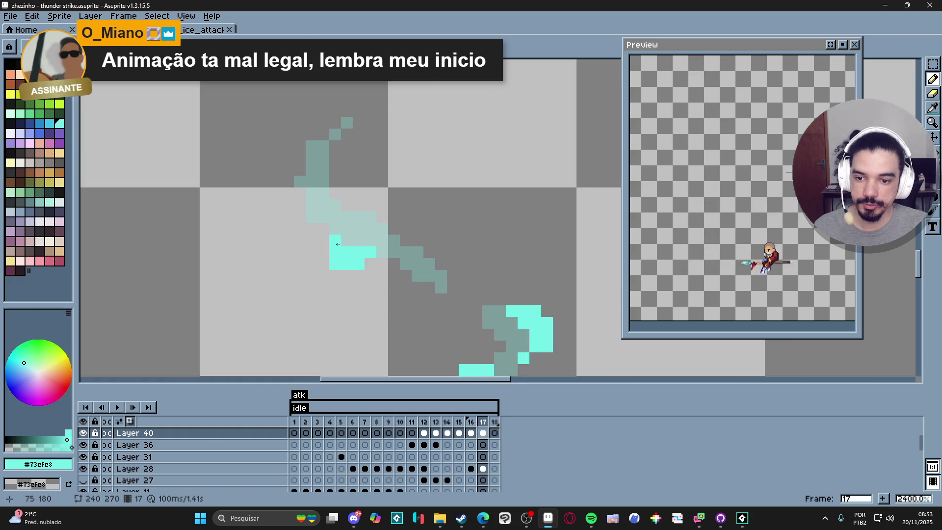
Replace a misplaced cyan pixel and widen another pixel into a 2x2 block
scroll(327, 240, down, 3)
click(330, 209)
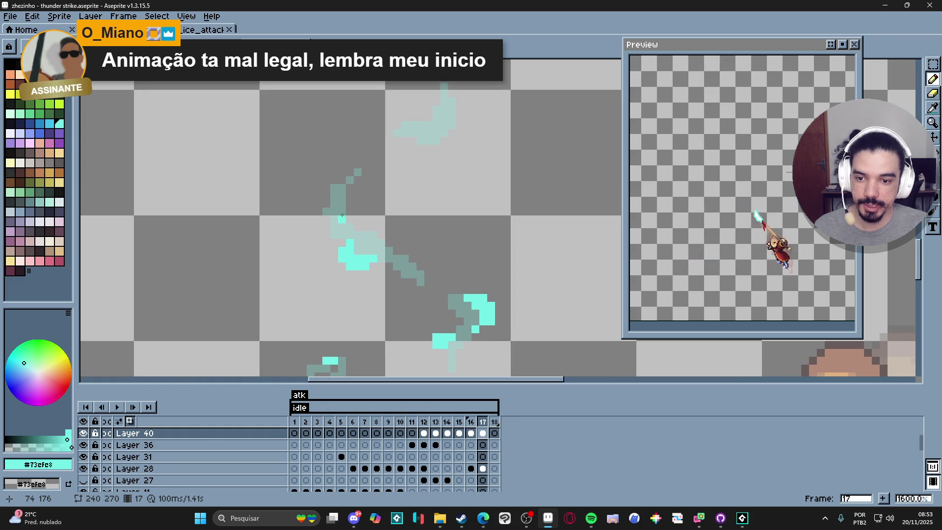
scroll(330, 209, up, 3)
key(ctrl+z)
click(357, 222)
click(442, 288)
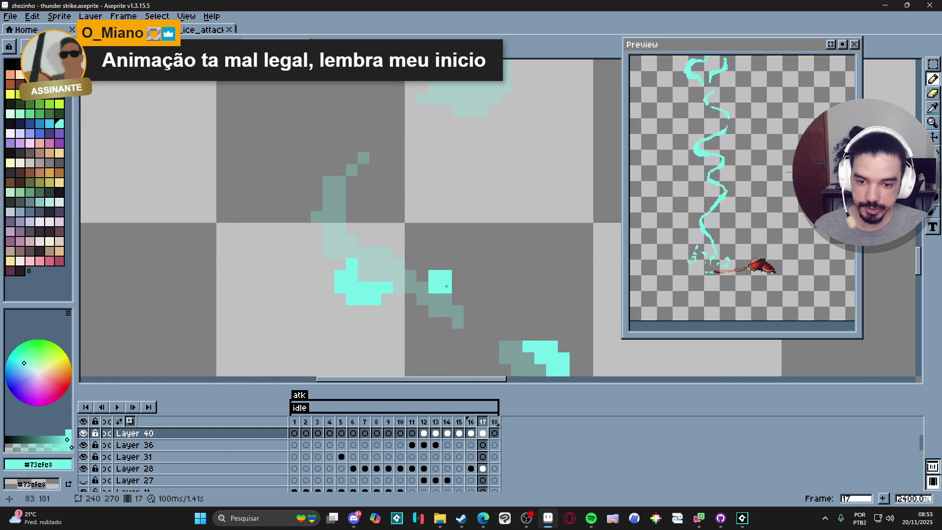
Paint small cyan blocks along the wisp's upper part
scroll(455, 287, down, 3)
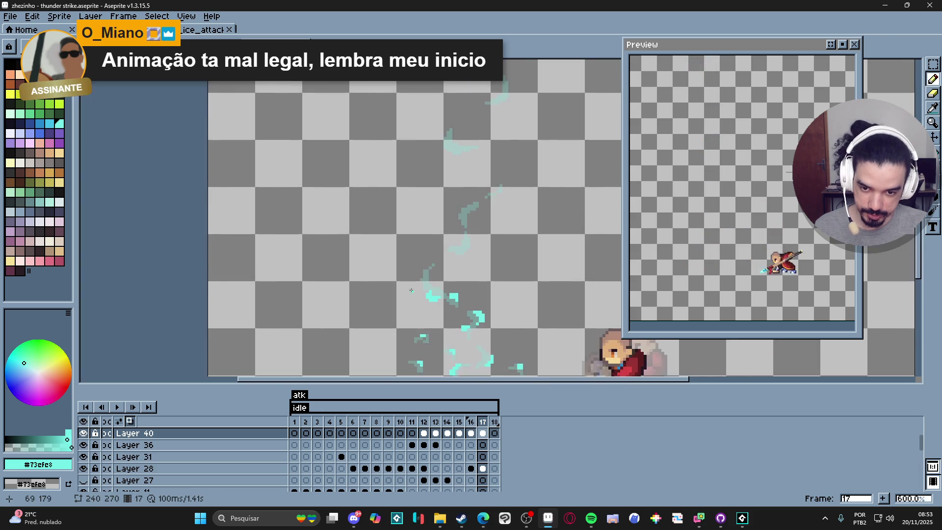
scroll(451, 277, up, 2)
click(451, 278)
scroll(452, 277, up, 2)
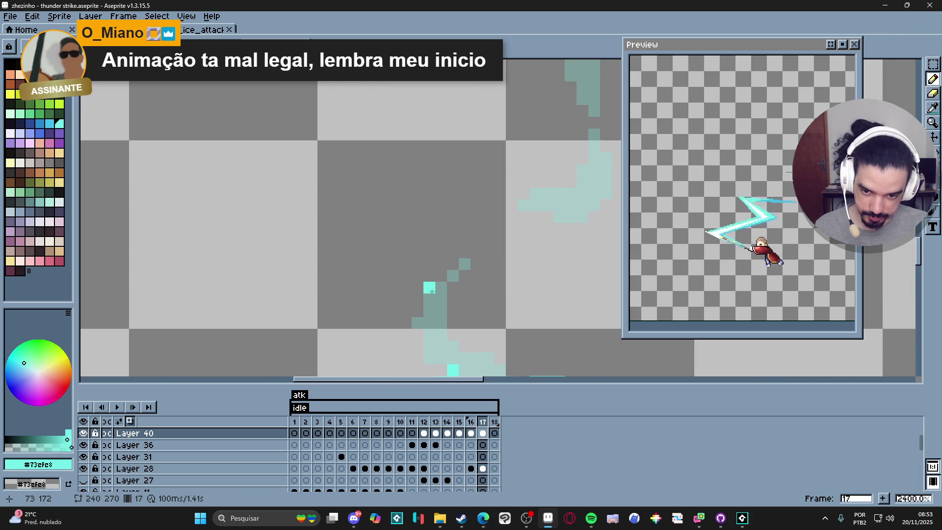
click(423, 282)
click(430, 295)
scroll(431, 295, down, 7)
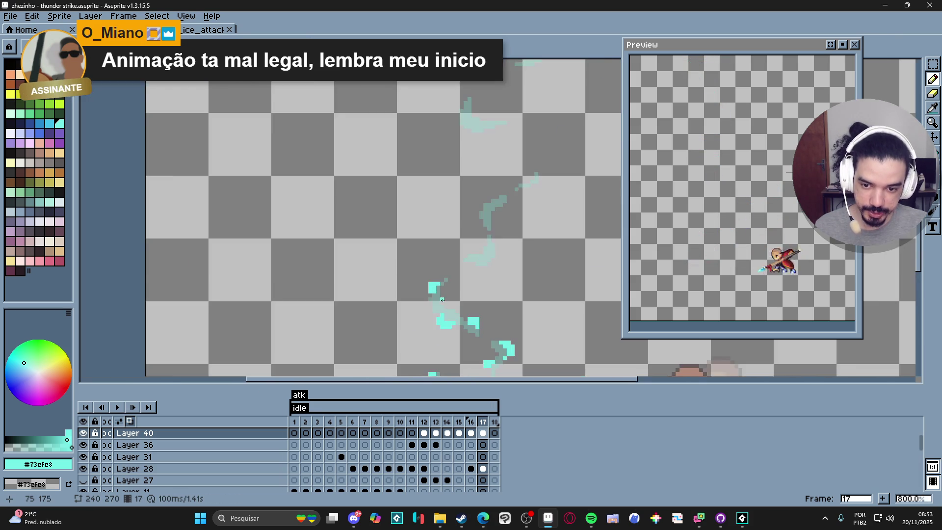
scroll(377, 256, up, 6)
scroll(376, 256, down, 1)
scroll(380, 251, up, 4)
Draw a diagonal cyan highlight up-right from a 2x2 block and a short horizontal line
click(403, 277)
drag(403, 277, 417, 252)
shift+click(427, 226)
scroll(426, 226, down, 3)
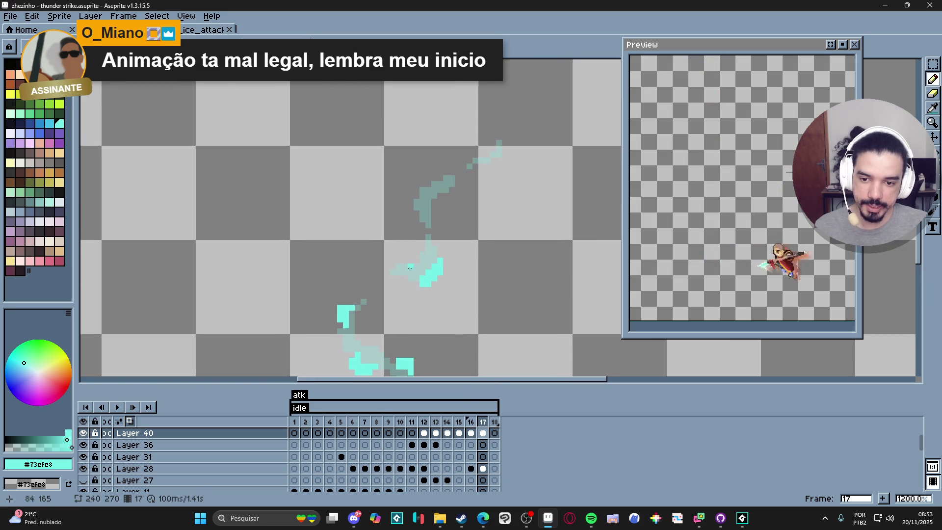
scroll(382, 256, up, 2)
drag(400, 254, 369, 266)
Paint a 2x2 cyan block on the lower wisp and highlight the wisp's top end
scroll(364, 251, down, 2)
scroll(379, 207, up, 2)
click(379, 207)
mouse_move(370, 217)
mouse_down()
mouse_move(381, 217)
mouse_move(400, 184)
mouse_up()
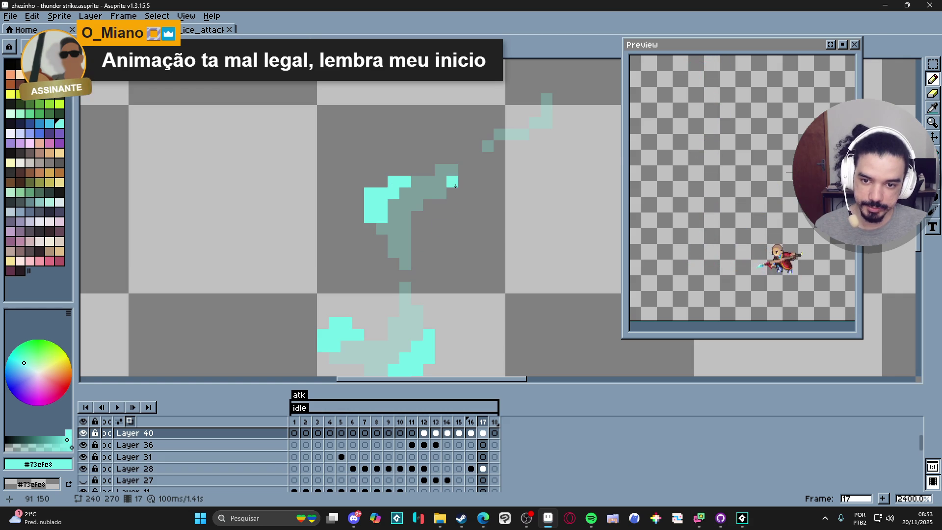
drag(451, 204, 404, 256)
click(483, 198)
drag(483, 198, 495, 196)
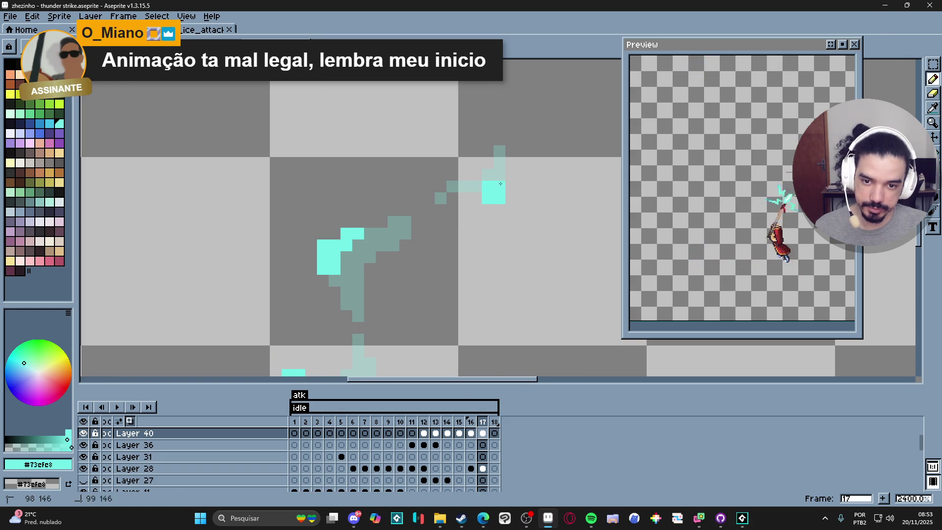
scroll(481, 224, down, 7)
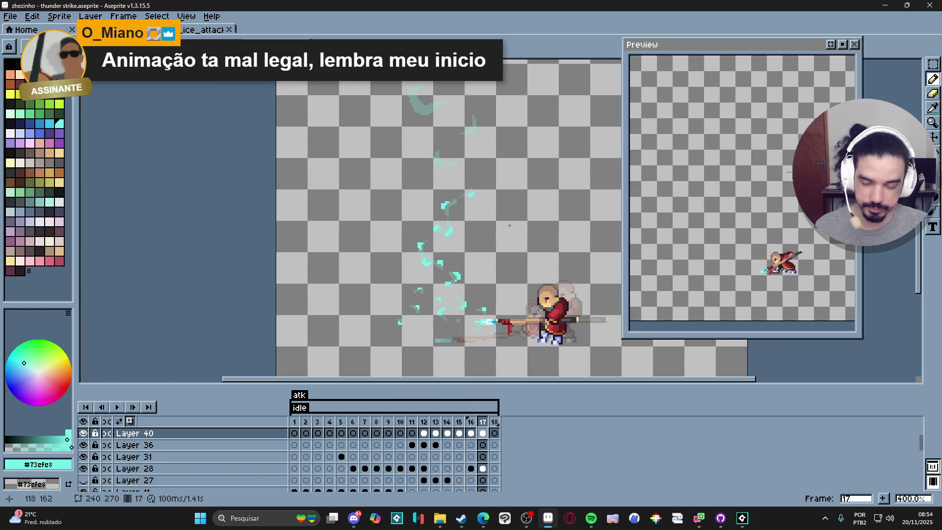
Paint cyan pixels beside the upper wisp's stem, briefly erasing strays
scroll(515, 222, up, 6)
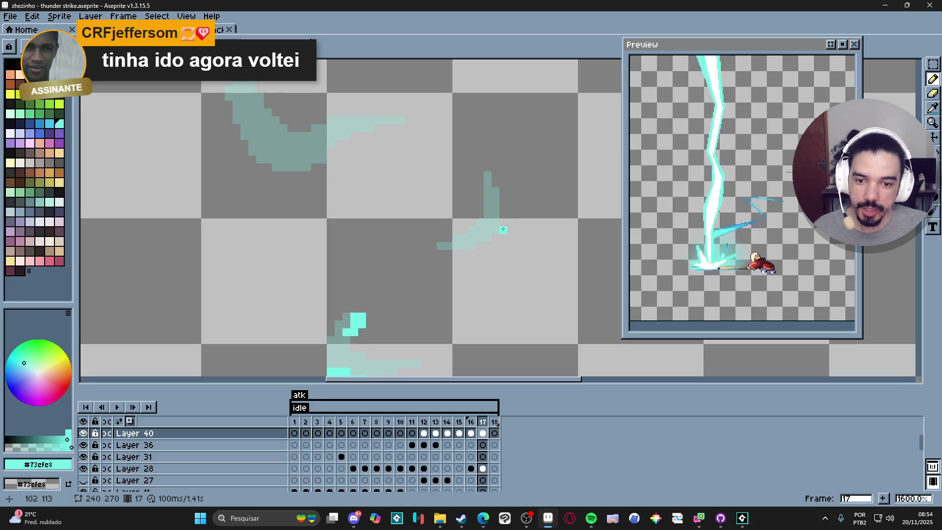
drag(496, 232, 466, 236)
key(e)
key(b)
click(486, 183)
drag(479, 182, 471, 190)
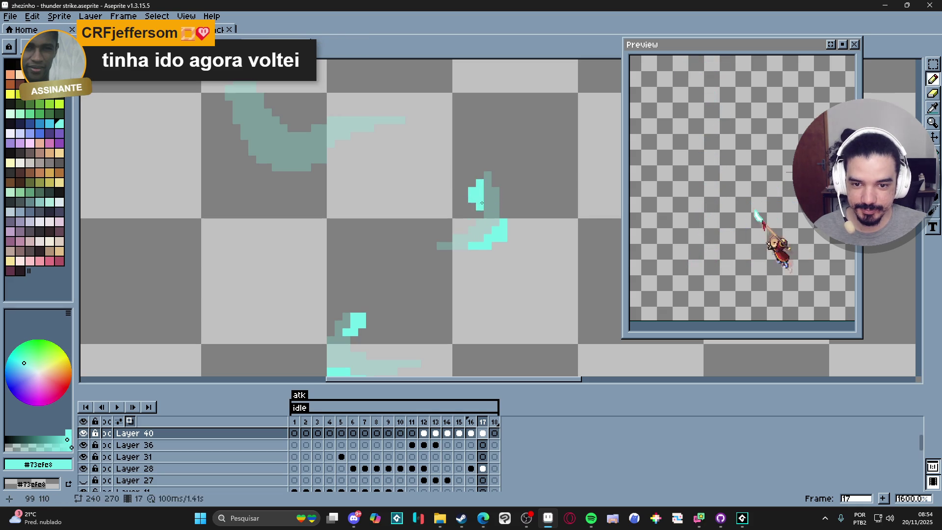
scroll(471, 221, down, 3)
scroll(456, 247, up, 1)
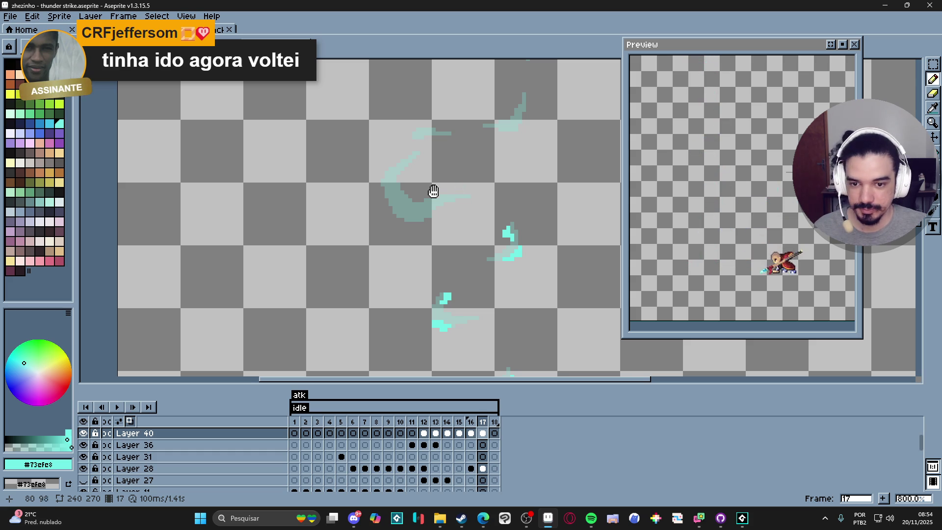
Lay a bright cyan band along the curved crescent wisp's lower edge
scroll(434, 190, up, 3)
click(422, 243)
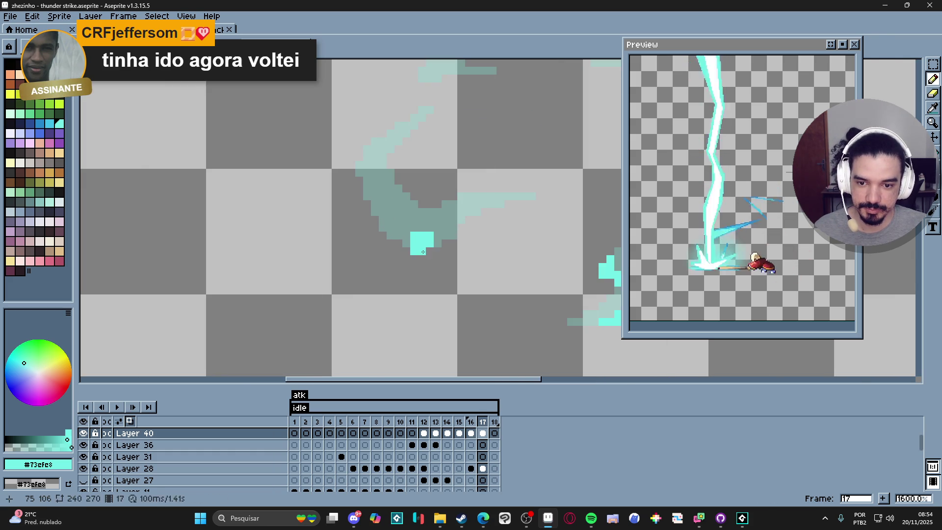
mouse_move(438, 251)
mouse_down()
mouse_move(445, 236)
mouse_move(406, 243)
mouse_move(399, 212)
mouse_up()
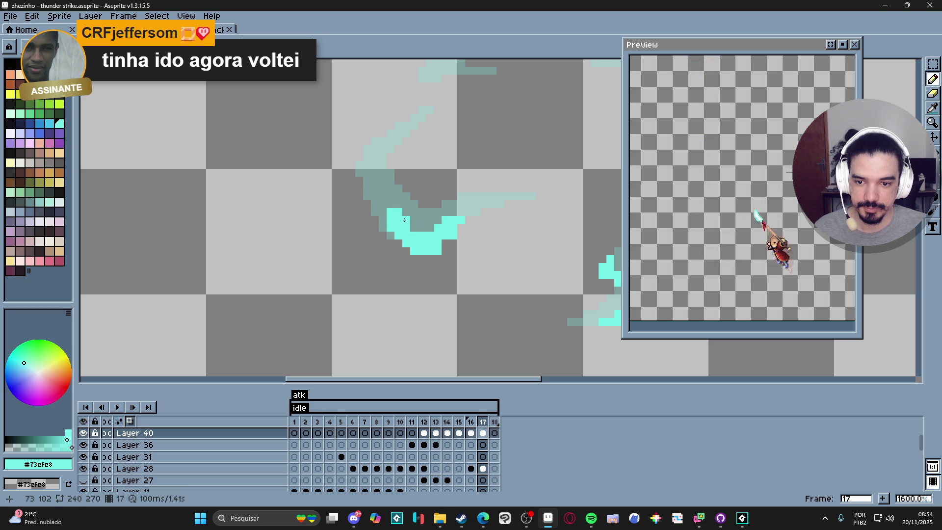
click(401, 224)
drag(388, 225, 382, 219)
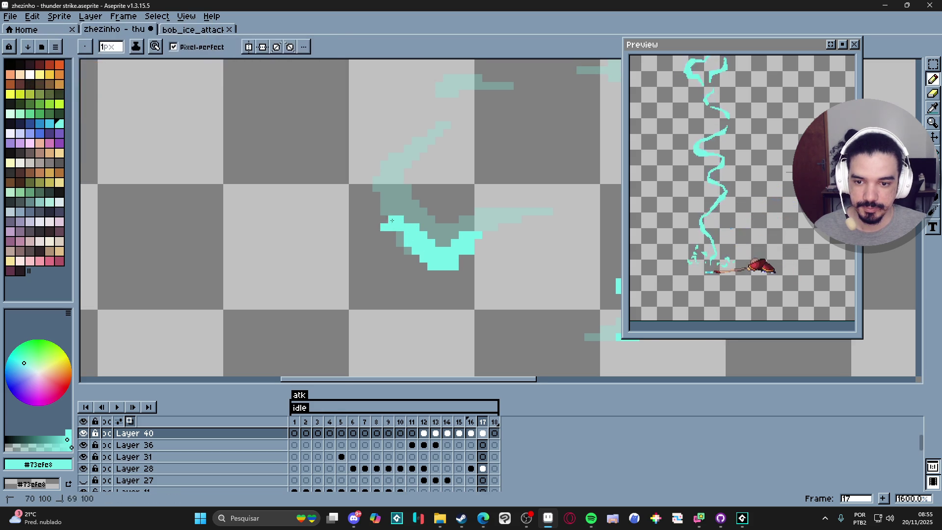
Paint a 2px cyan stroke along the upper-right wisp's arm and extend its top end
key(plus)
drag(390, 175, 374, 189)
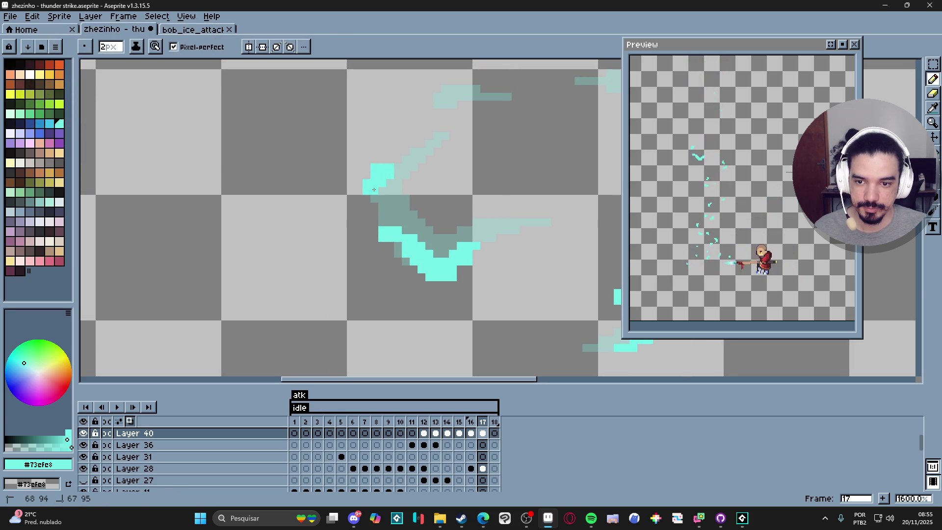
click(398, 160)
click(405, 155)
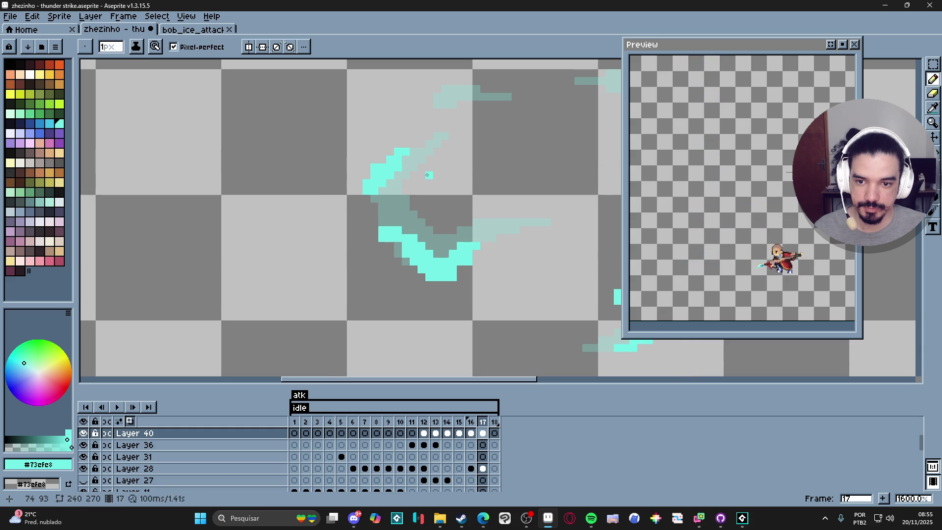
drag(432, 154, 440, 154)
click(446, 146)
click(449, 150)
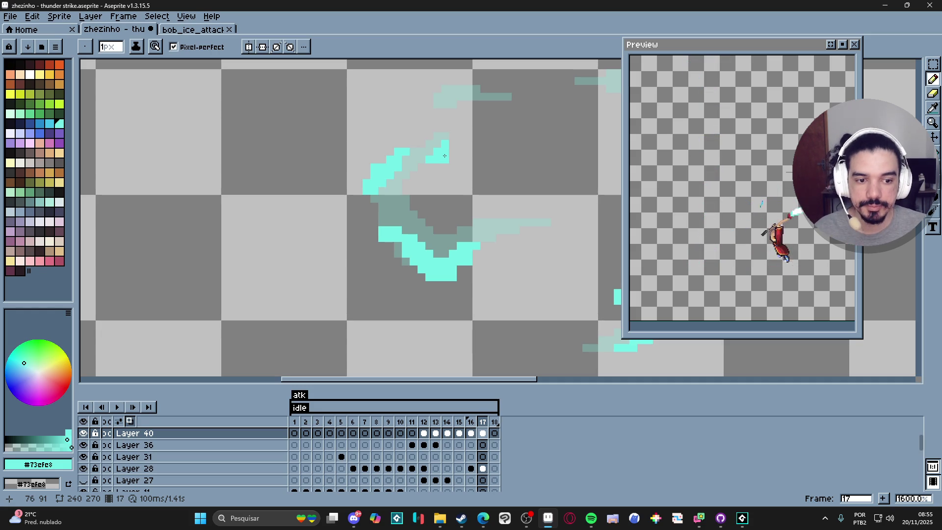
scroll(445, 155, down, 1)
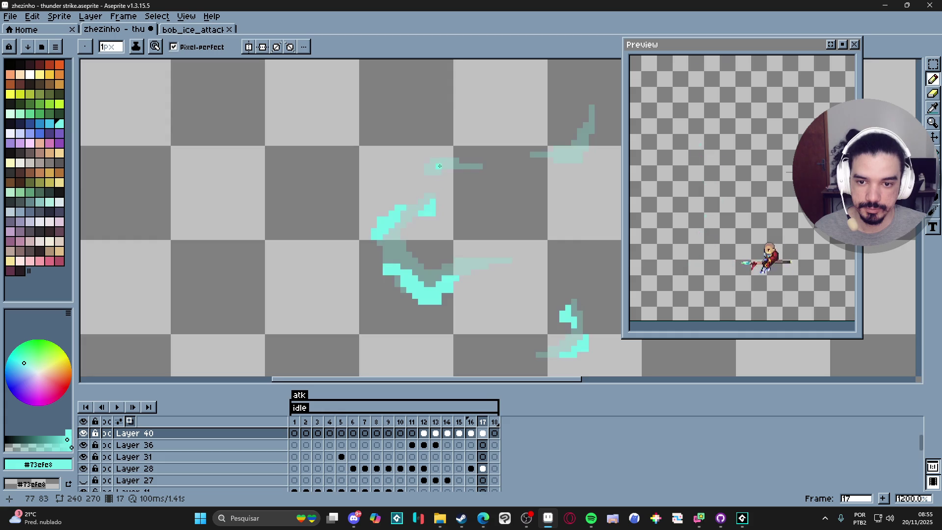
scroll(444, 147, up, 2)
Add cyan pixels around the top wisp accent and below-right of it
click(458, 151)
click(461, 157)
click(476, 172)
click(478, 176)
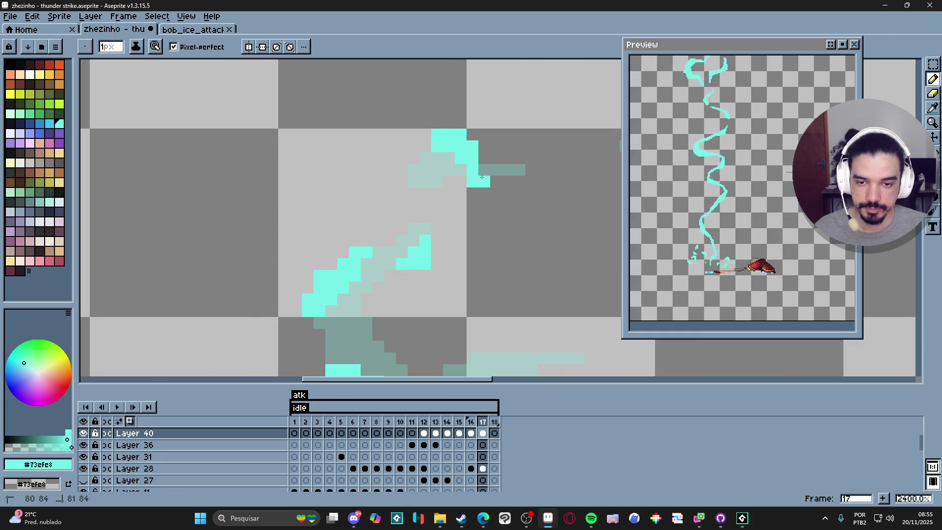
scroll(500, 196, down, 4)
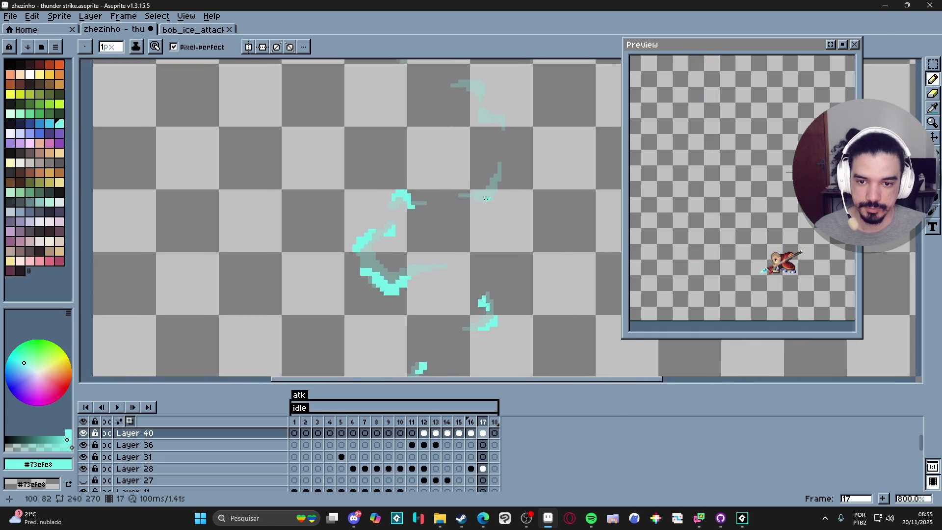
scroll(510, 195, up, 4)
Paint a 2px cyan block on a fragment, then 1px accents forming a leftward hook
key(plus)
click(513, 201)
key(minus)
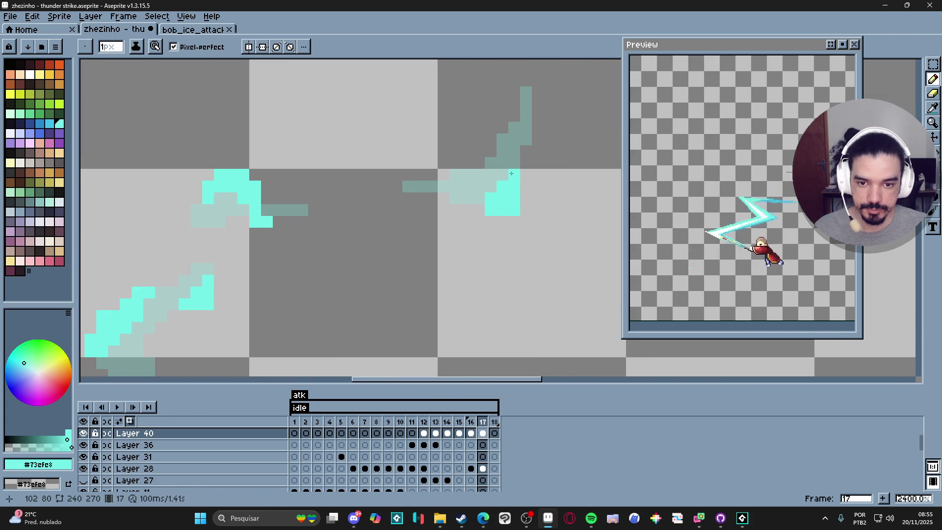
click(479, 162)
mouse_move(502, 127)
mouse_down()
mouse_move(491, 113)
mouse_move(508, 96)
mouse_up()
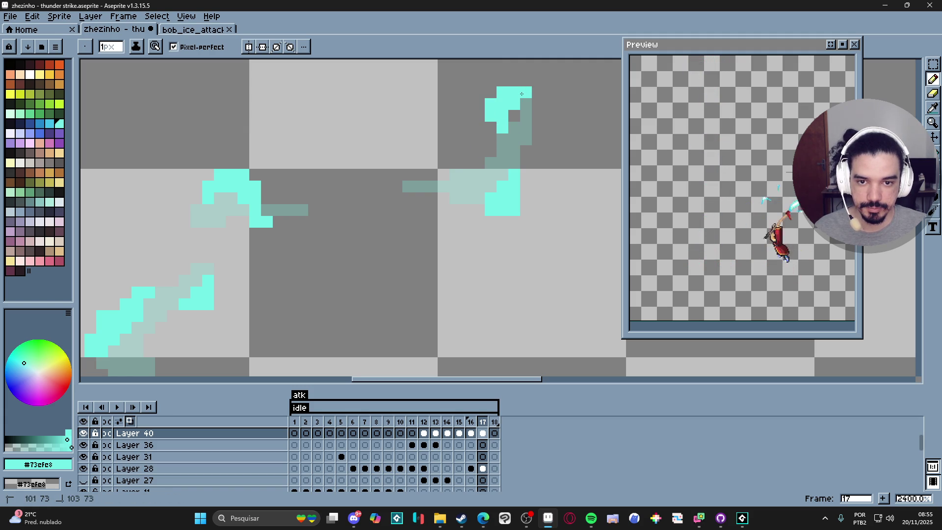
click(450, 174)
drag(454, 158, 437, 167)
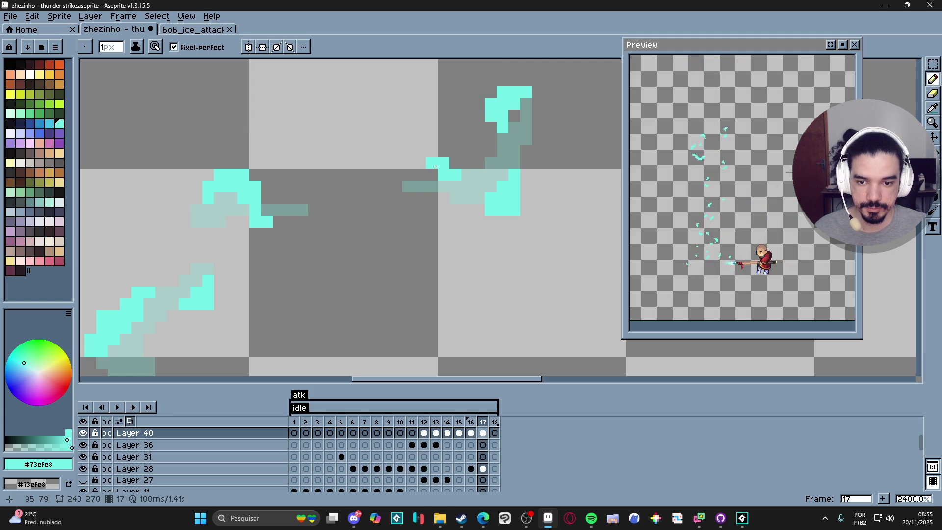
scroll(427, 180, down, 8)
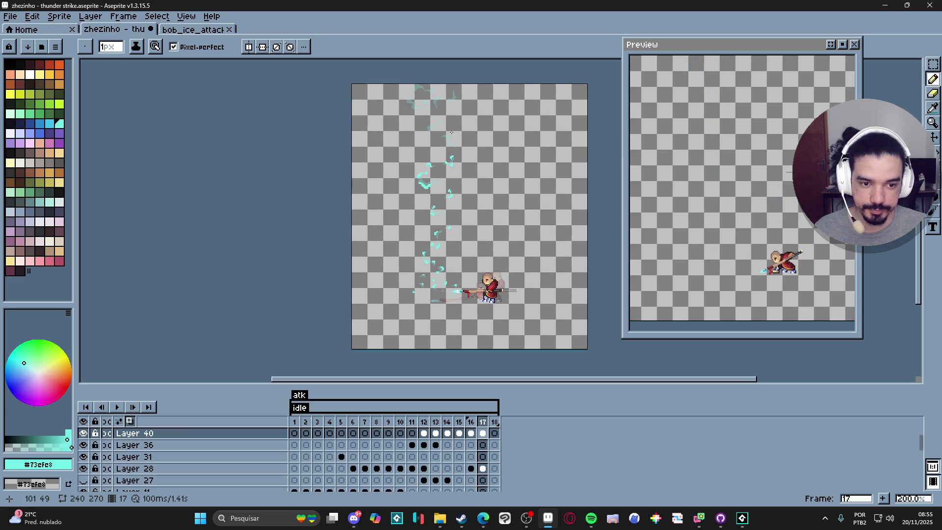
Brighten an upper wisp with cyan and widen a 2px cyan block to the right
scroll(454, 132, up, 4)
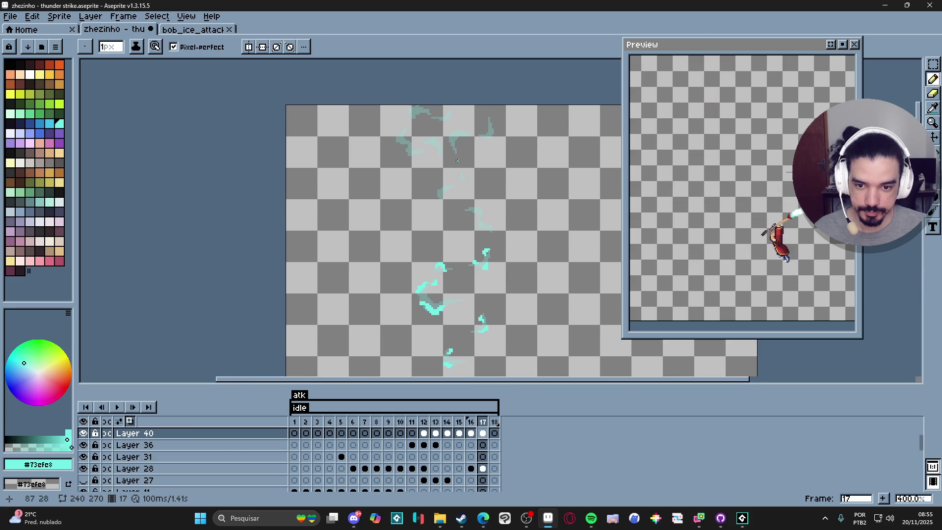
scroll(460, 186, up, 4)
drag(418, 197, 435, 189)
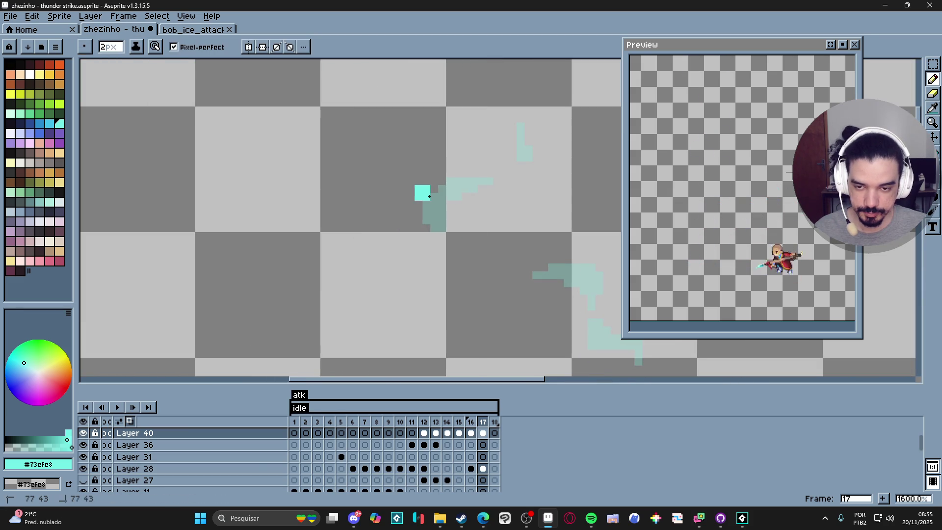
scroll(457, 206, down, 5)
scroll(491, 224, up, 5)
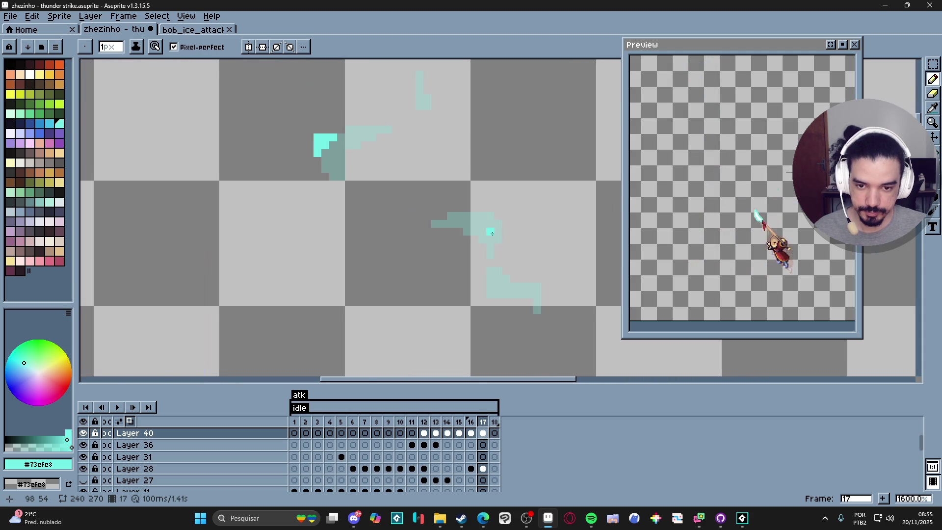
key(plus)
drag(491, 224, 497, 224)
click(478, 216)
Add 1px cyan pixels on the wisp and up-left of the block
key(minus)
scroll(486, 245, down, 4)
scroll(485, 249, up, 6)
click(486, 249)
scroll(485, 250, up, 1)
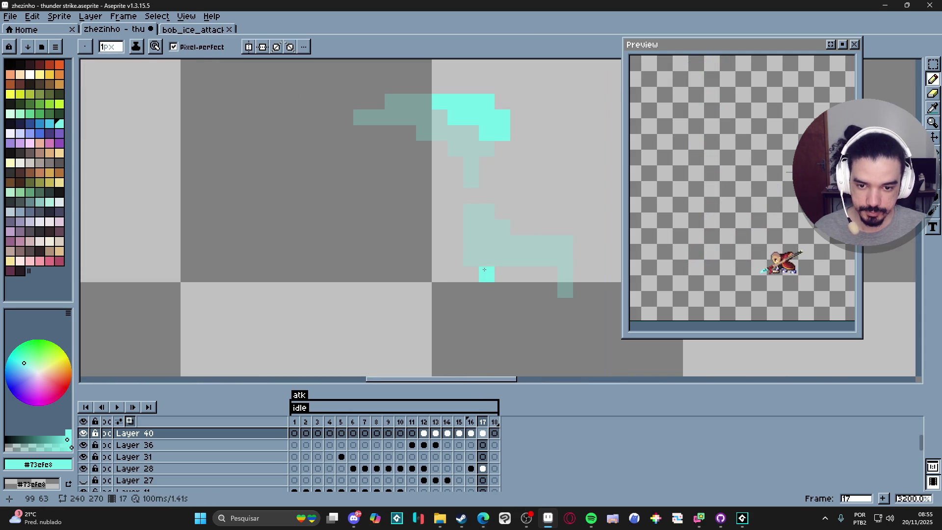
drag(480, 268, 468, 255)
scroll(496, 255, down, 5)
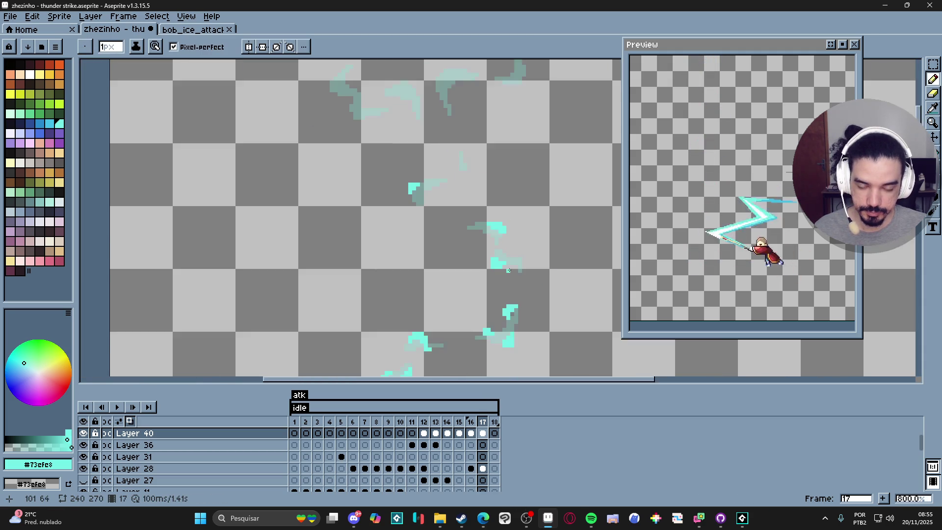
scroll(477, 205, up, 4)
Paint 2px cyan pixels up-right of the block and on another wisp
key(plus)
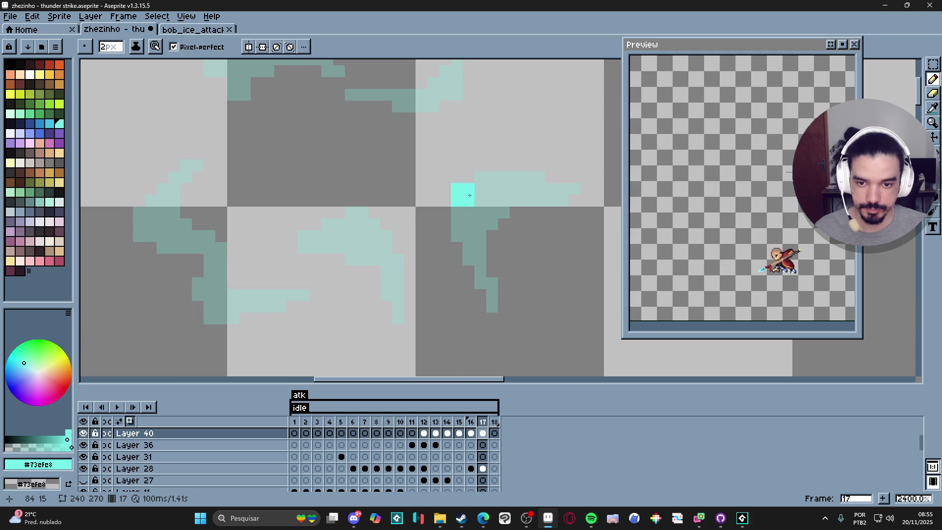
drag(478, 178, 490, 175)
key(minus)
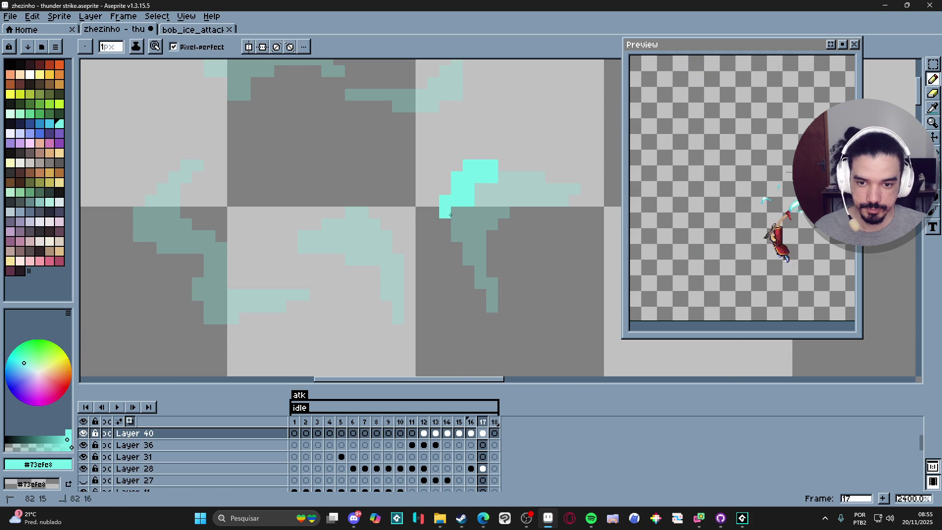
scroll(456, 267, down, 3)
scroll(520, 237, up, 2)
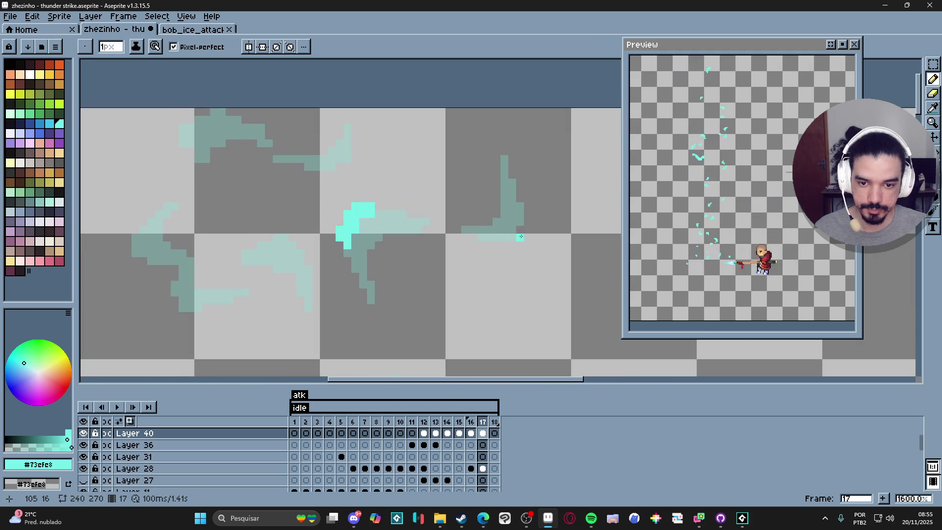
click(517, 226)
key(minus)
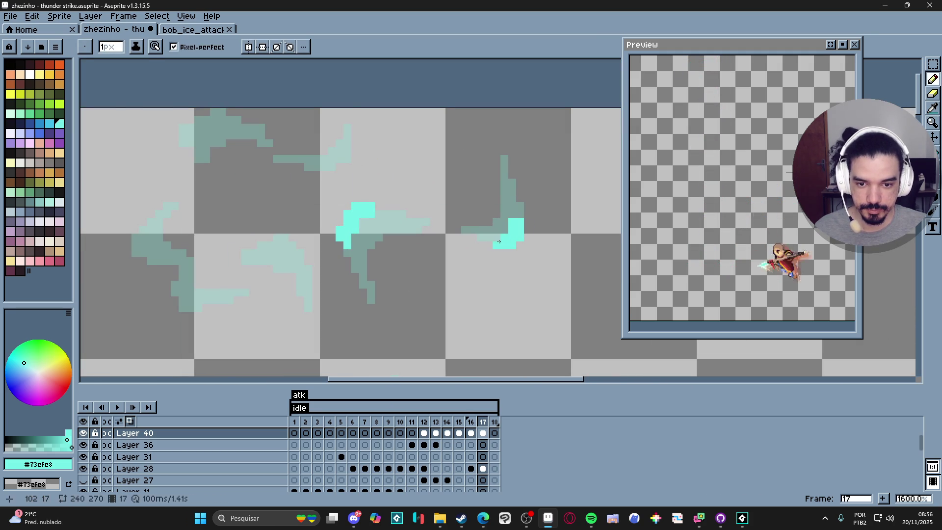
scroll(500, 240, down, 8)
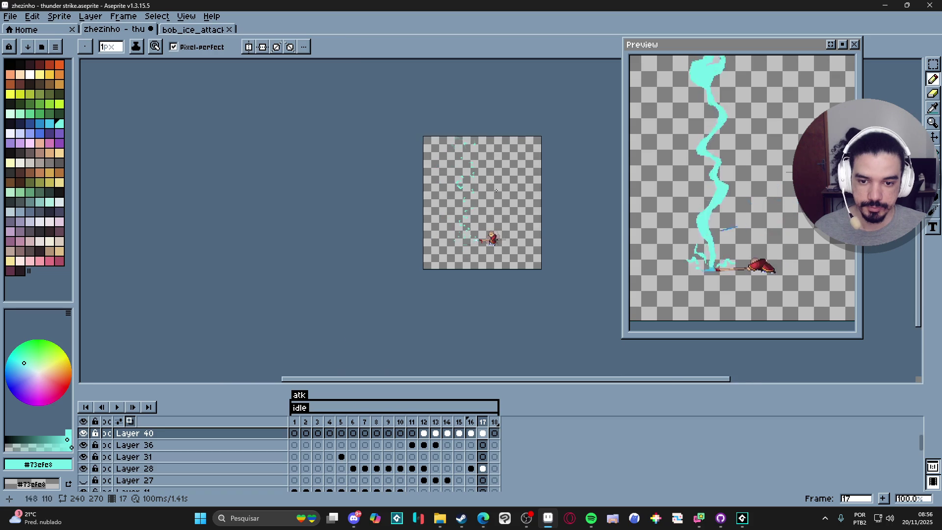
scroll(495, 189, up, 1)
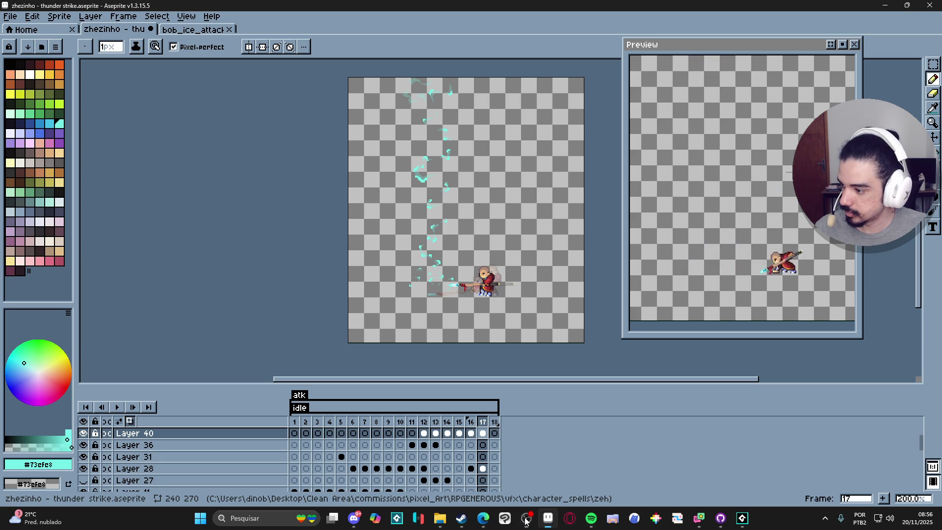
Extend the cyan block with 1px pixels, undoing a stray pixel
scroll(419, 105, up, 3)
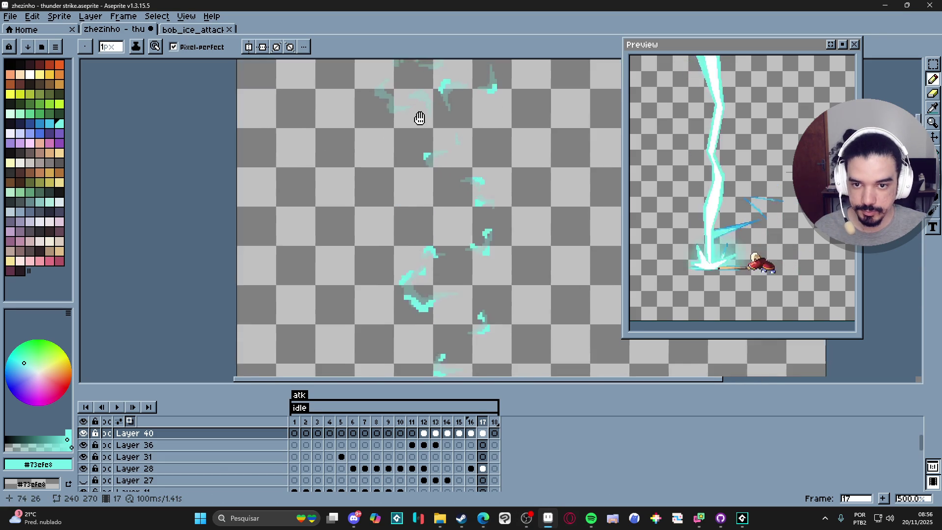
scroll(432, 107, up, 5)
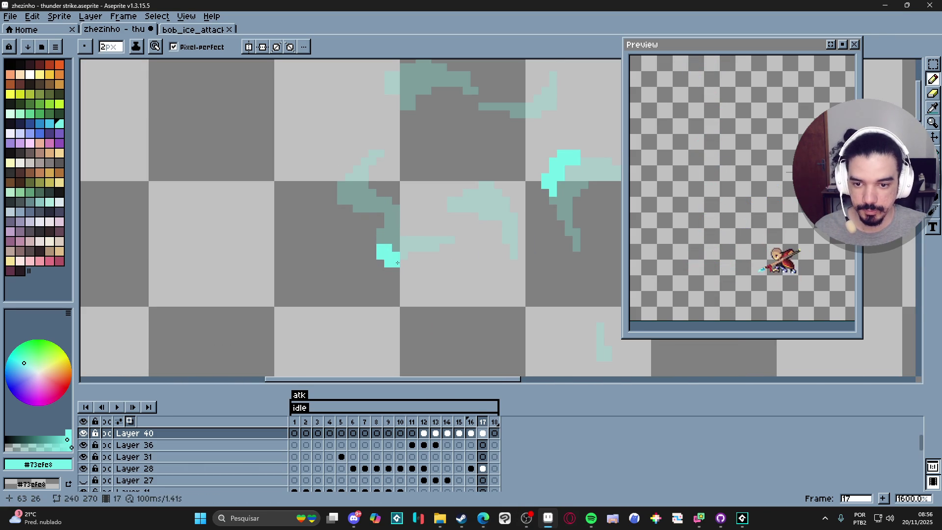
key(minus)
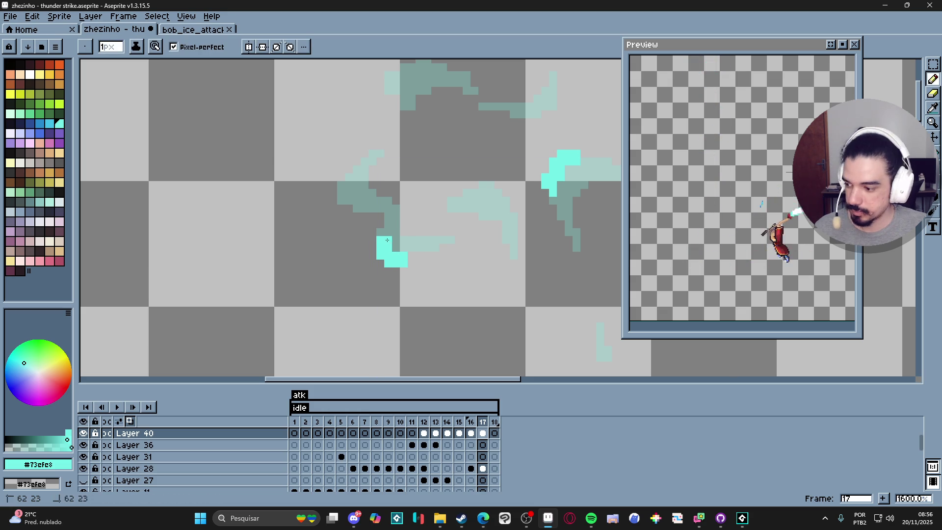
click(411, 260)
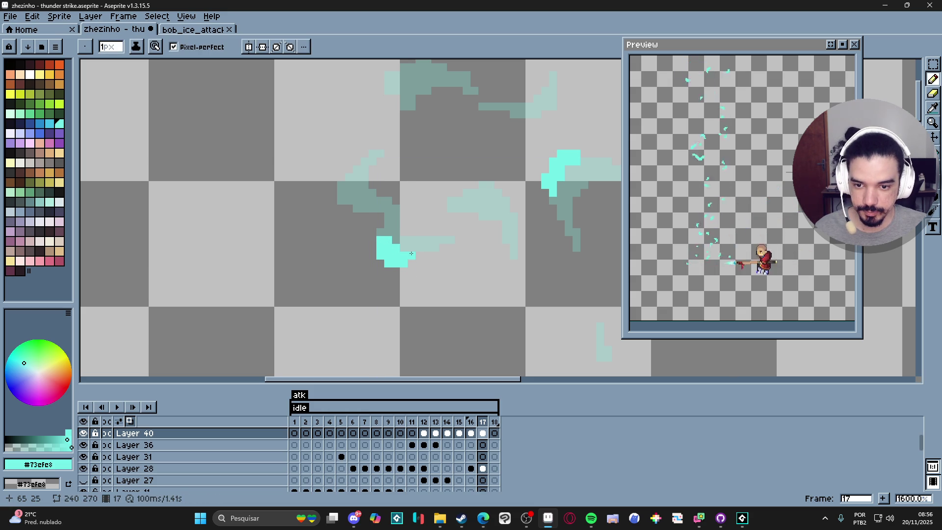
drag(411, 246, 392, 239)
key(ctrl+z)
Paint a small 2px cyan block and accent on the left wisps
key(plus)
drag(343, 208, 341, 195)
key(minus)
click(335, 192)
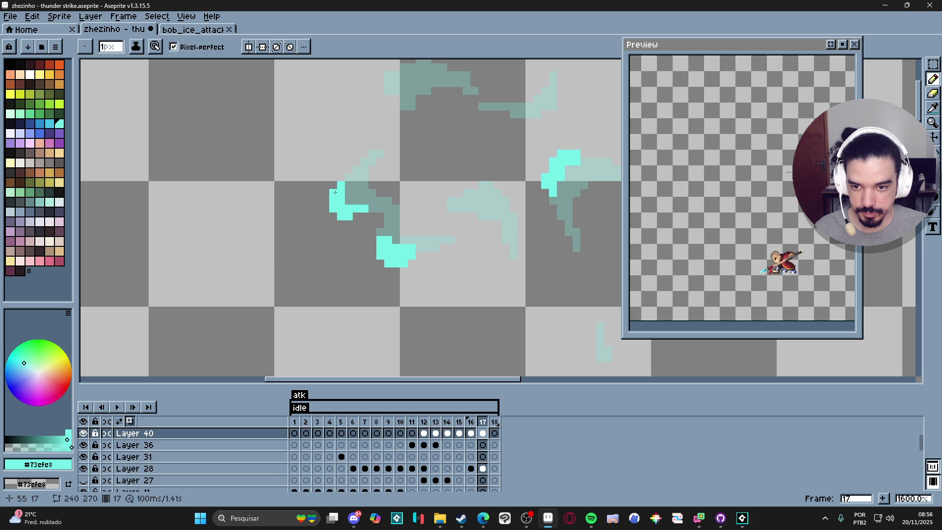
drag(387, 162, 373, 153)
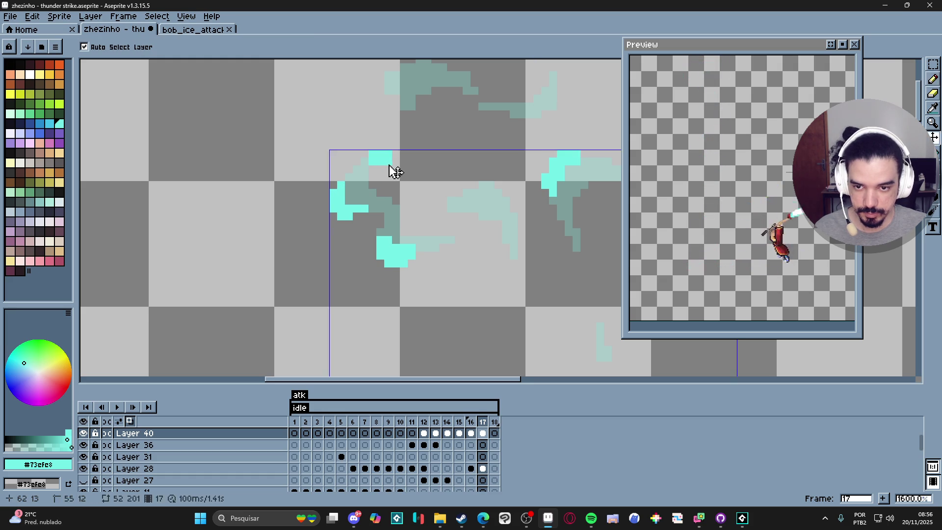
scroll(389, 146, down, 3)
scroll(412, 198, up, 4)
Paint 2x2 cyan blocks diagonally down-right along the right diagonal wisp
key(plus)
click(412, 198)
drag(411, 198, 438, 216)
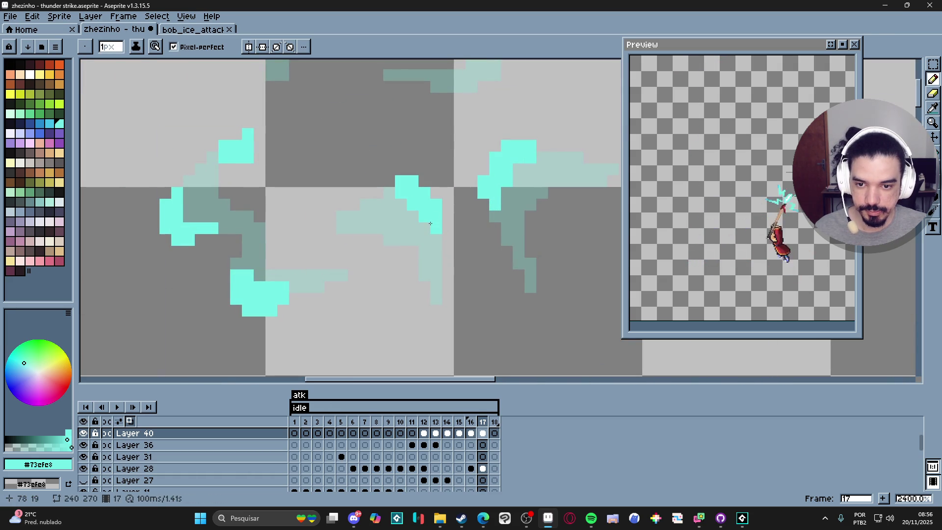
click(390, 196)
scroll(388, 203, down, 4)
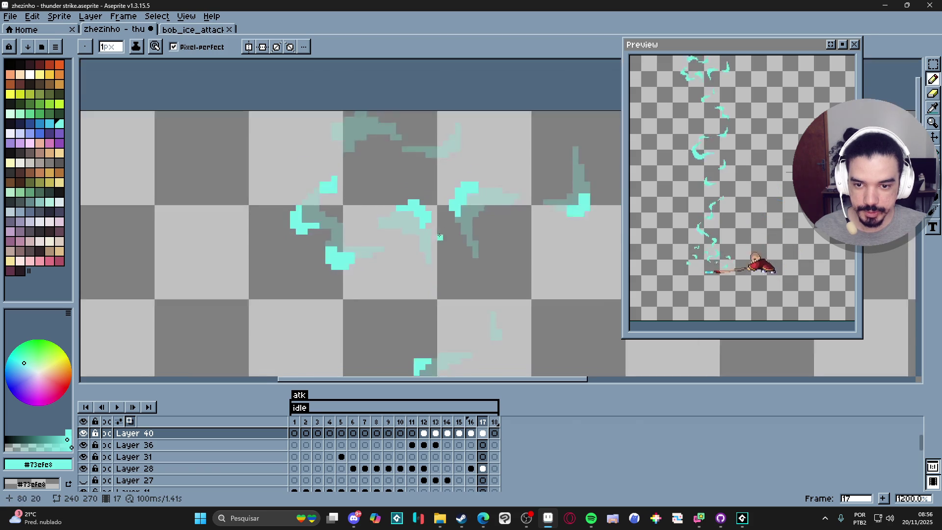
scroll(383, 175, up, 4)
Widen the top-left cap with cyan blocks leftward and pixels rightward
key(plus)
mouse_move(344, 161)
mouse_down()
mouse_move(319, 166)
mouse_move(323, 188)
mouse_up()
key(minus)
drag(366, 156, 375, 156)
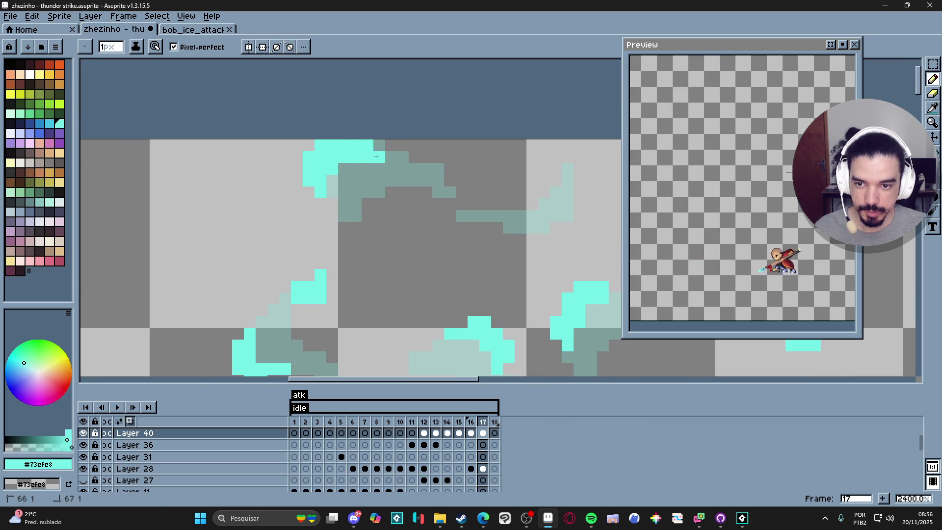
Replace an undone right-hand cyan block with a single pixel, then view the whole sprite
key(plus)
drag(545, 233, 569, 216)
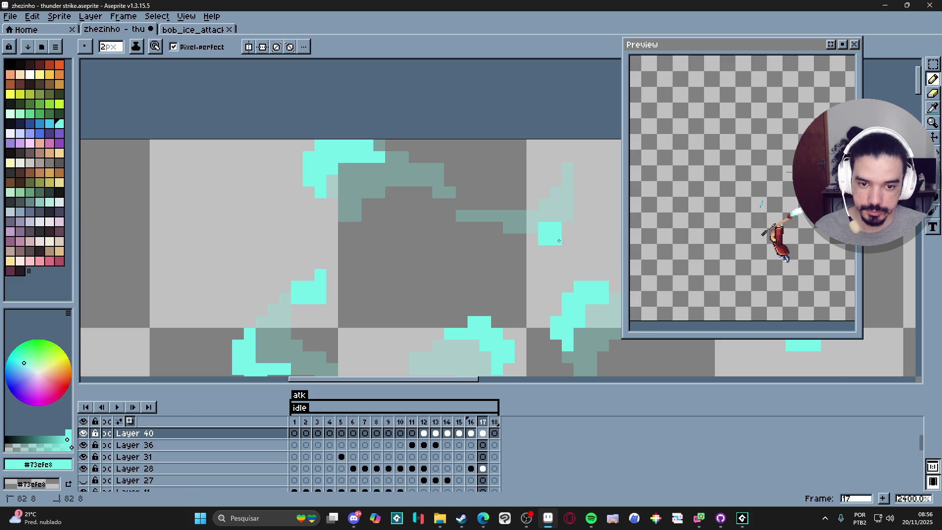
key(ctrl+z)
key(minus)
click(570, 195)
scroll(528, 239, down, 9)
mouse_move(467, 342)
mouse_down()
mouse_move(477, 289)
mouse_move(435, 236)
mouse_up()
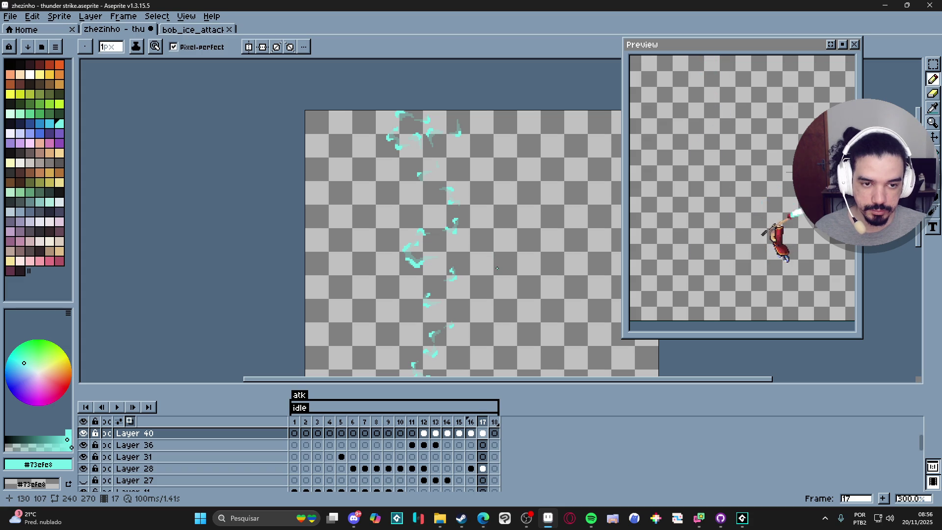
Zoom out and pan to view the whole sprite with frame 17's scattered wisps
scroll(496, 269, down, 1)
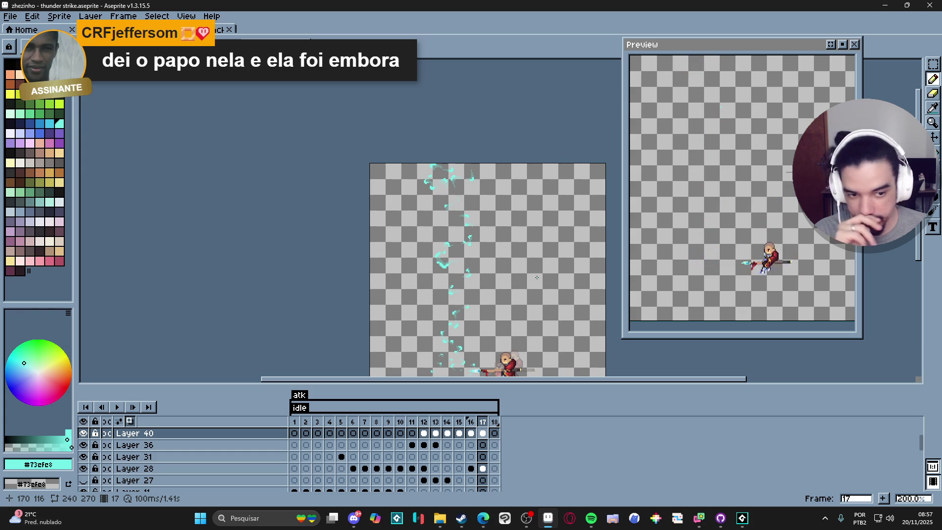
mouse_move(494, 278)
mouse_down()
mouse_move(420, 147)
mouse_move(429, 206)
mouse_up()
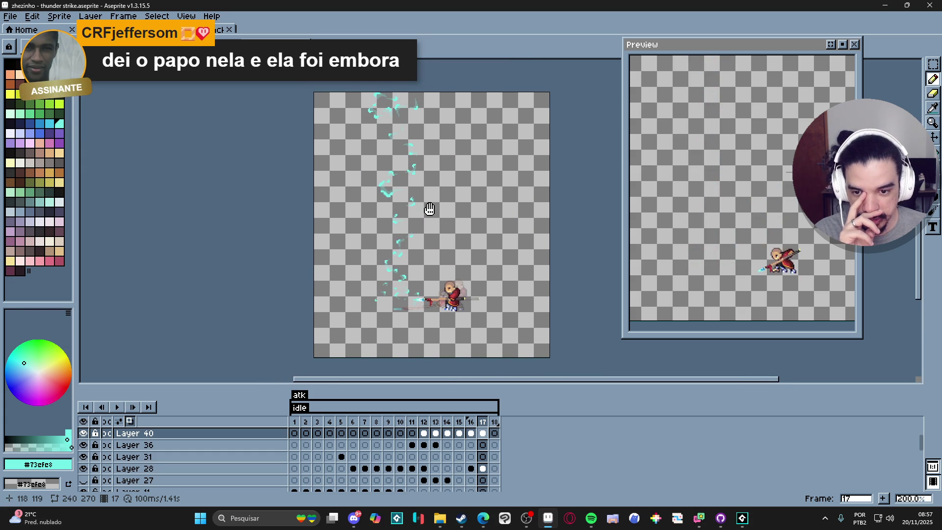
On frame 18, paint cyan pixels on two wisp fragments, one running diagonally downward
click(495, 433)
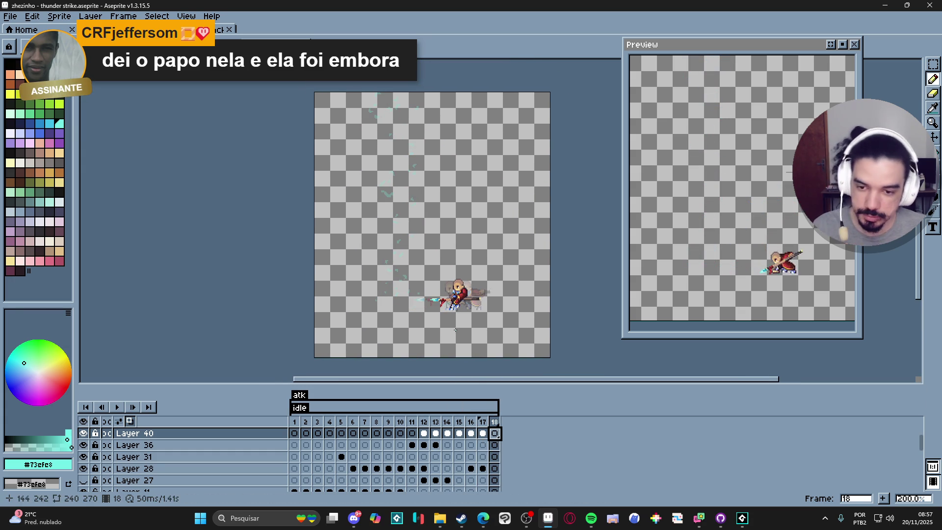
scroll(407, 277, up, 8)
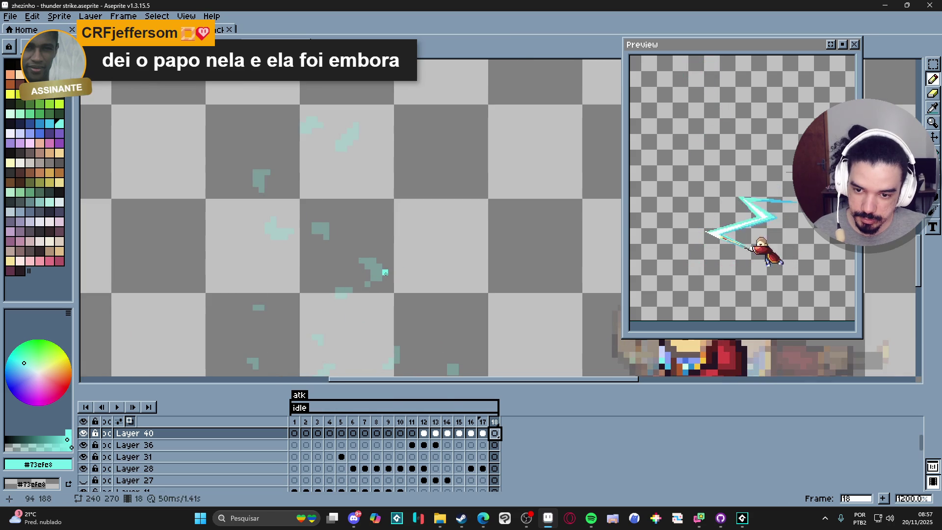
drag(384, 272, 385, 278)
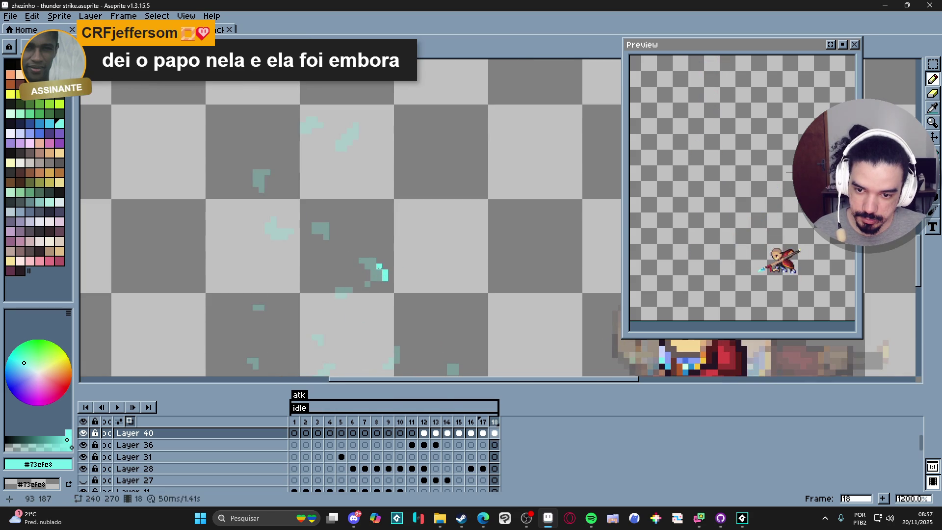
drag(321, 219, 330, 234)
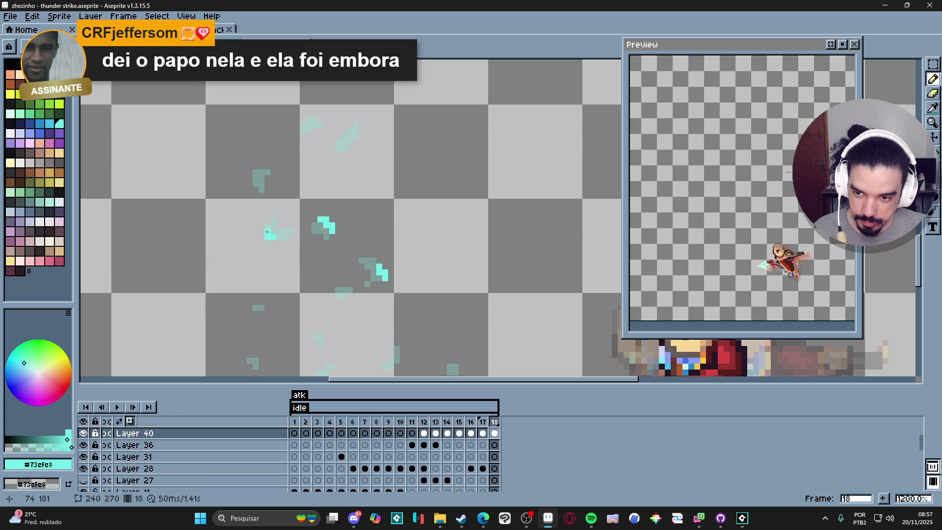
Paint bright cyan pixels over two more faded onion-skin wisp fragments
scroll(288, 261, down, 4)
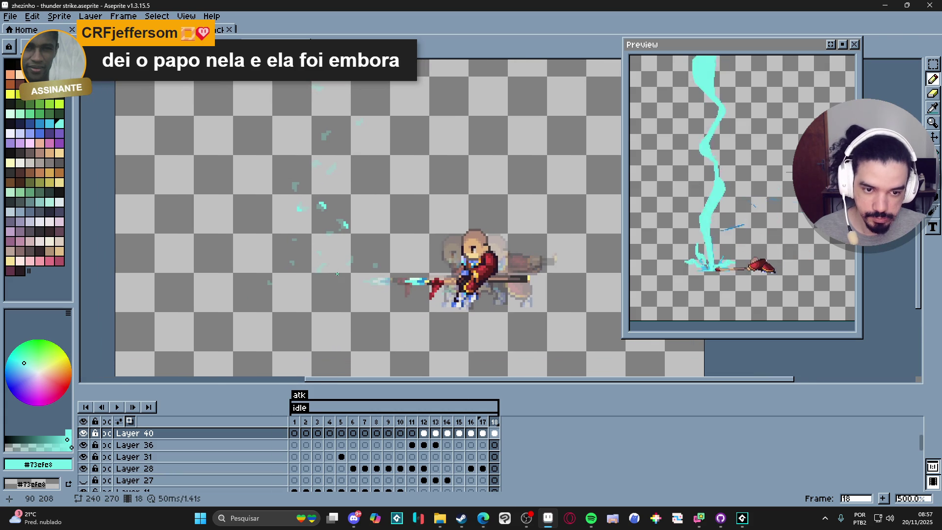
scroll(288, 275, up, 3)
scroll(344, 280, down, 3)
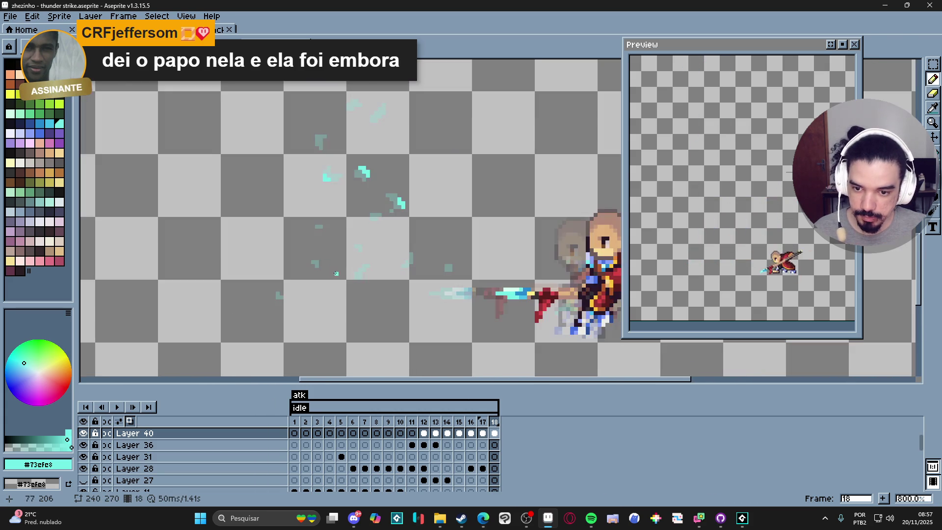
scroll(432, 291, up, 1)
scroll(432, 291, up, 4)
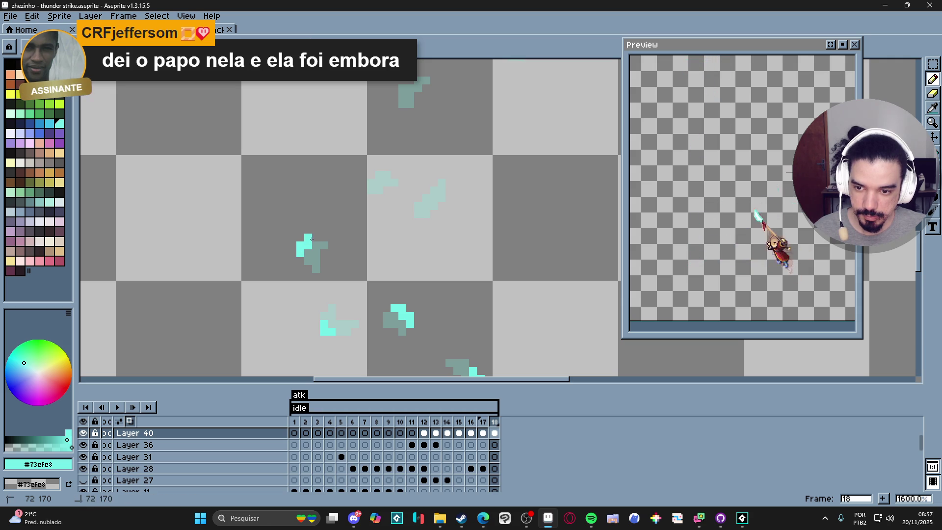
scroll(440, 231, up, 1)
click(435, 229)
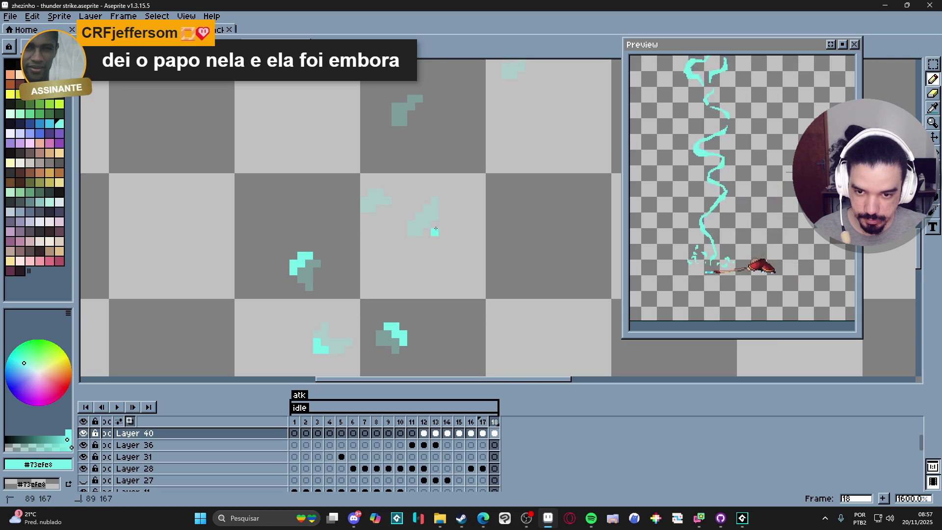
scroll(388, 221, up, 1)
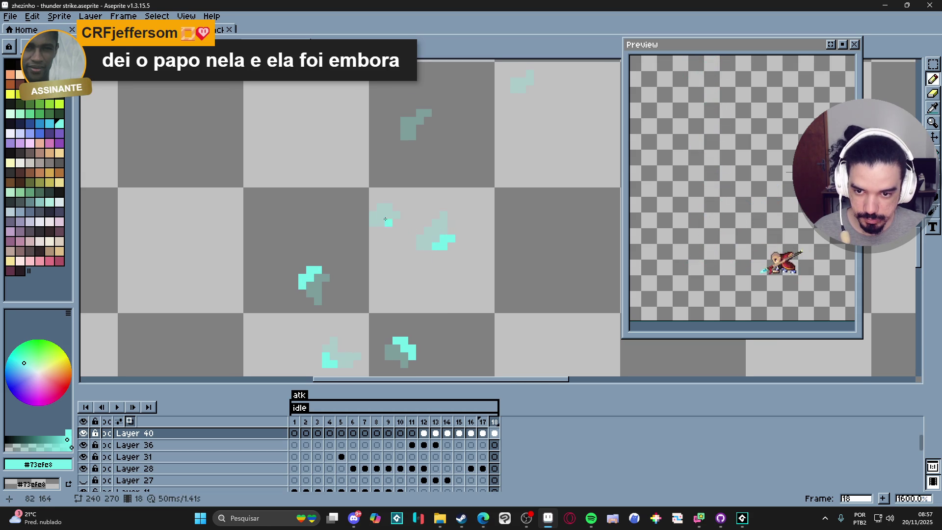
click(374, 209)
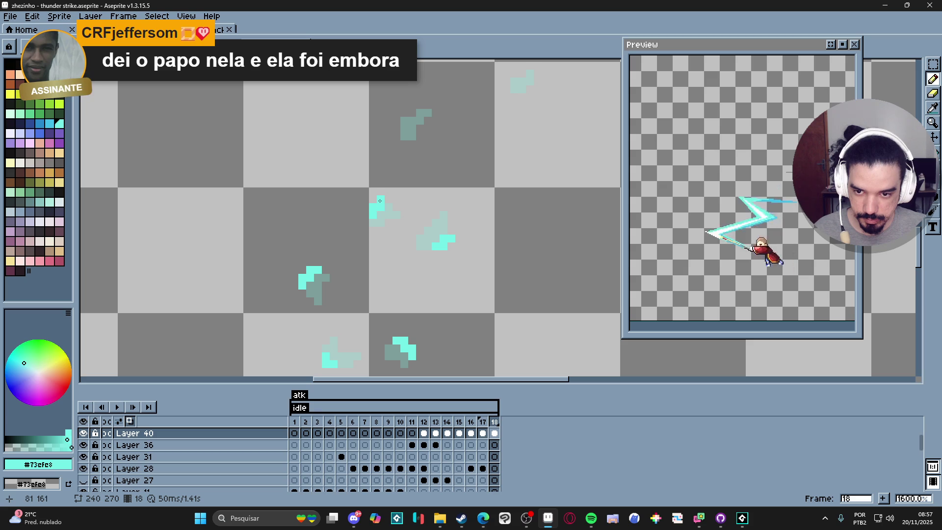
scroll(380, 211, down, 4)
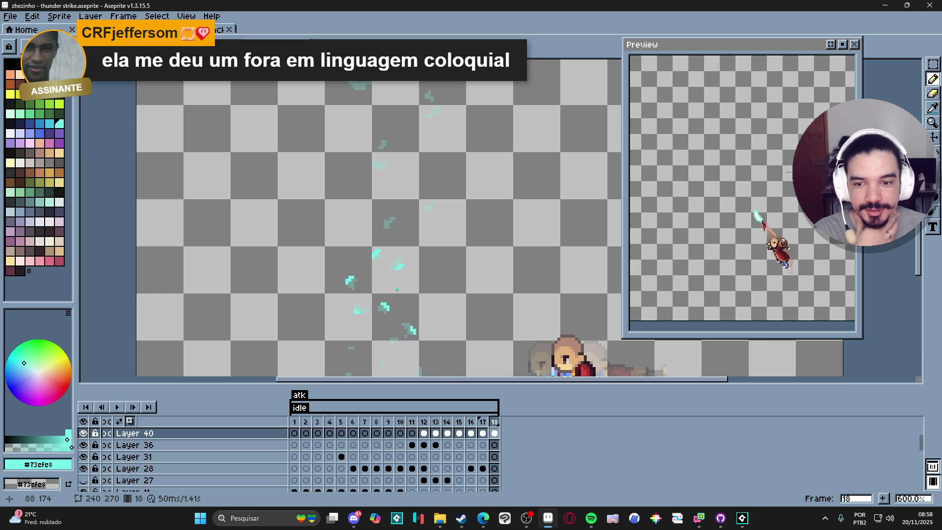
scroll(392, 208, up, 4)
click(393, 199)
scroll(401, 203, down, 7)
scroll(435, 229, up, 5)
click(436, 229)
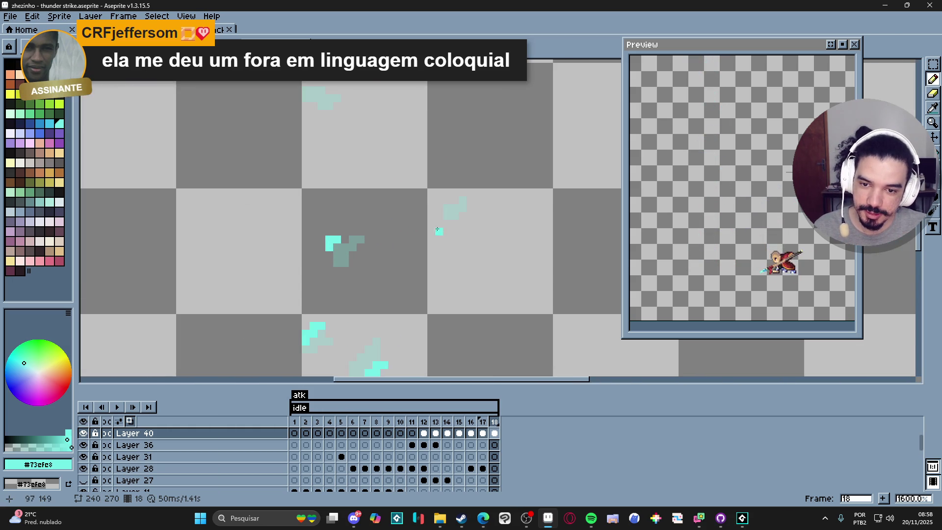
scroll(444, 206, up, 1)
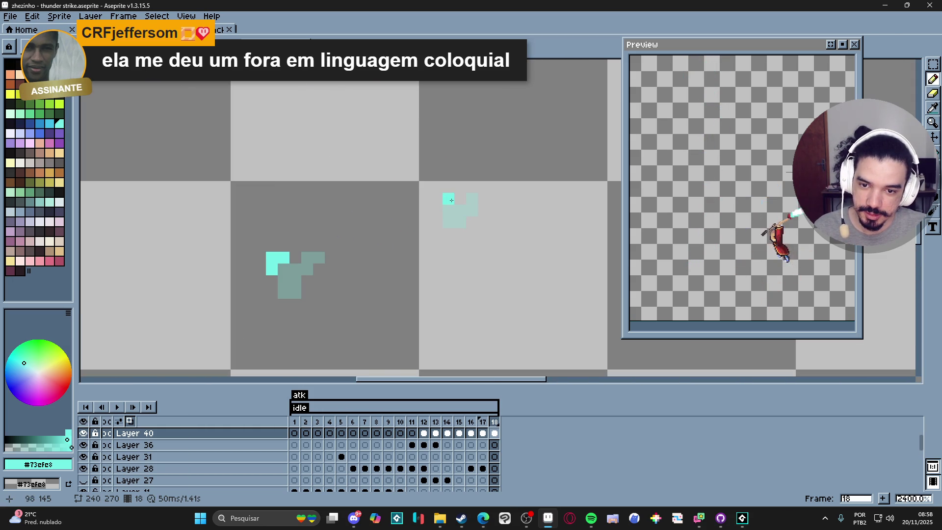
drag(459, 198, 443, 208)
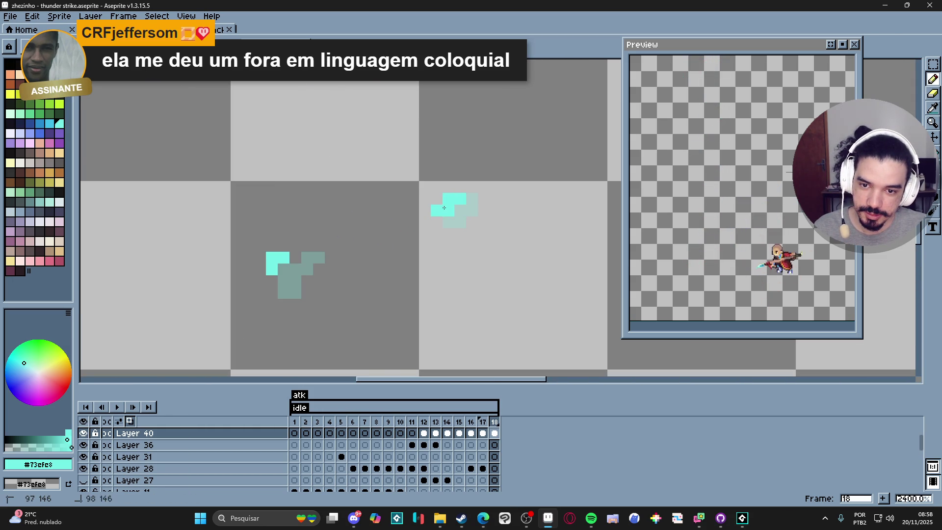
scroll(440, 207, down, 3)
scroll(385, 162, up, 3)
scroll(364, 226, down, 1)
scroll(364, 227, up, 1)
scroll(364, 226, down, 1)
scroll(364, 226, up, 1)
drag(388, 226, 392, 236)
scroll(387, 230, down, 3)
scroll(340, 193, up, 3)
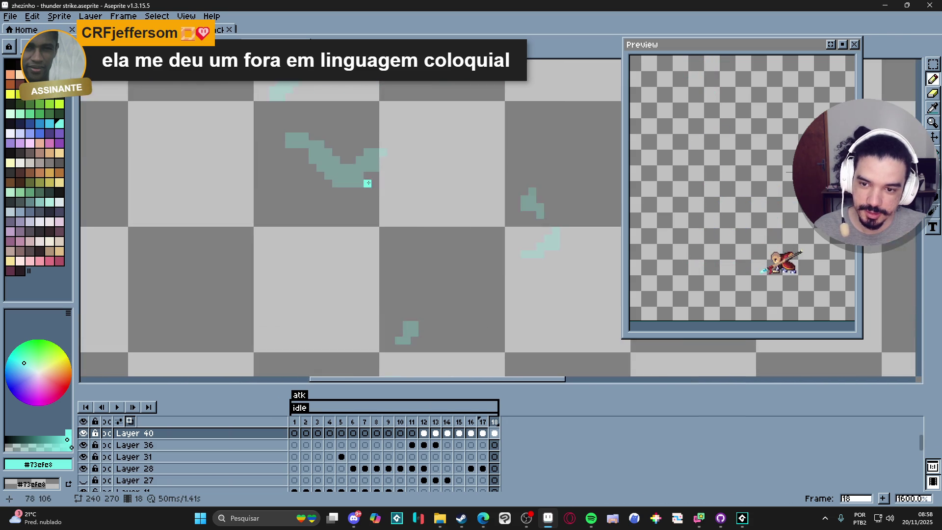
drag(332, 192, 308, 175)
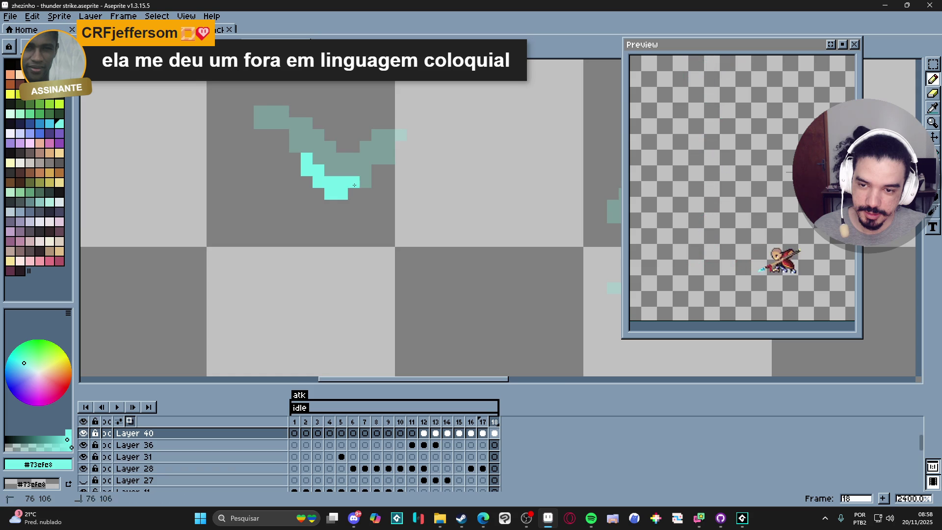
scroll(320, 170, down, 4)
scroll(304, 195, up, 3)
click(305, 195)
drag(335, 189, 337, 198)
scroll(342, 198, down, 3)
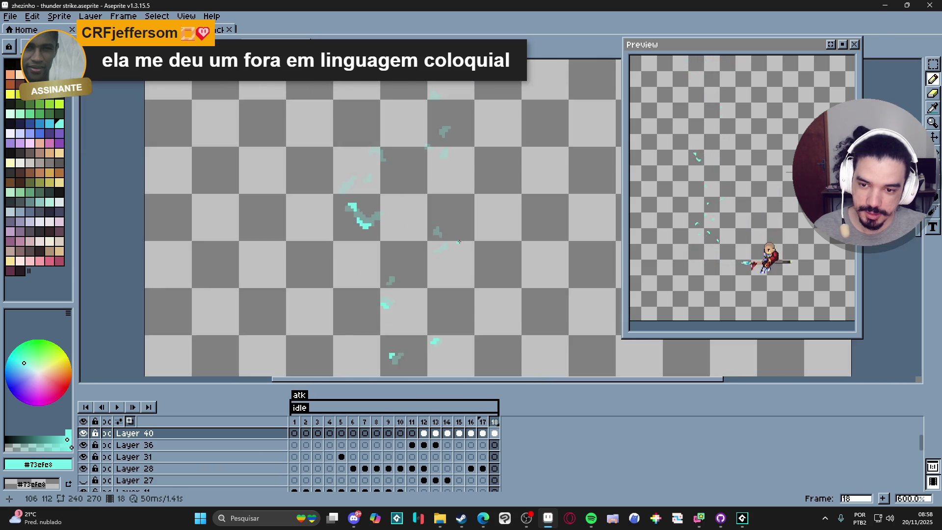
scroll(372, 226, up, 6)
drag(372, 223, 382, 236)
click(403, 235)
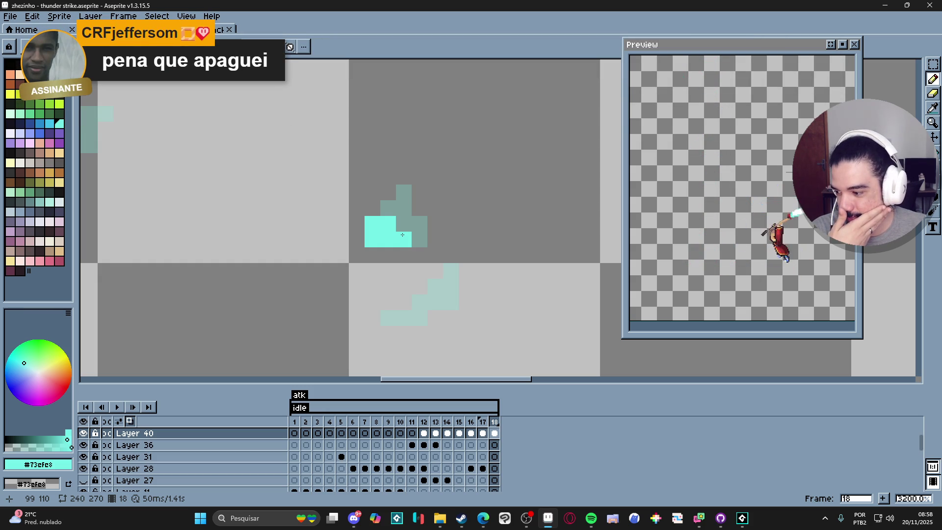
scroll(402, 235, down, 6)
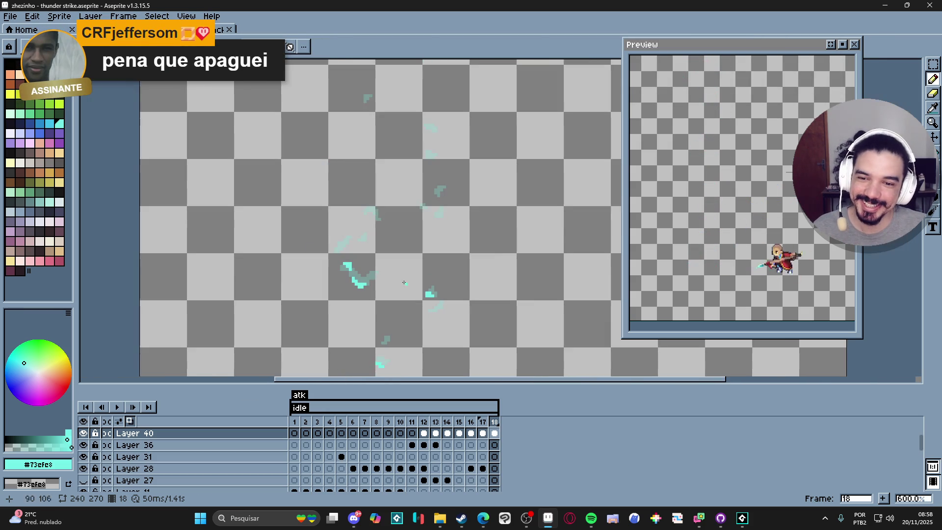
scroll(368, 201, up, 6)
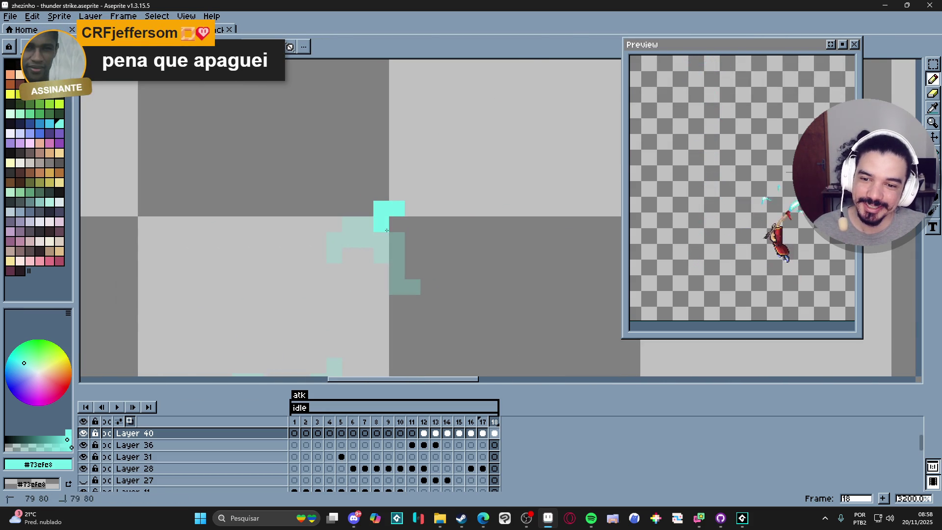
click(367, 217)
scroll(382, 230, down, 6)
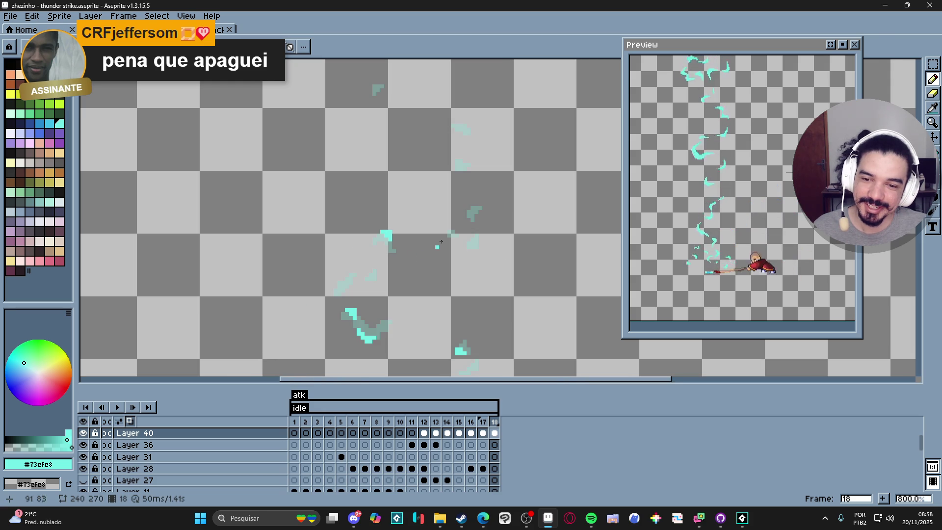
scroll(456, 211, up, 6)
click(437, 210)
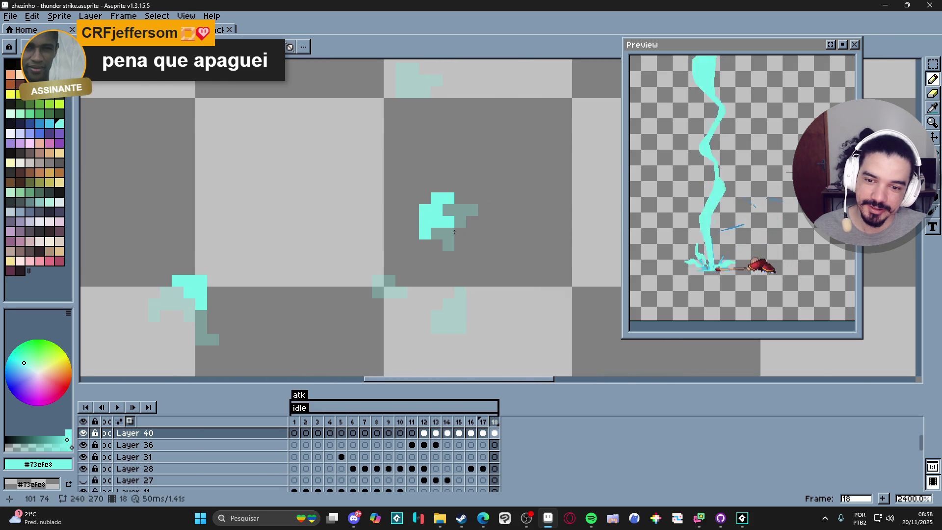
scroll(458, 309, down, 3)
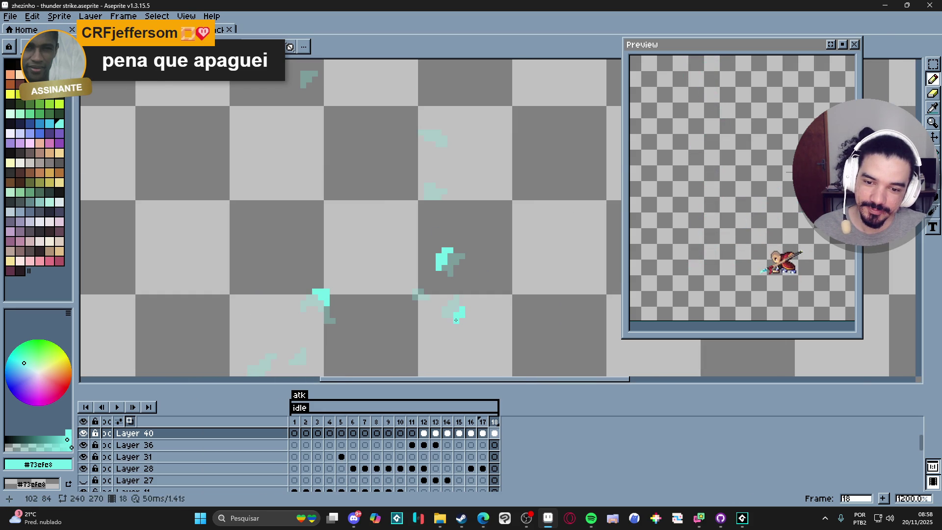
scroll(427, 305, down, 4)
scroll(426, 305, down, 1)
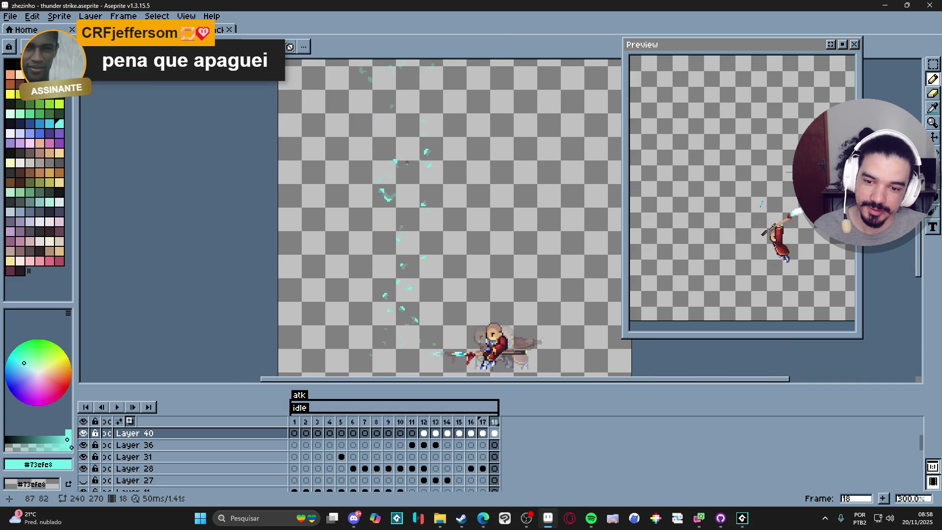
scroll(404, 159, up, 8)
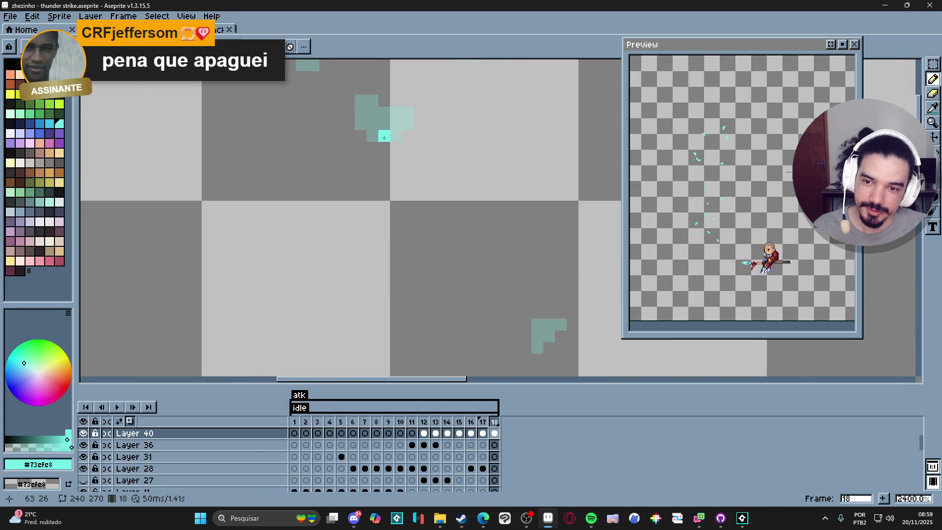
drag(385, 144, 391, 144)
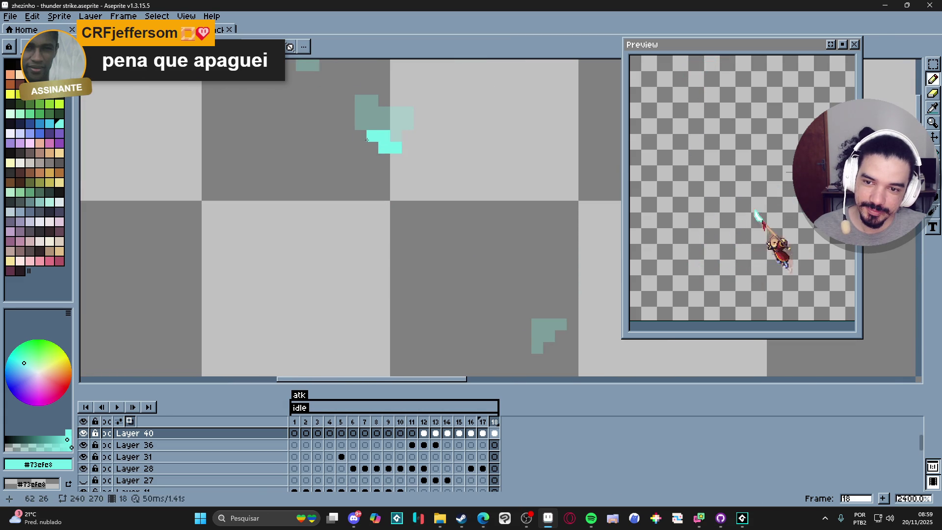
scroll(394, 174, down, 6)
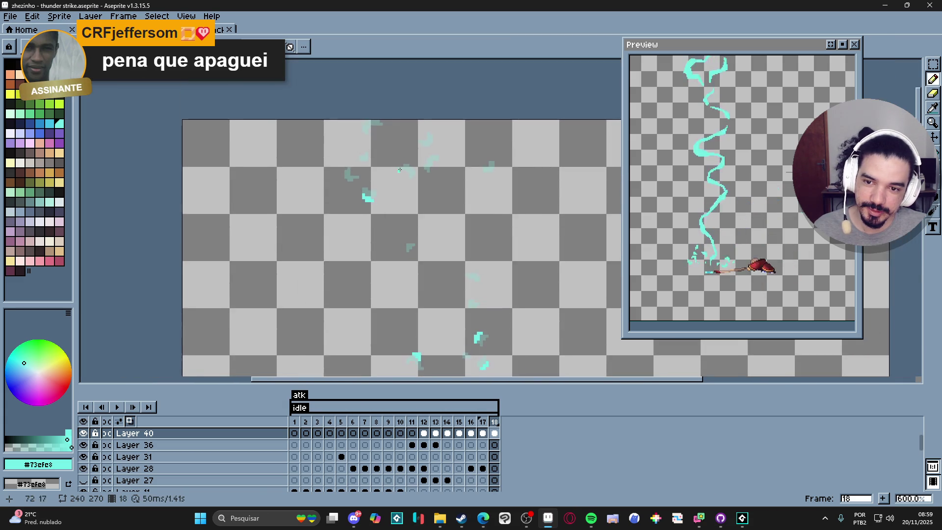
scroll(394, 174, up, 7)
drag(440, 152, 455, 167)
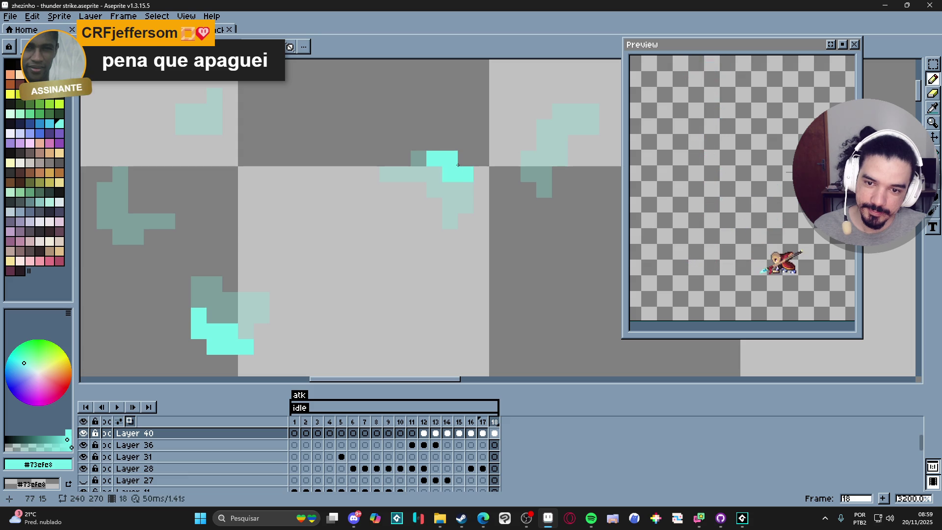
scroll(470, 189, down, 4)
scroll(368, 202, up, 3)
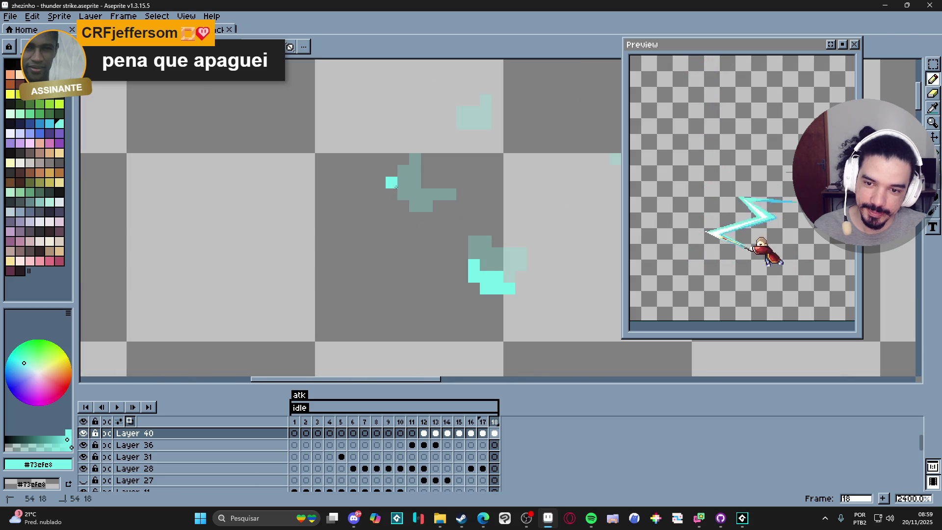
scroll(426, 220, down, 5)
scroll(426, 221, up, 5)
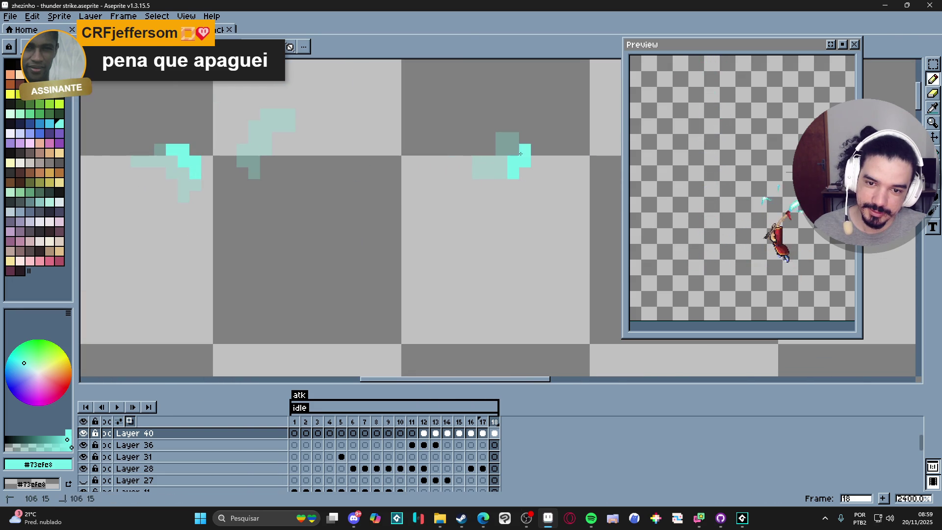
scroll(520, 154, down, 4)
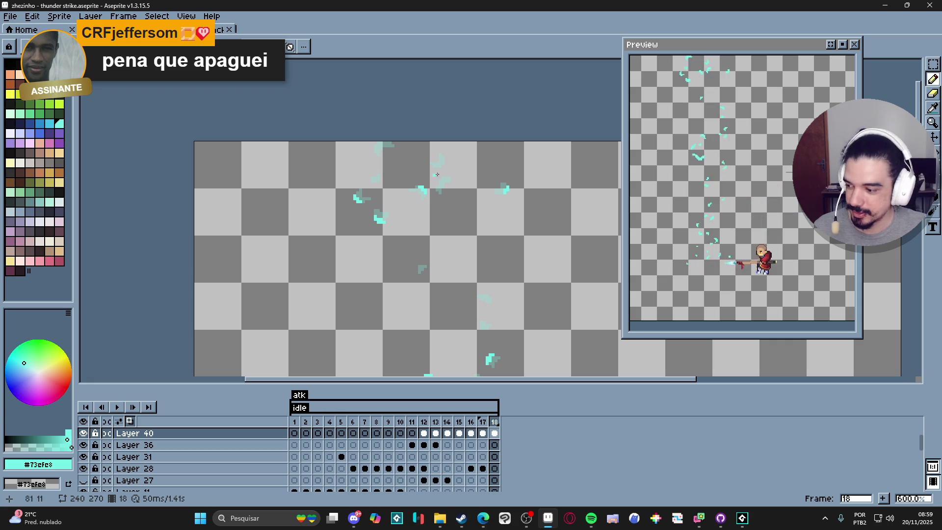
scroll(420, 168, up, 4)
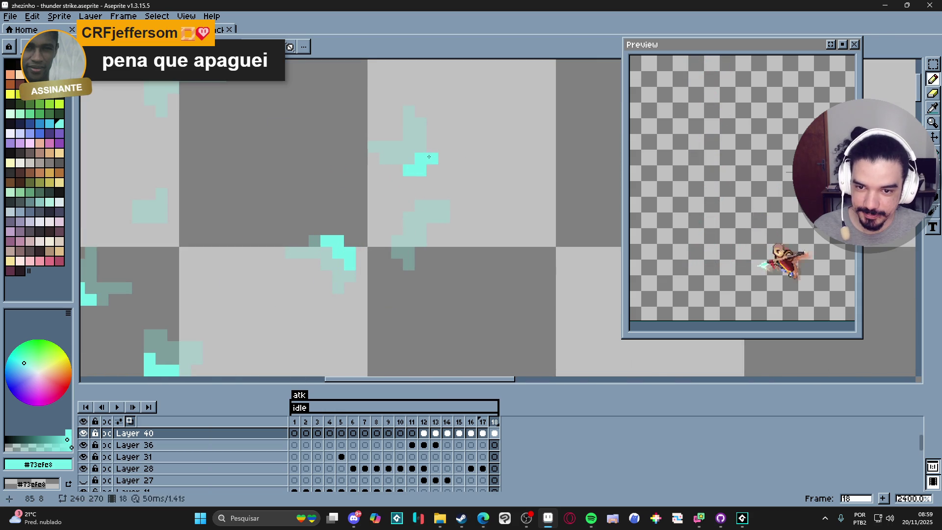
scroll(390, 199, down, 4)
scroll(422, 183, up, 5)
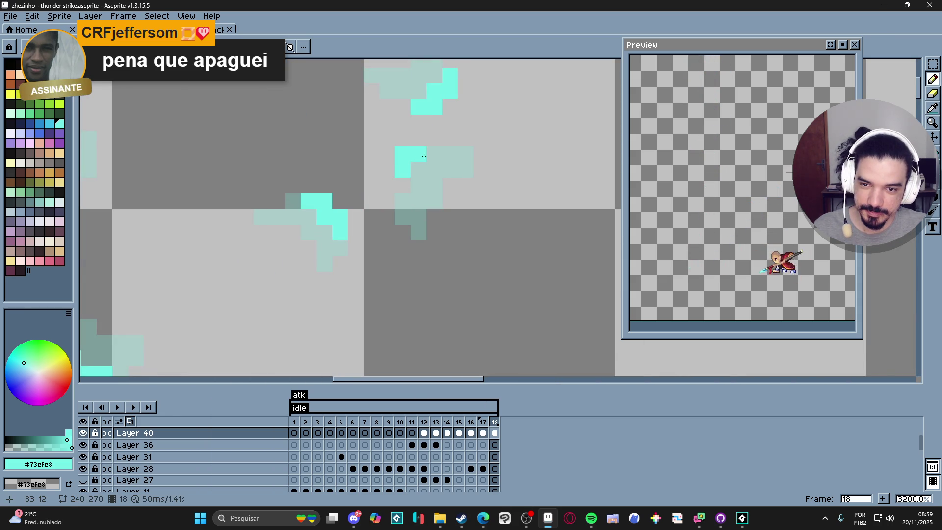
scroll(416, 185, down, 3)
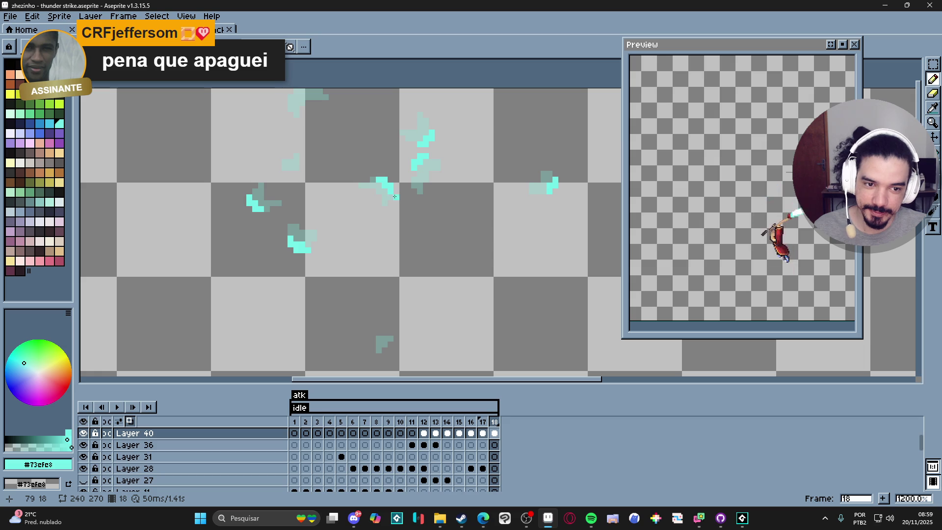
scroll(421, 160, down, 5)
drag(421, 161, 423, 154)
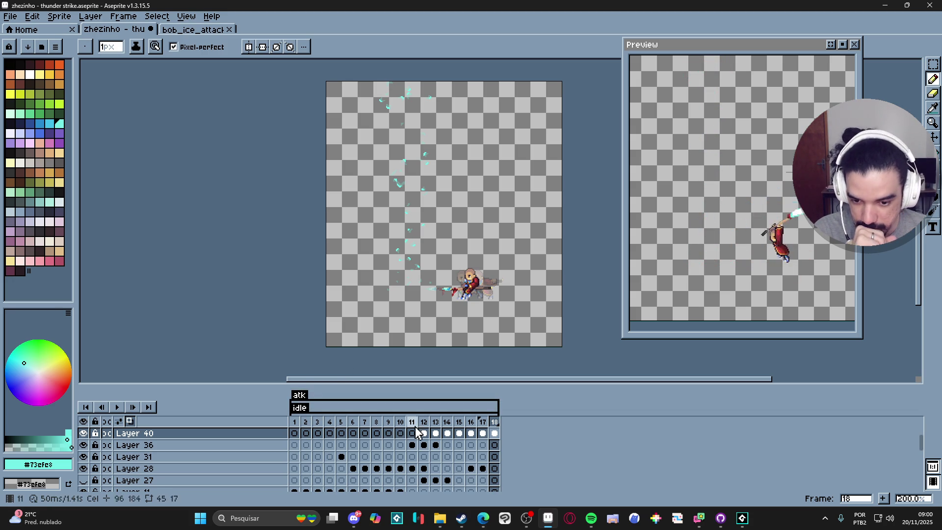
View frame 12's lightning strike, then move to frame 7 with the raised spear
click(429, 434)
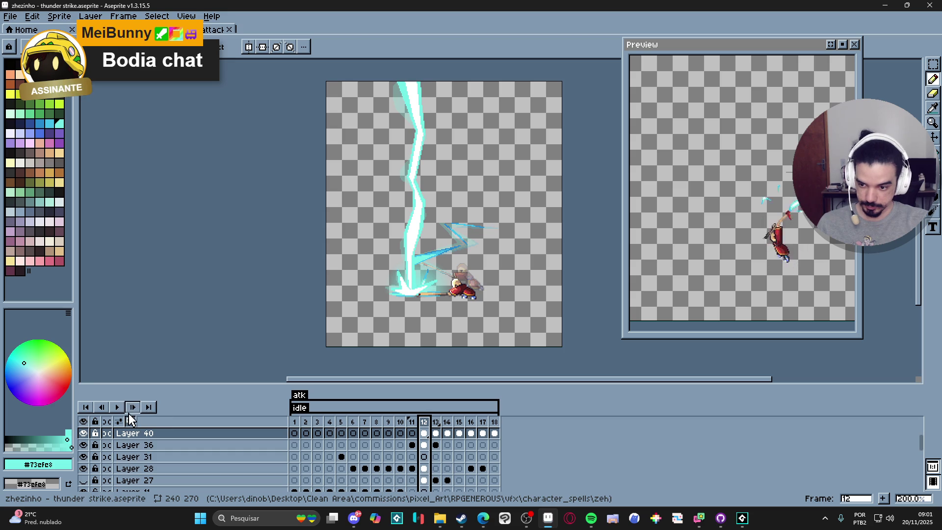
click(365, 427)
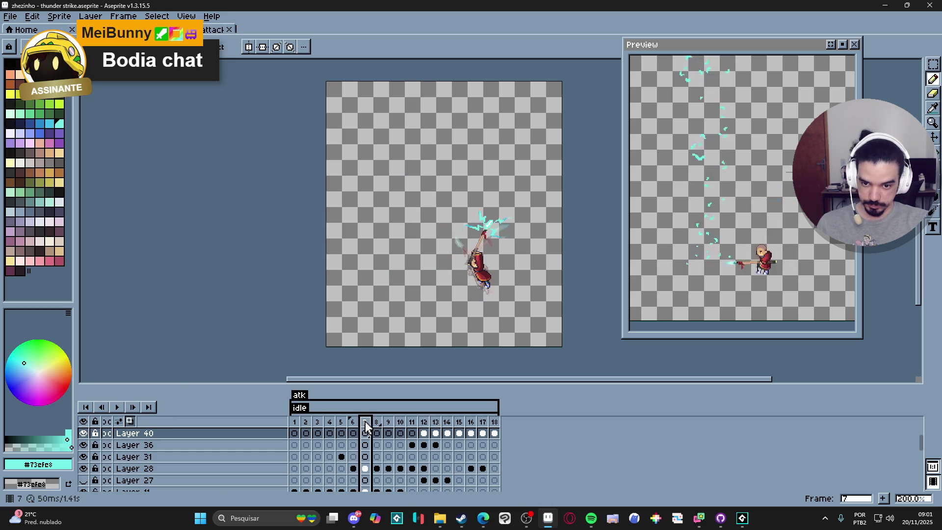
Step between frames 12 and 13 to compare the strike, and choose white as colour
key(Right)
key(Right)
key(Right)
key(Right)
key(Right)
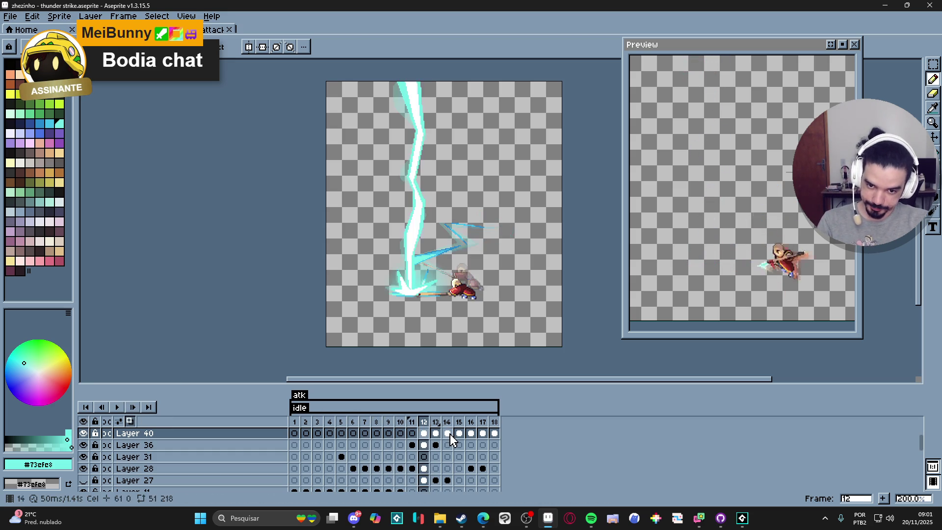
key(Right)
key(Left)
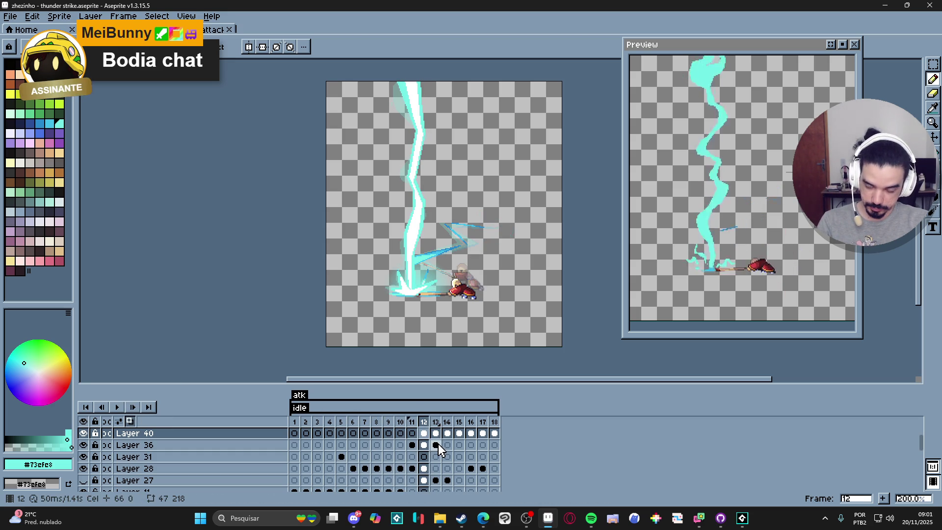
key(Right)
key(Left)
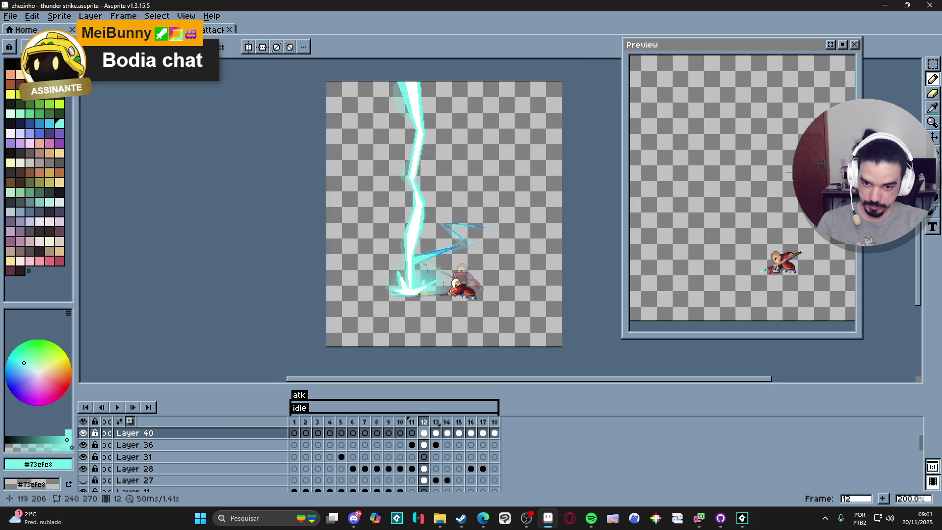
scroll(408, 283, up, 3)
alt+click(427, 147)
On frame 13, paint white highlight pixels into the centre of the impact splash
key(Right)
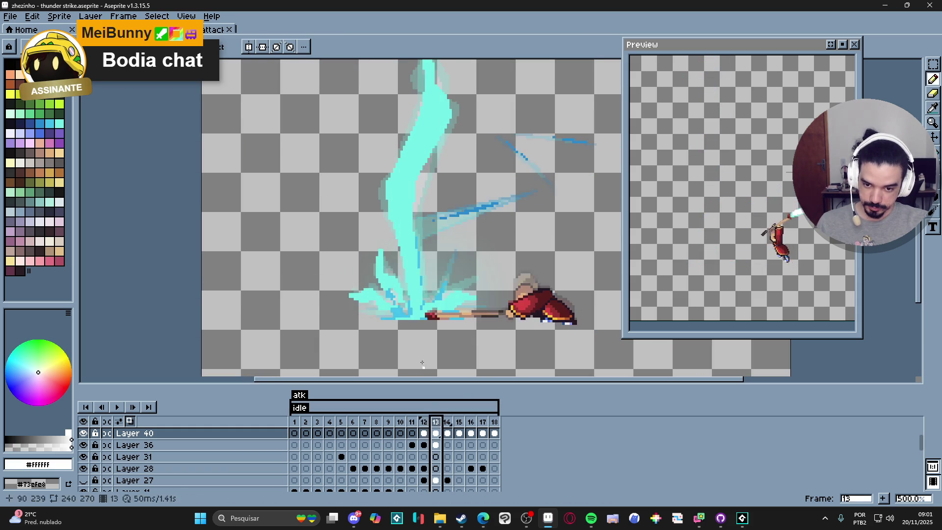
scroll(377, 285, up, 5)
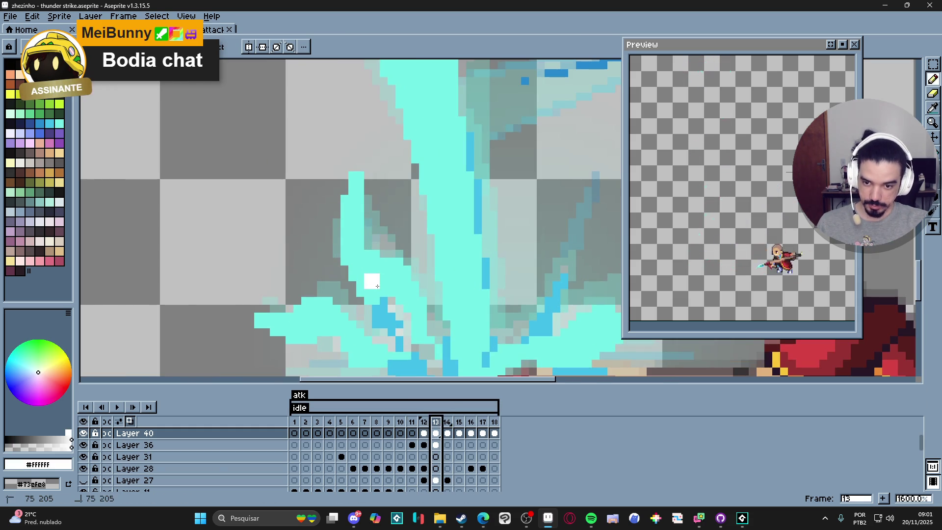
click(371, 287)
drag(371, 287, 377, 286)
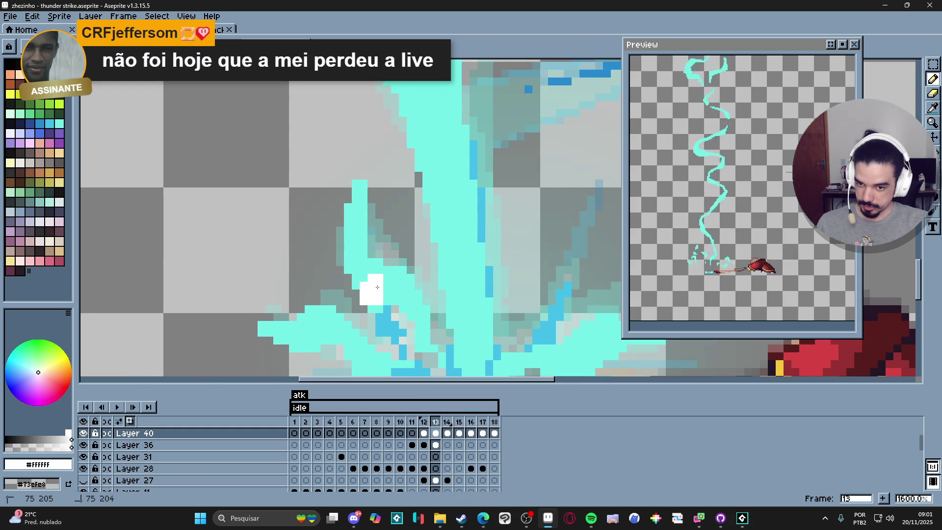
click(363, 266)
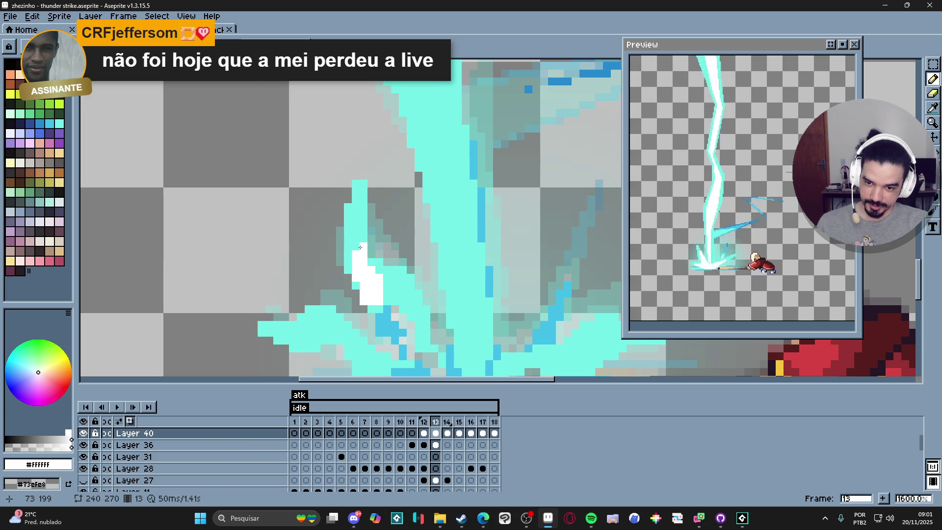
scroll(360, 270, down, 1)
scroll(397, 293, up, 1)
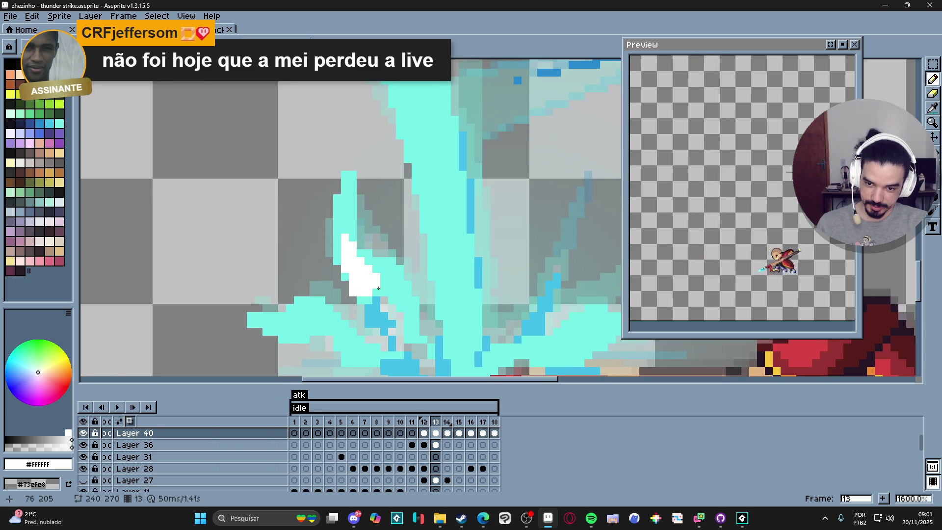
click(382, 289)
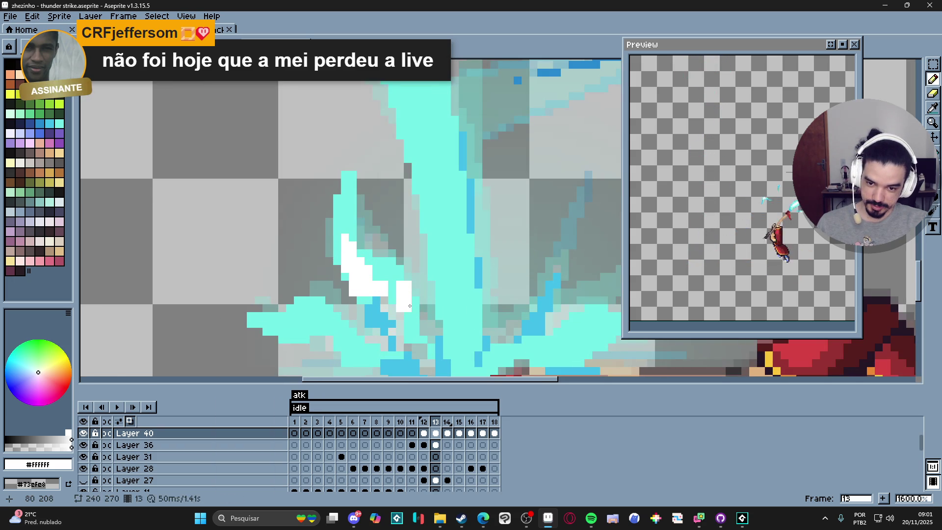
click(413, 310)
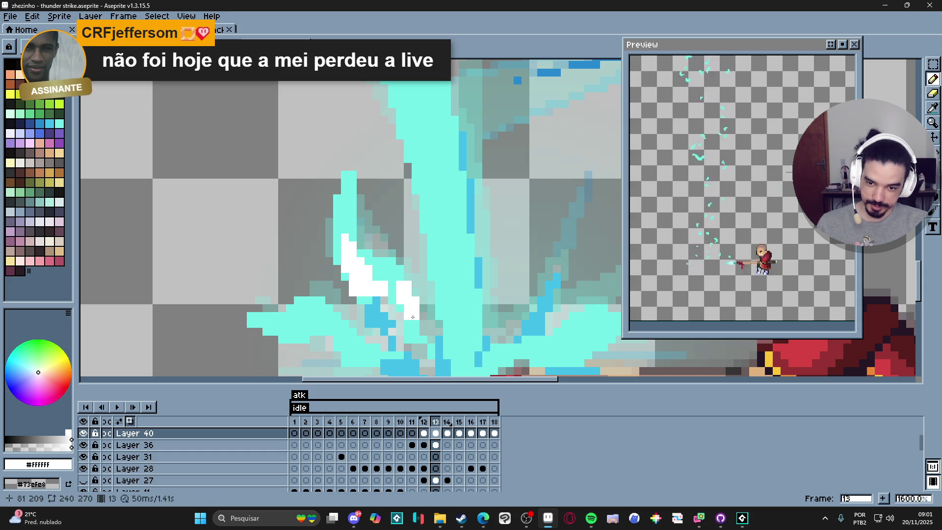
Add a small white block and extend the highlight streak down and right
scroll(383, 314, down, 2)
scroll(363, 314, up, 3)
click(360, 314)
click(375, 310)
click(378, 321)
click(392, 316)
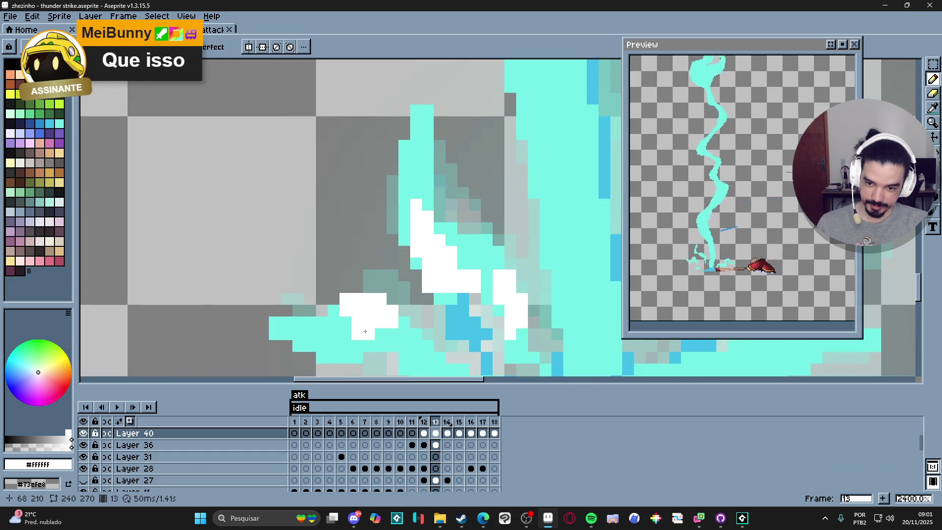
click(340, 339)
scroll(349, 345, left, 1)
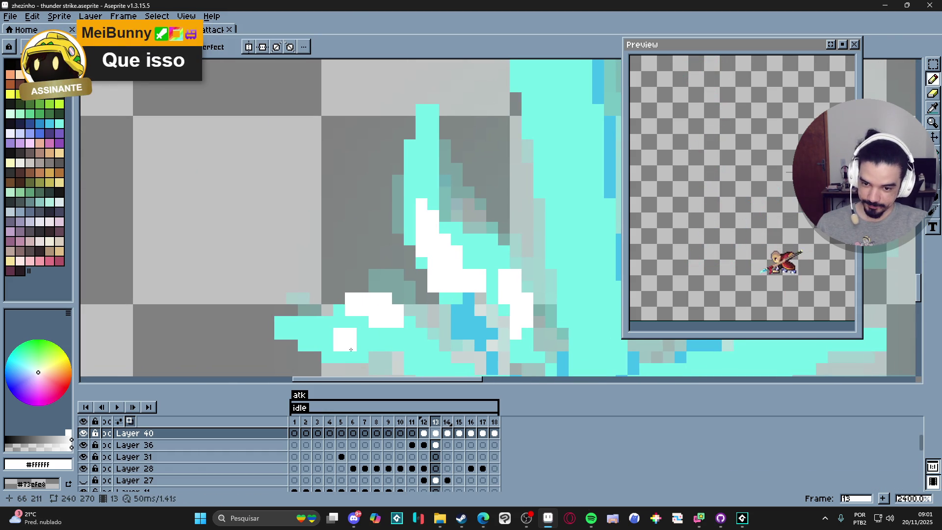
click(339, 344)
click(365, 331)
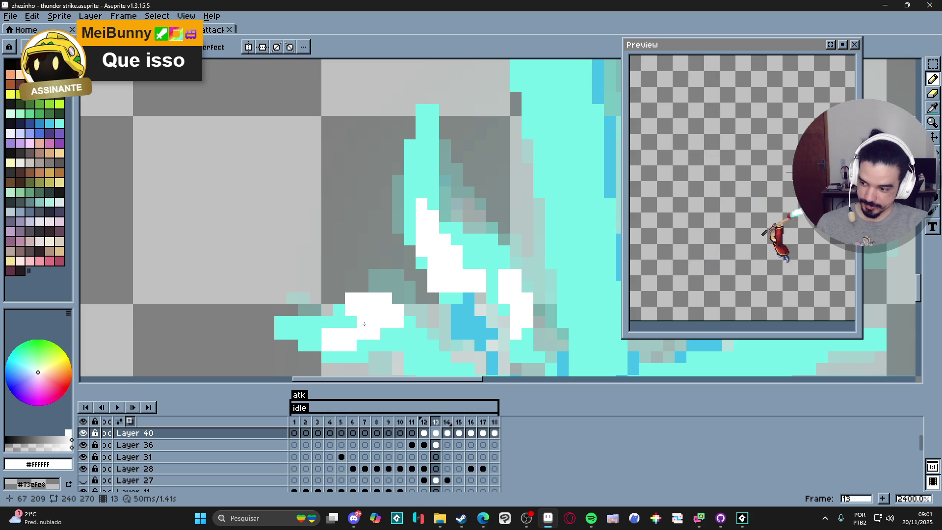
Paint white streaks along two of the splash tendrils
scroll(388, 331, down, 3)
scroll(388, 330, down, 3)
scroll(370, 299, up, 7)
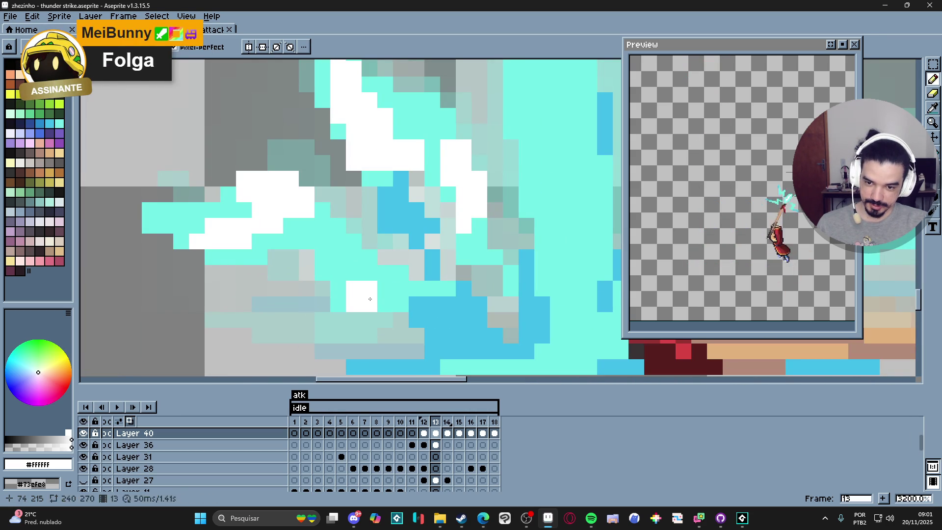
scroll(363, 324, down, 3)
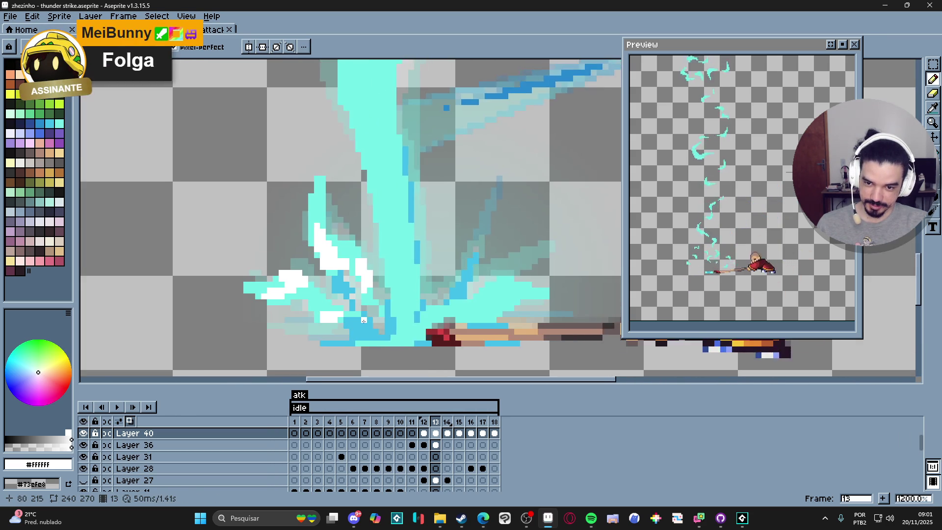
scroll(364, 324, down, 4)
scroll(462, 285, up, 6)
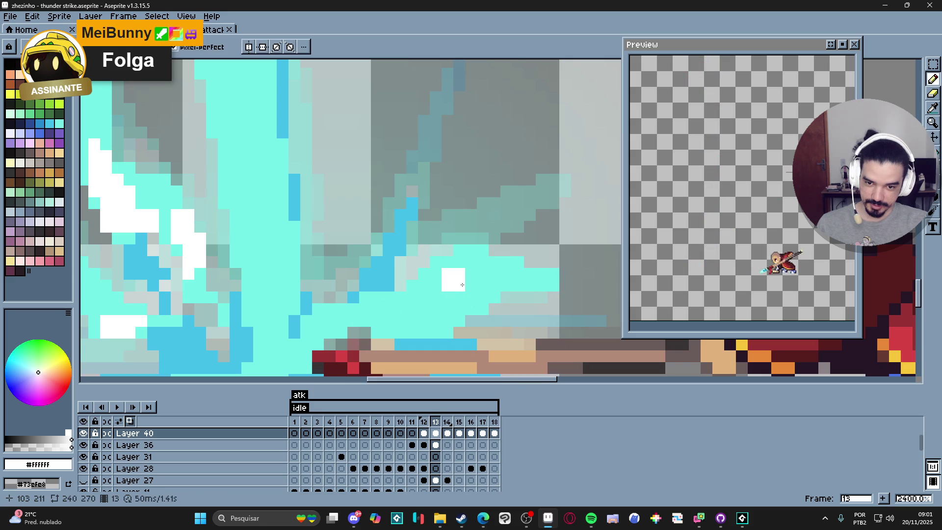
drag(446, 287, 427, 294)
mouse_move(458, 262)
mouse_down()
mouse_move(483, 262)
mouse_move(492, 275)
mouse_up()
Add white pixels left of the highlight and streak the lower splash near the spear tip
click(402, 308)
click(392, 304)
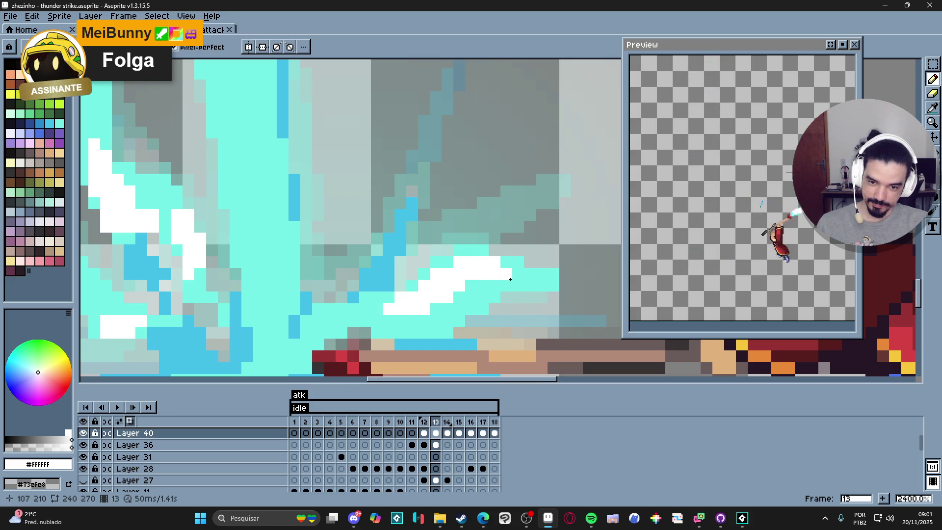
scroll(505, 275, down, 4)
scroll(448, 274, up, 5)
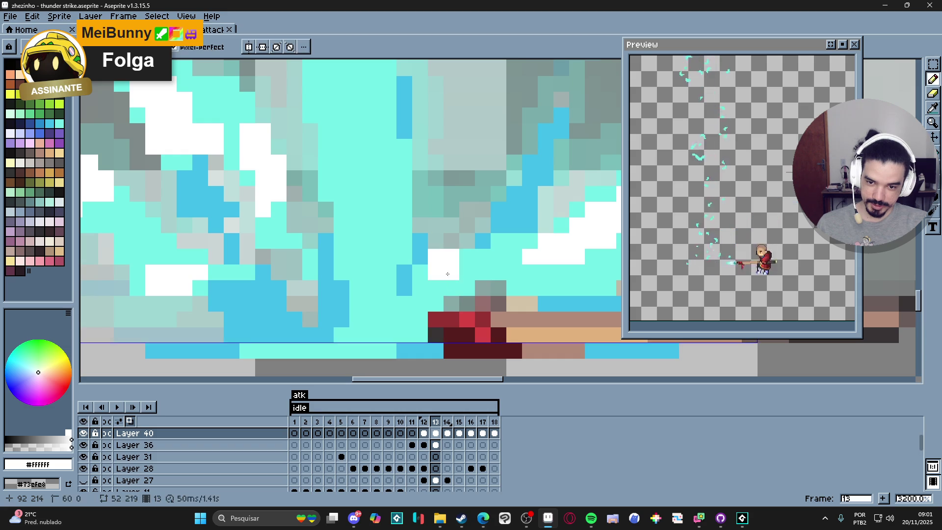
drag(448, 274, 433, 291)
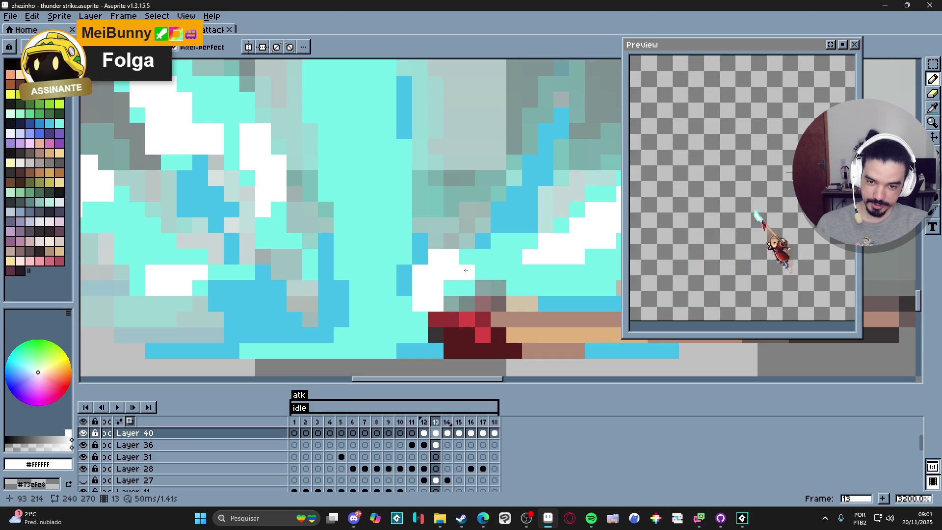
scroll(450, 298, down, 3)
drag(451, 298, 430, 314)
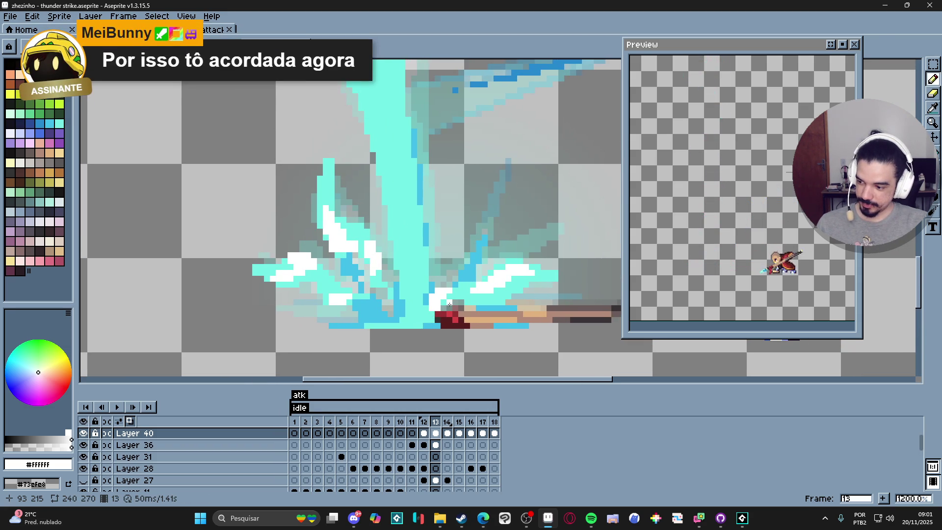
scroll(449, 305, down, 4)
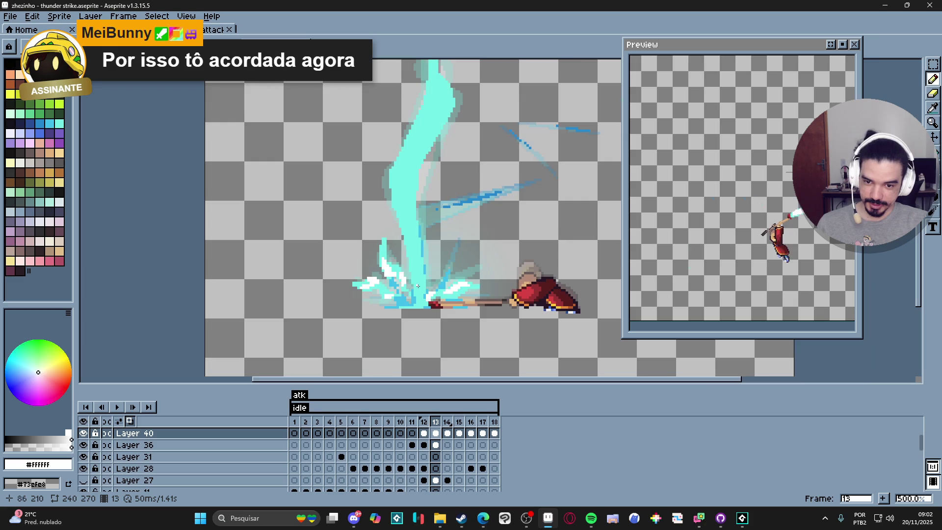
Eyedrop white from an existing highlight on the canvas as the drawing colour
scroll(417, 286, up, 4)
scroll(415, 297, down, 5)
scroll(399, 242, up, 6)
alt+click(357, 275)
scroll(357, 275, down, 3)
alt+click(363, 260)
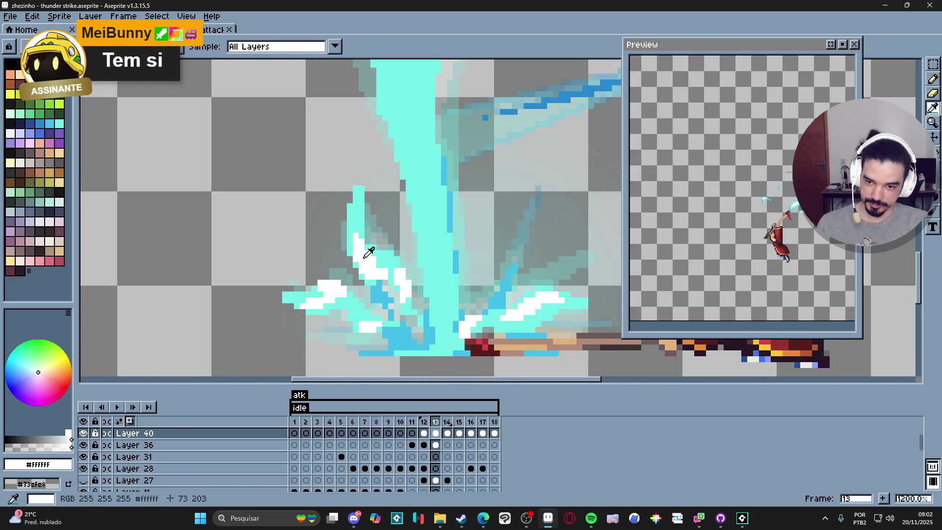
scroll(363, 255, up, 4)
scroll(355, 209, down, 4)
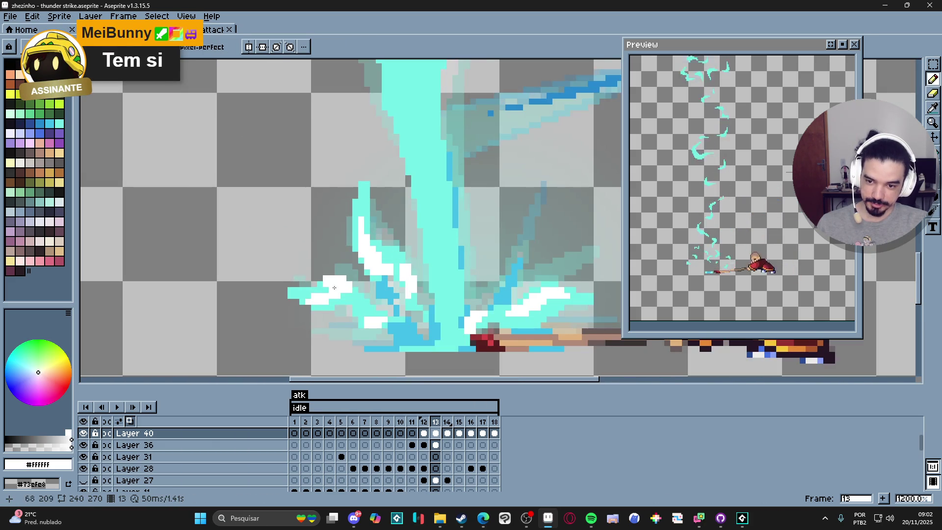
scroll(317, 280, up, 3)
alt+click(330, 271)
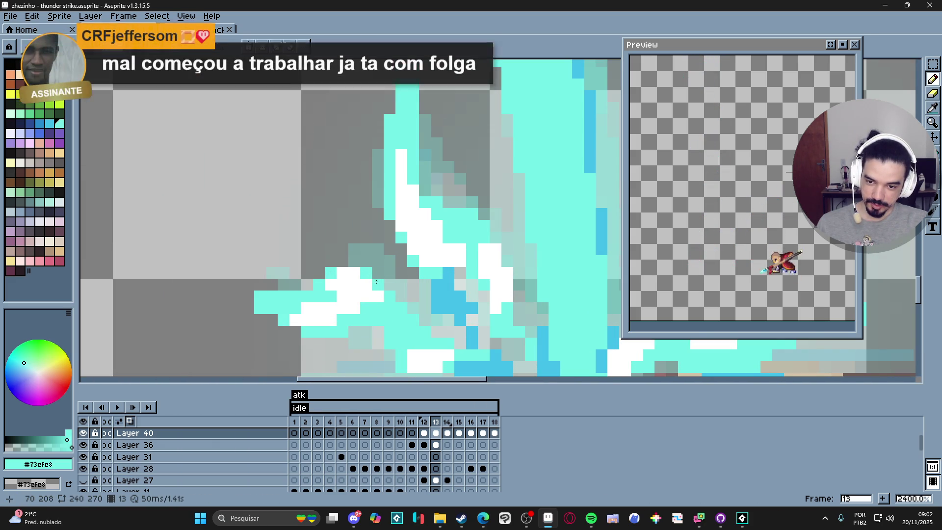
scroll(379, 317, down, 5)
scroll(394, 327, up, 4)
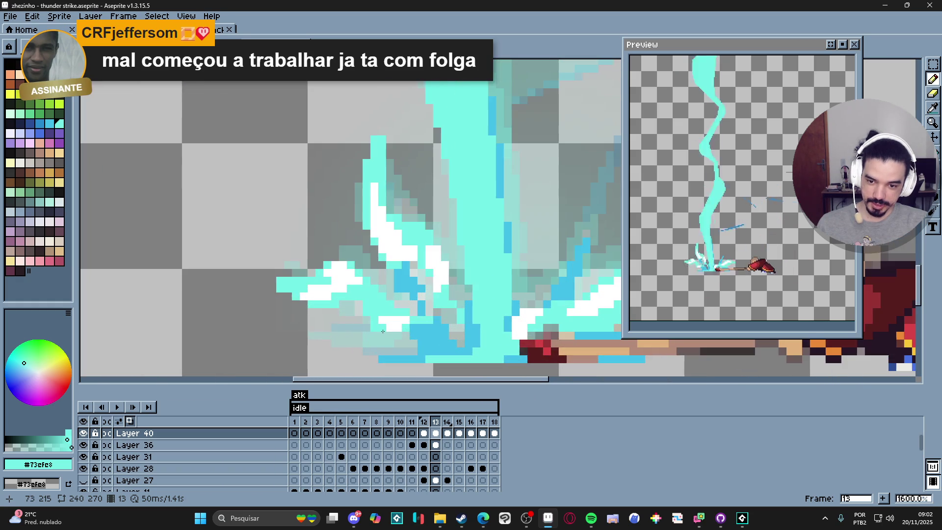
alt+click(387, 239)
Draw a white core line down the centre of the upper bolt on frame 13
scroll(415, 280, down, 5)
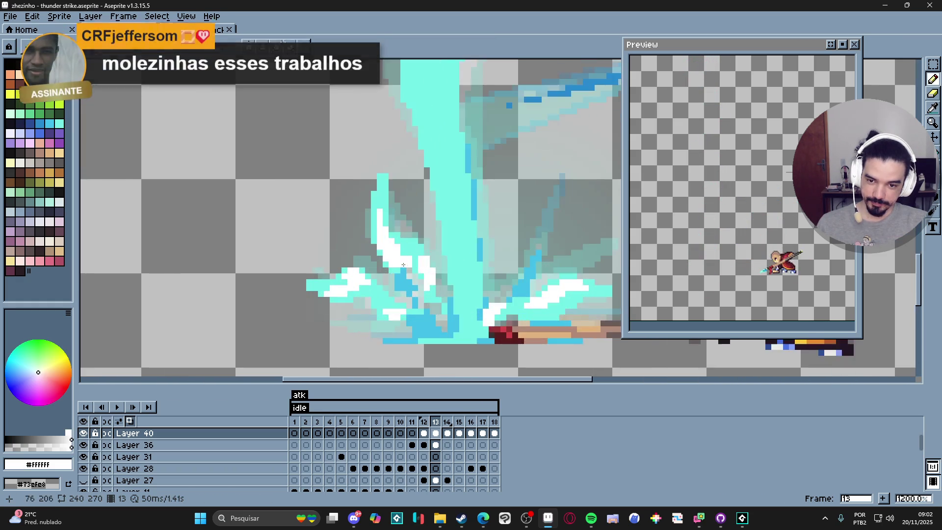
scroll(424, 288, down, 1)
scroll(433, 264, up, 2)
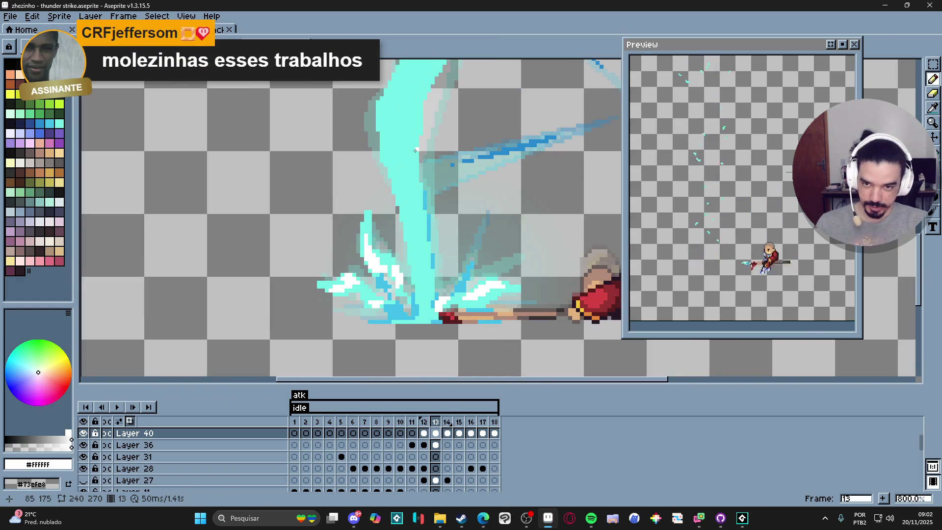
scroll(396, 114, up, 2)
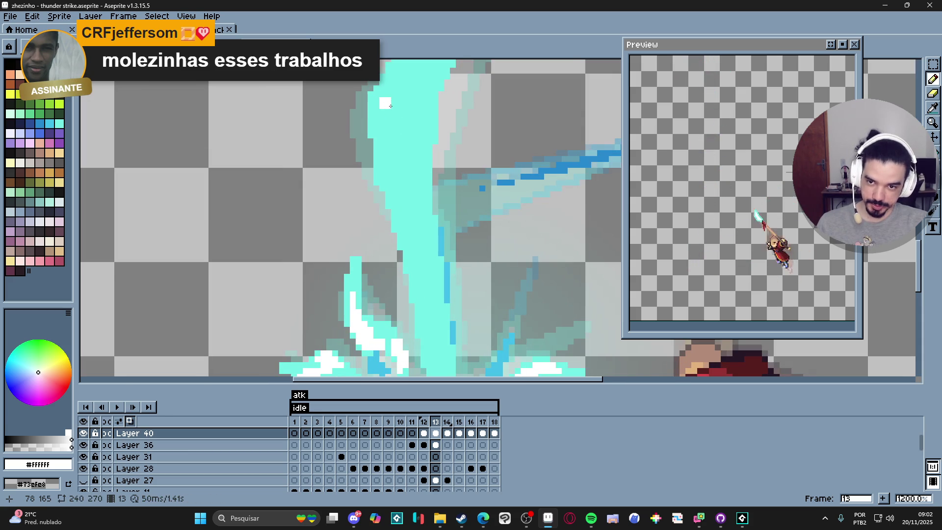
drag(386, 103, 438, 341)
mouse_move(438, 341)
mouse_down()
mouse_move(418, 259)
mouse_move(420, 332)
mouse_up()
Bring the bolt's lower part into view and show the background scene behind it
mouse_move(413, 282)
mouse_down()
mouse_move(418, 322)
mouse_move(421, 268)
mouse_move(438, 354)
mouse_up()
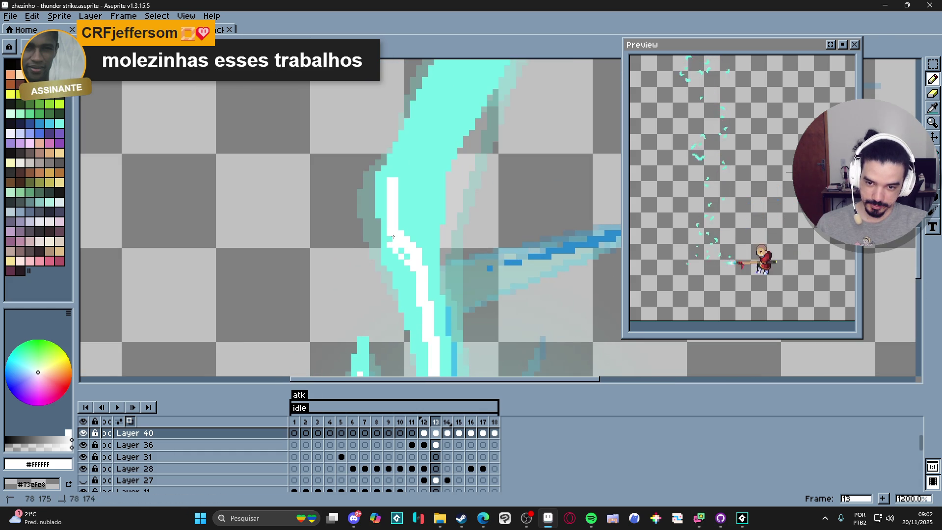
scroll(390, 239, down, 3)
scroll(99, 470, down, 5)
scroll(87, 486, down, 3)
click(83, 472)
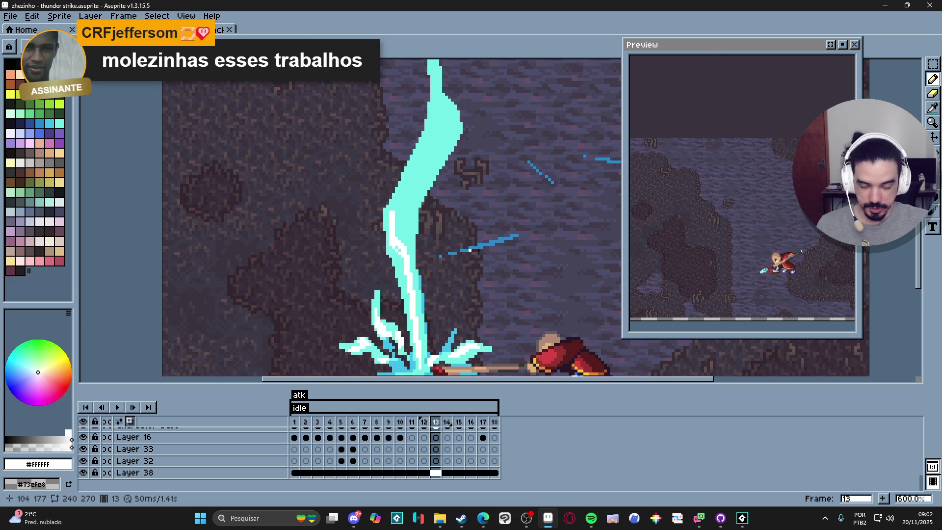
Start the white core with white pixels and a diagonal white line along the bolt
scroll(376, 228, up, 4)
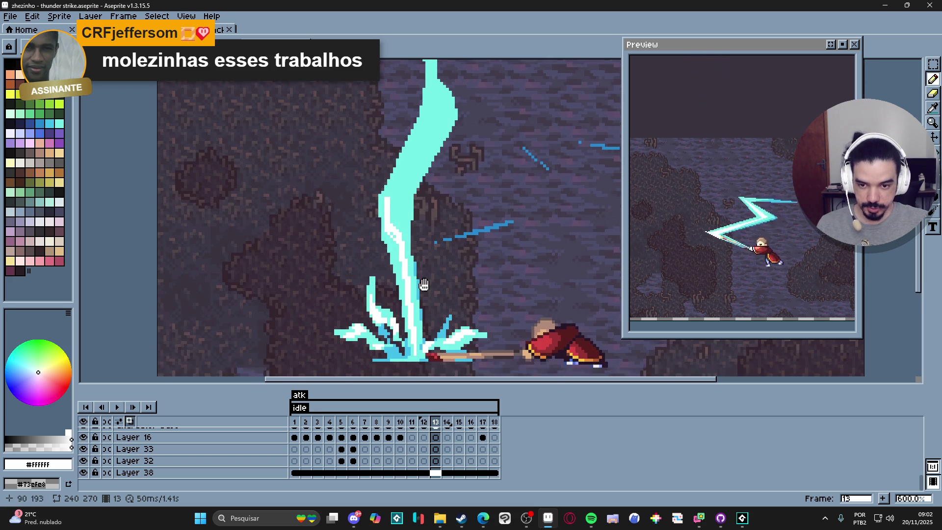
click(438, 245)
click(449, 269)
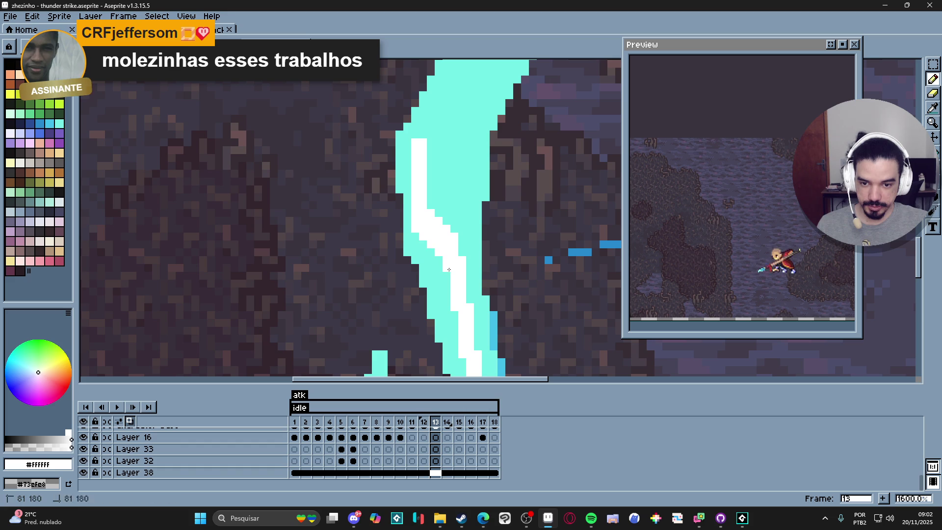
shift+click(415, 234)
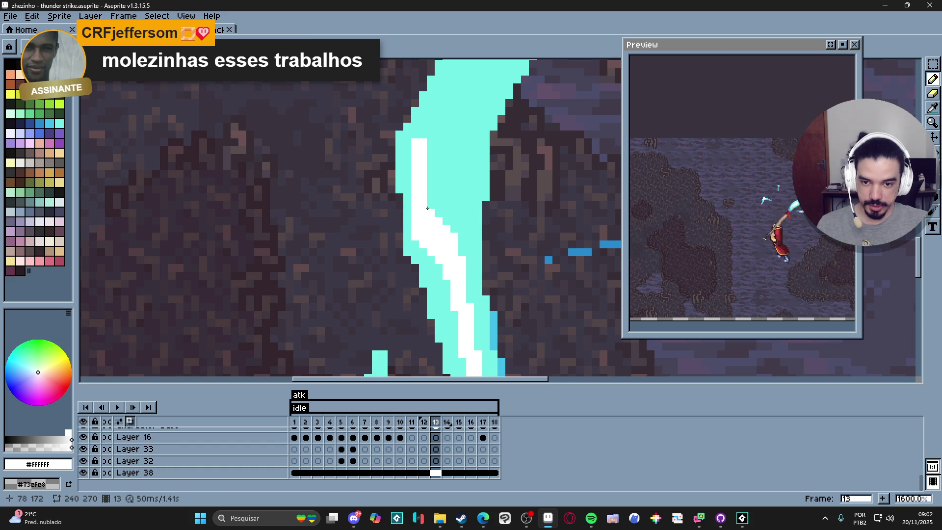
click(462, 241)
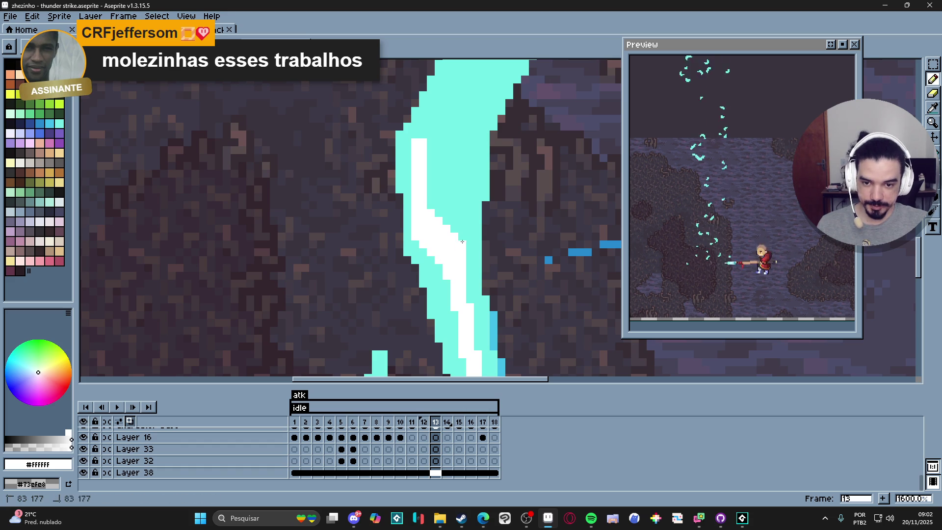
alt+click(463, 244)
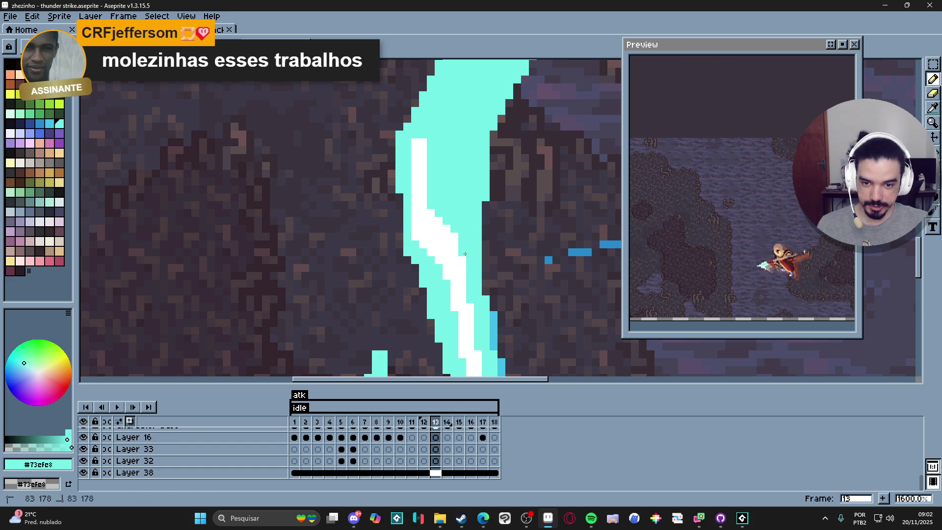
alt+click(432, 213)
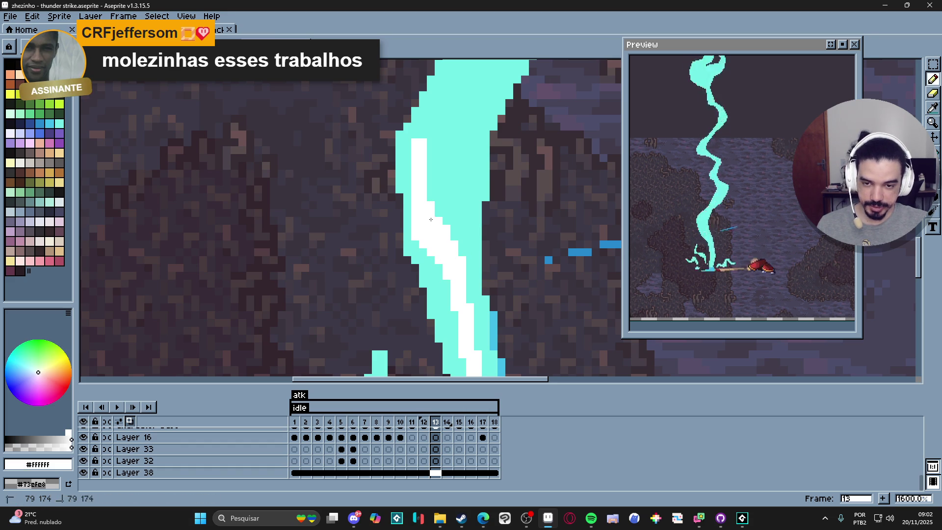
Add a short vertical white run and a white line across then down the bolt
scroll(430, 202, up, 3)
mouse_move(436, 271)
mouse_down()
mouse_move(436, 216)
mouse_move(437, 273)
mouse_up()
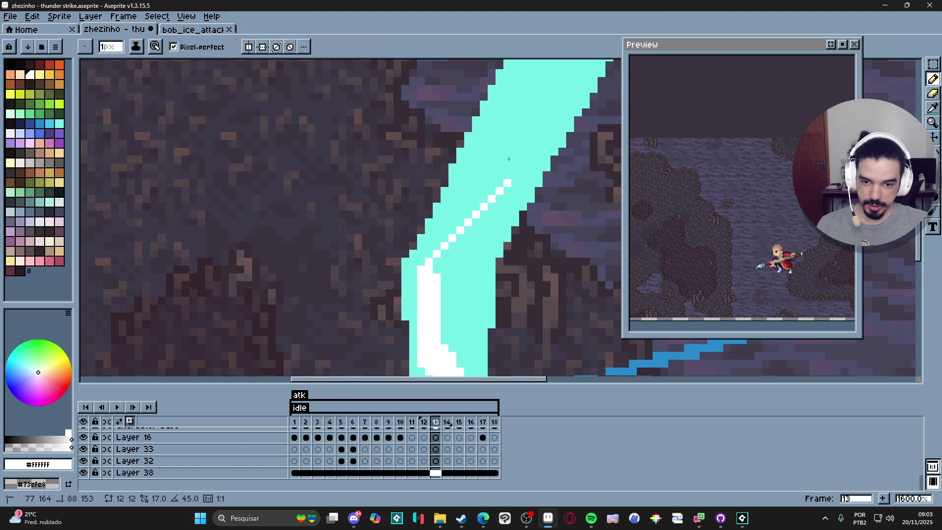
mouse_move(487, 153)
mouse_down()
mouse_move(522, 165)
mouse_move(471, 221)
mouse_move(444, 269)
mouse_up()
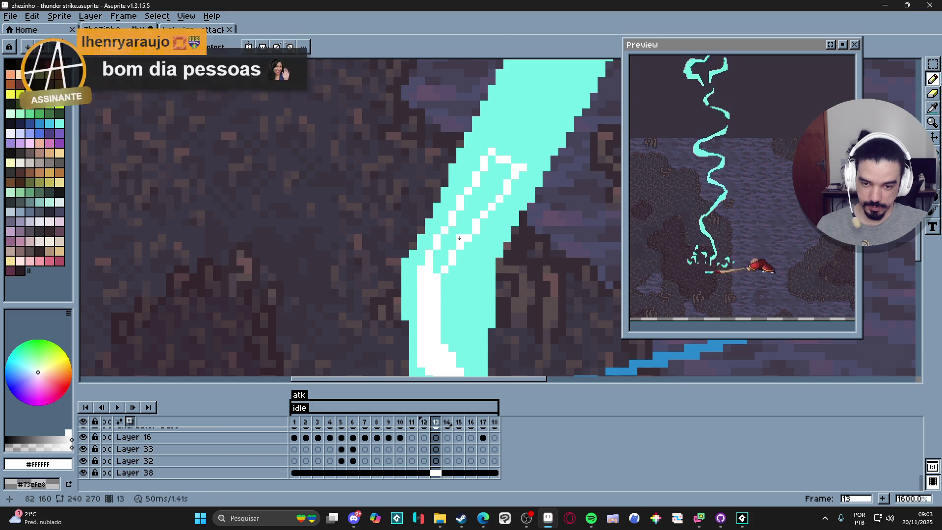
scroll(459, 240, down, 4)
scroll(432, 226, up, 4)
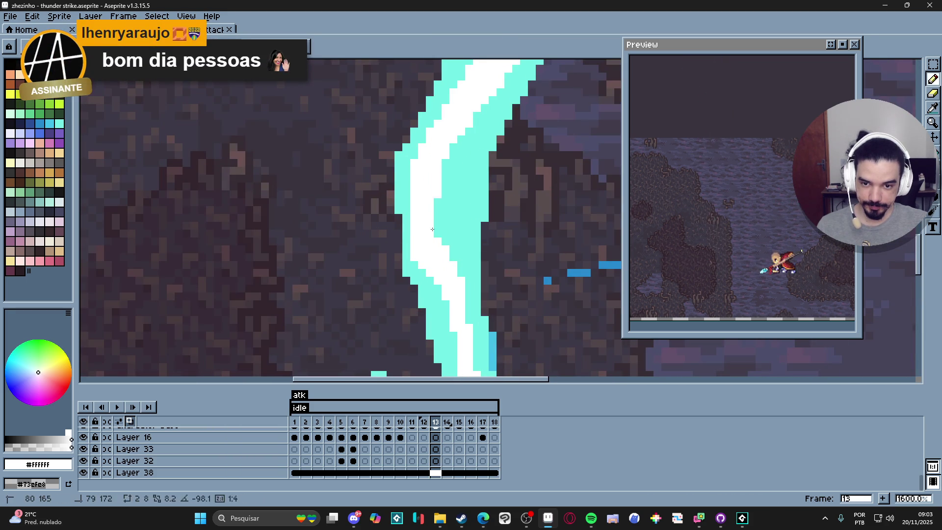
scroll(439, 242, down, 3)
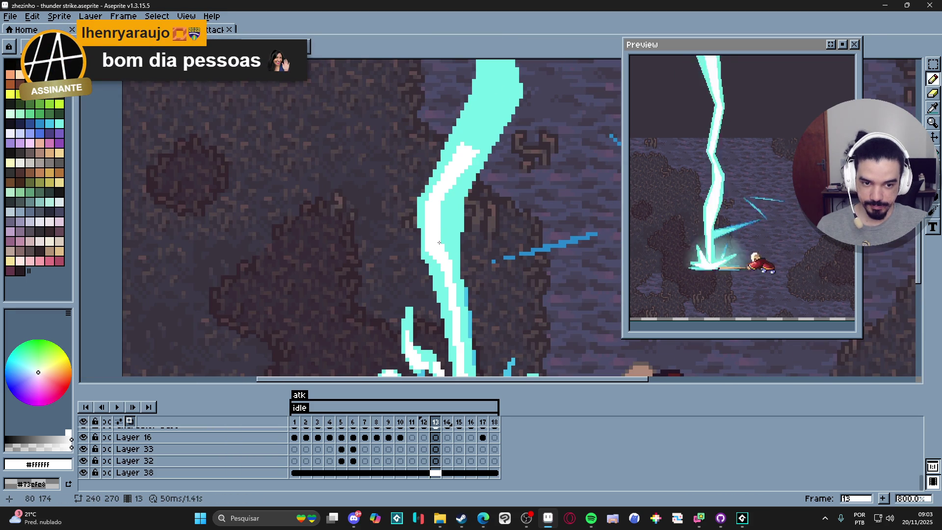
scroll(439, 242, up, 5)
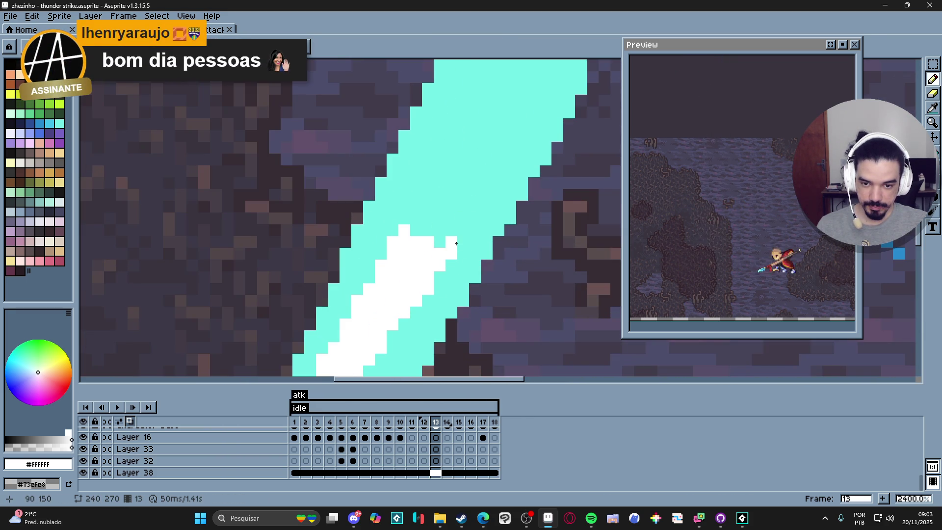
scroll(456, 243, down, 5)
scroll(456, 244, up, 3)
Outline and fill a white highlight area, extending the core up the bolt's inner column
mouse_move(446, 164)
mouse_down()
mouse_move(493, 171)
mouse_move(443, 264)
mouse_up()
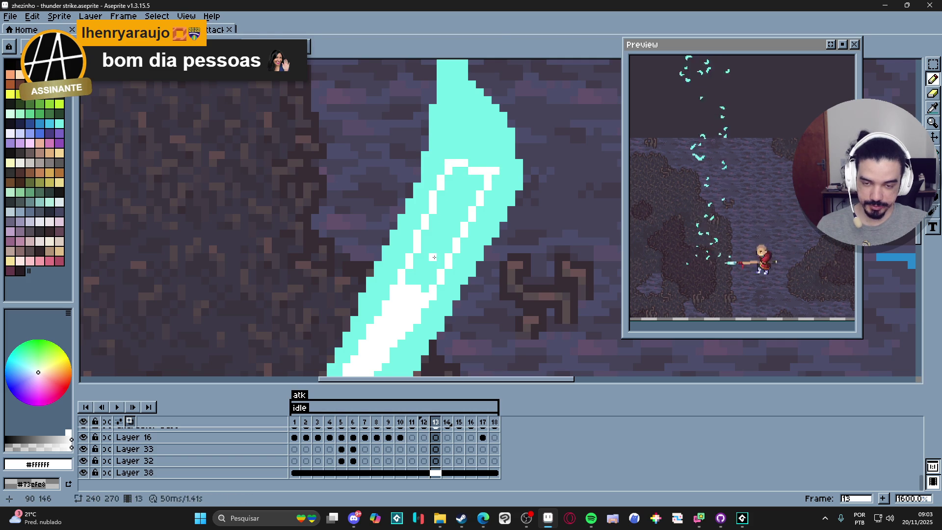
click(434, 257)
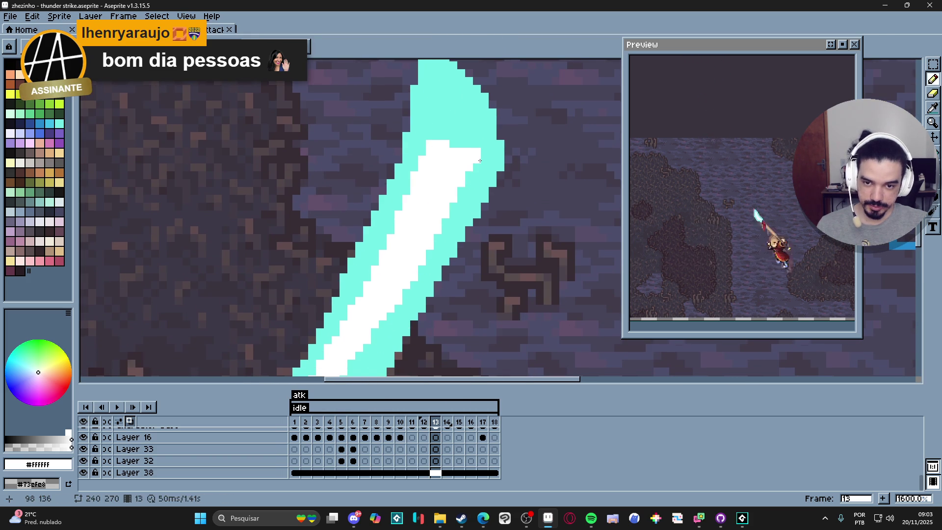
scroll(441, 279, up, 2)
mouse_move(420, 226)
mouse_down()
mouse_move(416, 151)
mouse_move(427, 238)
mouse_move(435, 207)
mouse_up()
scroll(436, 215, up, 2)
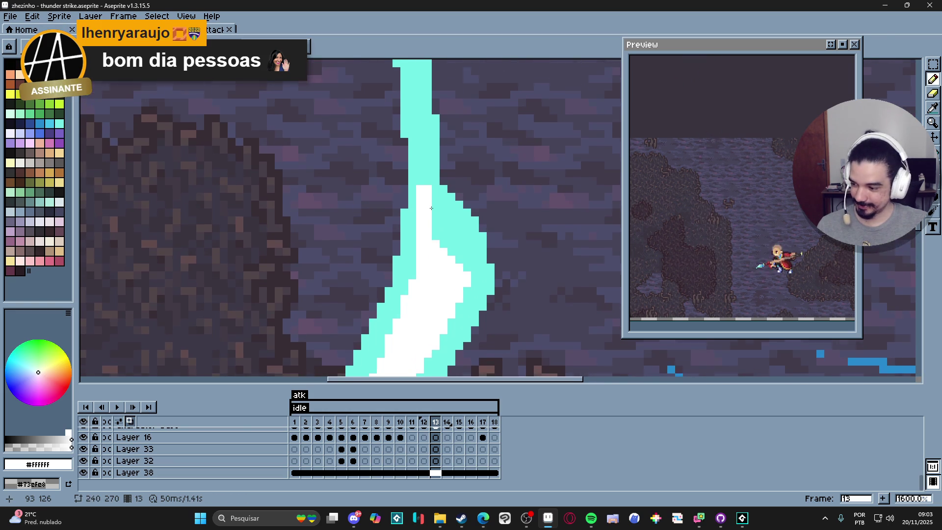
drag(419, 224, 422, 157)
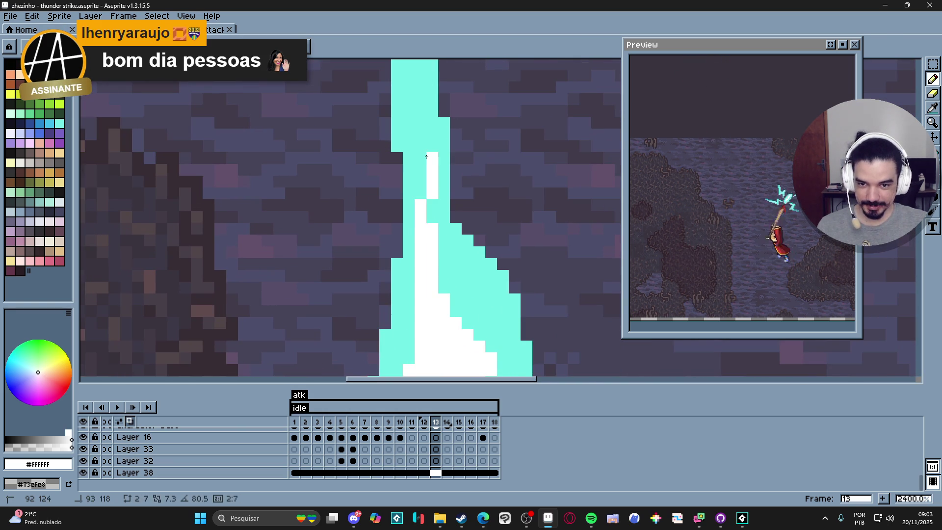
Paint a larger white rectangle on the bolt plus one white pixel below it
alt+click(429, 211)
scroll(421, 258, down, 3)
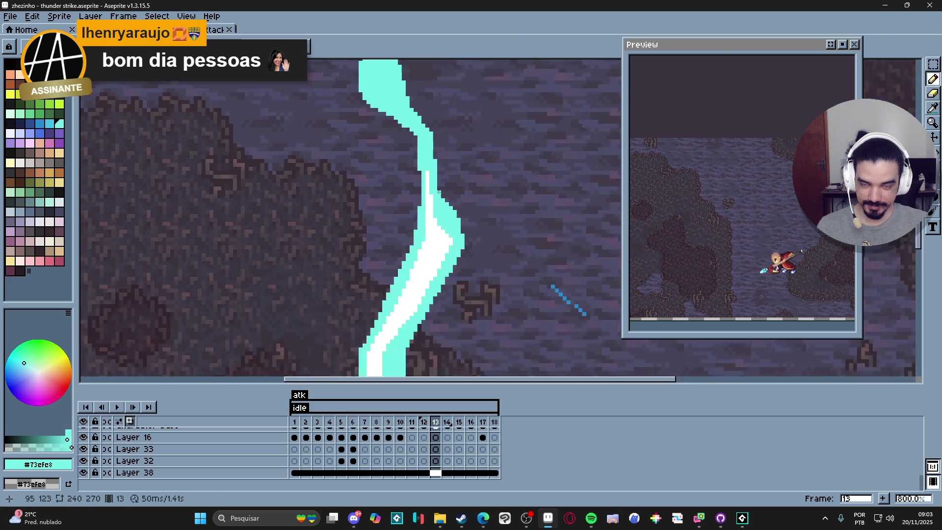
alt+click(431, 260)
scroll(426, 255, down, 2)
scroll(370, 201, up, 4)
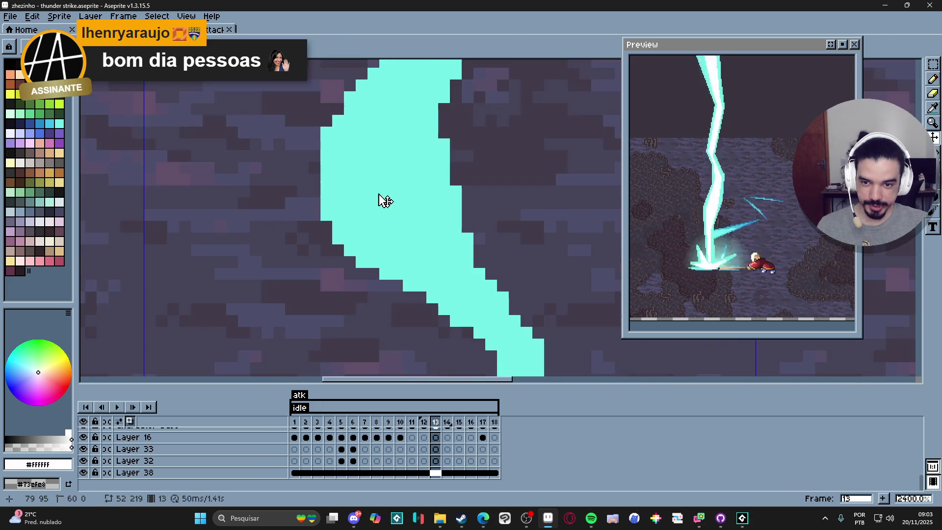
click(377, 175)
mouse_move(378, 175)
mouse_down()
mouse_move(391, 188)
mouse_move(395, 230)
mouse_move(461, 292)
mouse_up()
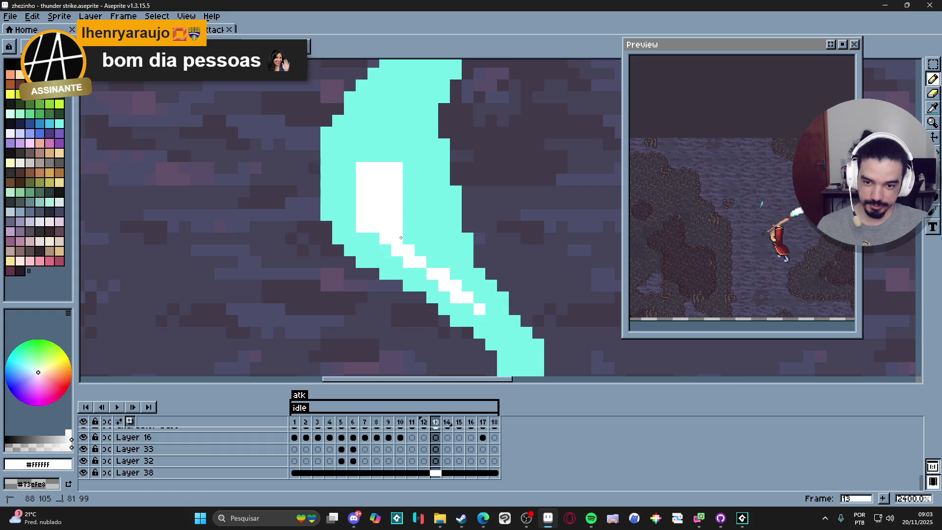
scroll(418, 267, down, 5)
scroll(419, 267, up, 4)
click(446, 290)
Shift the bolt up slightly and add a white pixel beside the white column's top
scroll(446, 290, down, 6)
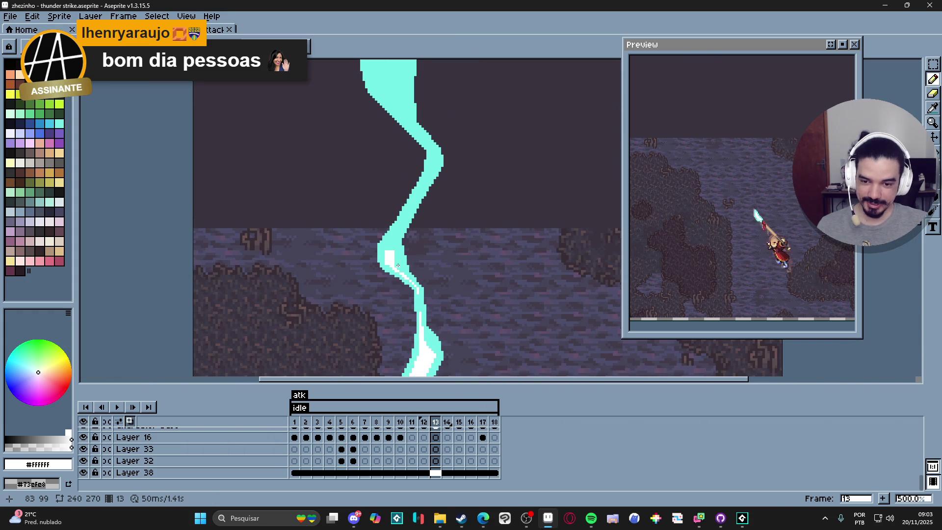
scroll(398, 266, up, 5)
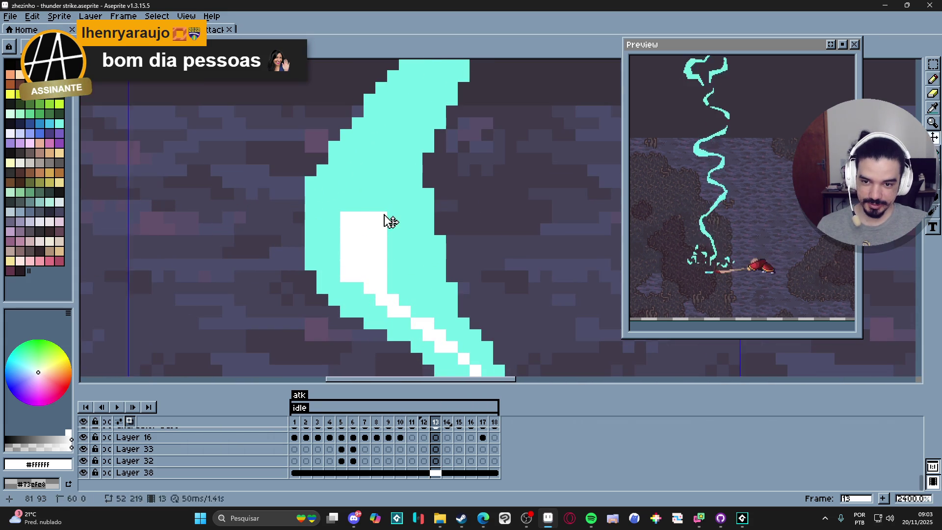
mouse_move(381, 203)
mouse_down()
mouse_move(370, 208)
mouse_move(367, 272)
mouse_move(344, 313)
mouse_up()
click(344, 313)
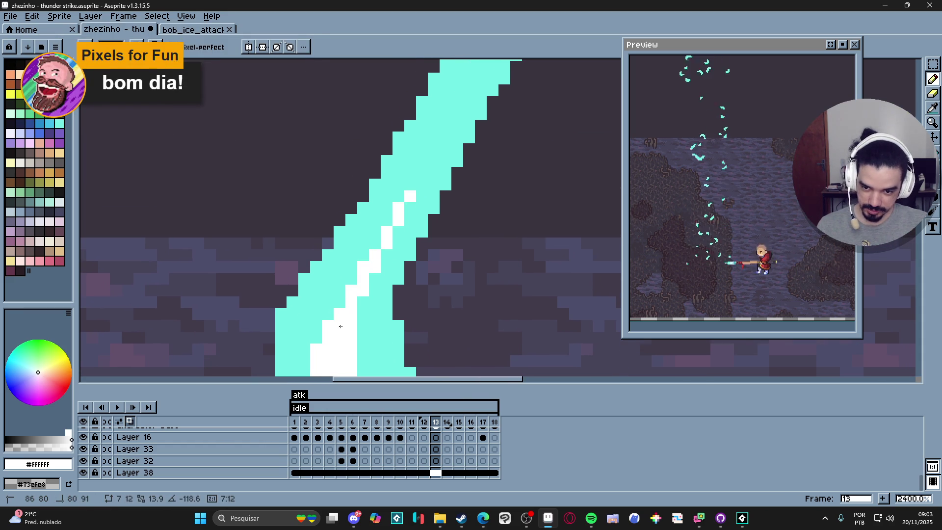
scroll(383, 250, down, 4)
scroll(385, 221, down, 2)
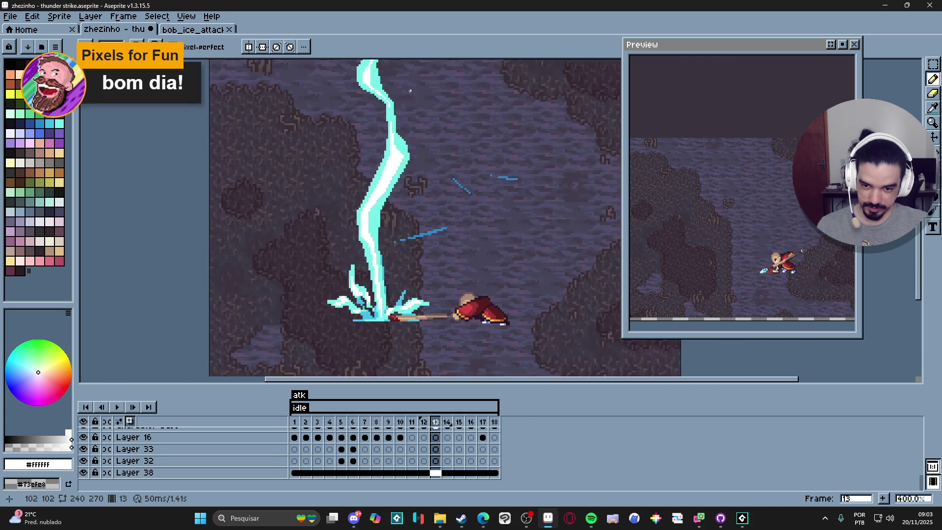
scroll(373, 207, up, 2)
scroll(373, 207, up, 3)
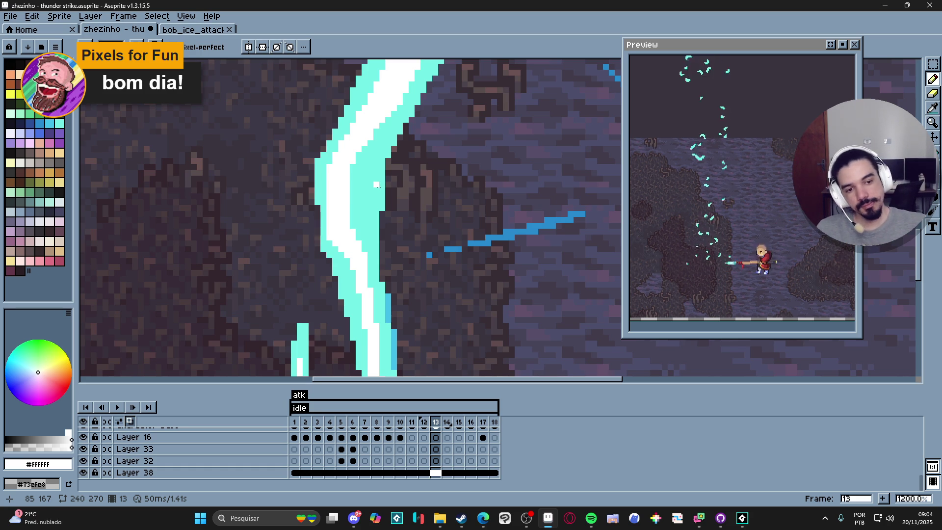
scroll(393, 208, down, 5)
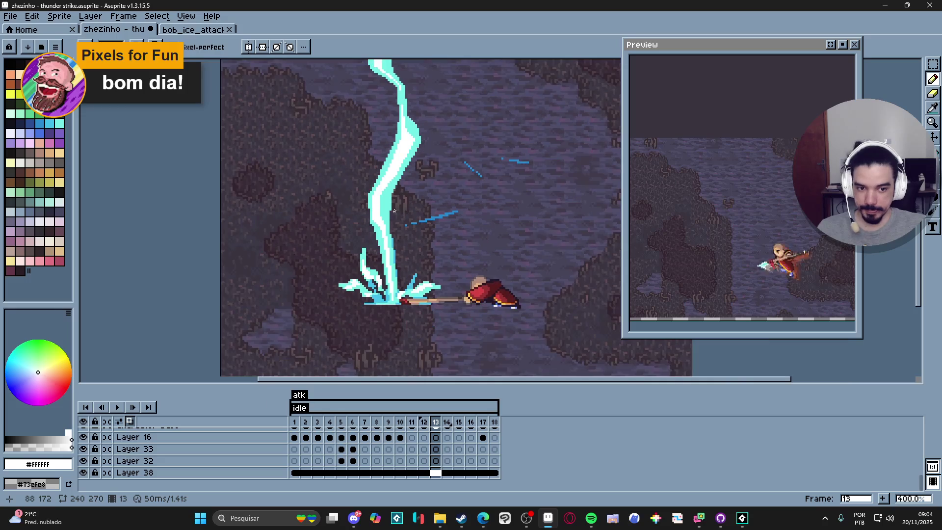
drag(408, 189, 411, 194)
key(ctrl+s)
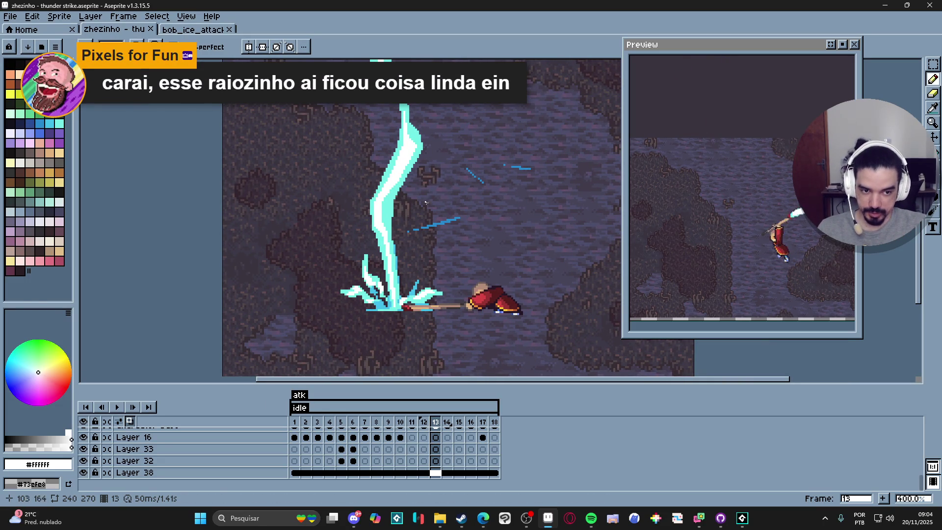
scroll(450, 245, down, 1)
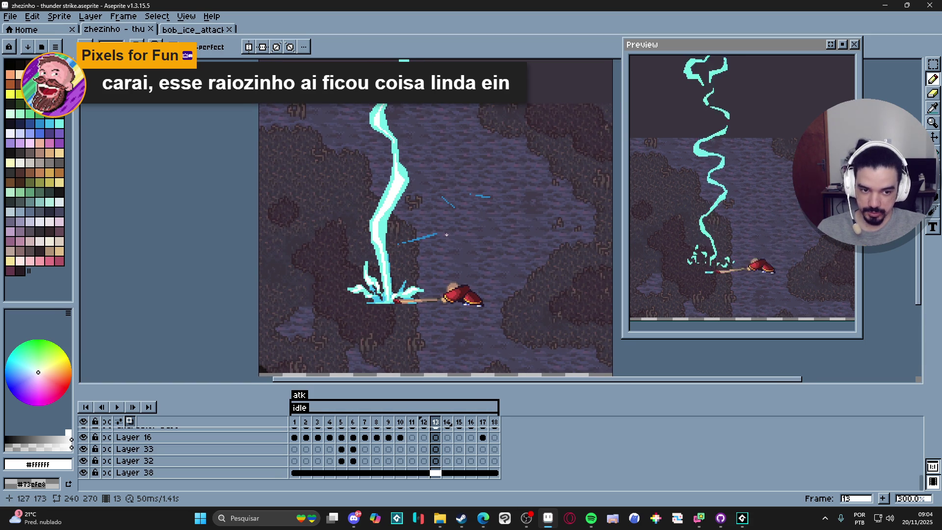
scroll(373, 179, up, 1)
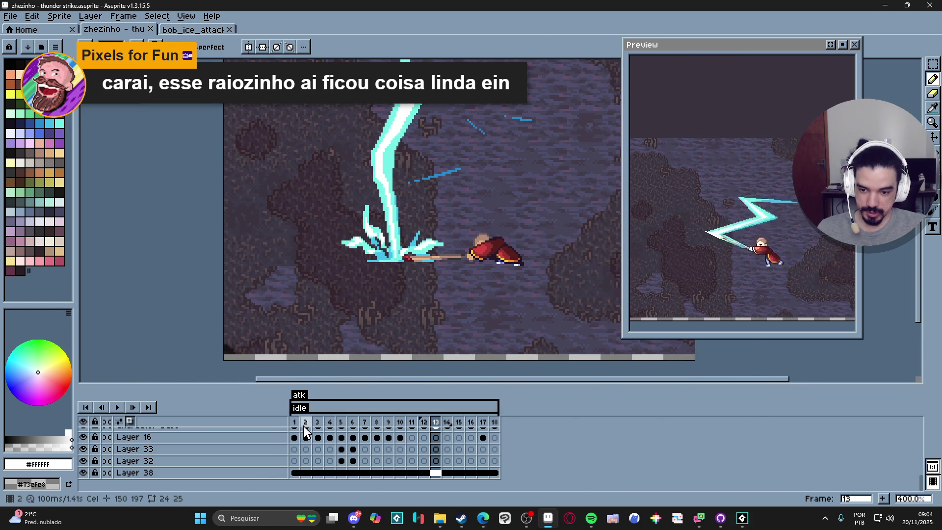
scroll(314, 441, up, 3)
click(340, 421)
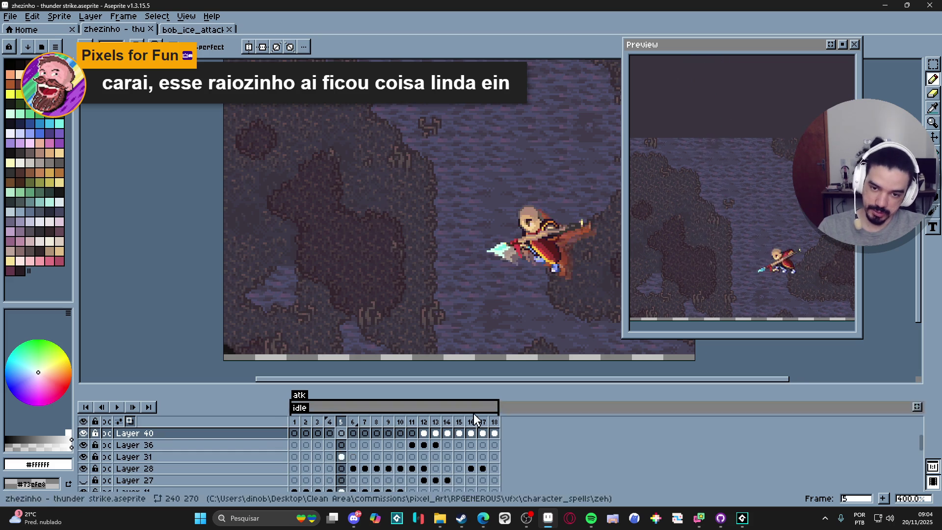
key(Right)
scroll(575, 138, down, 1)
key(Right)
key(Right)
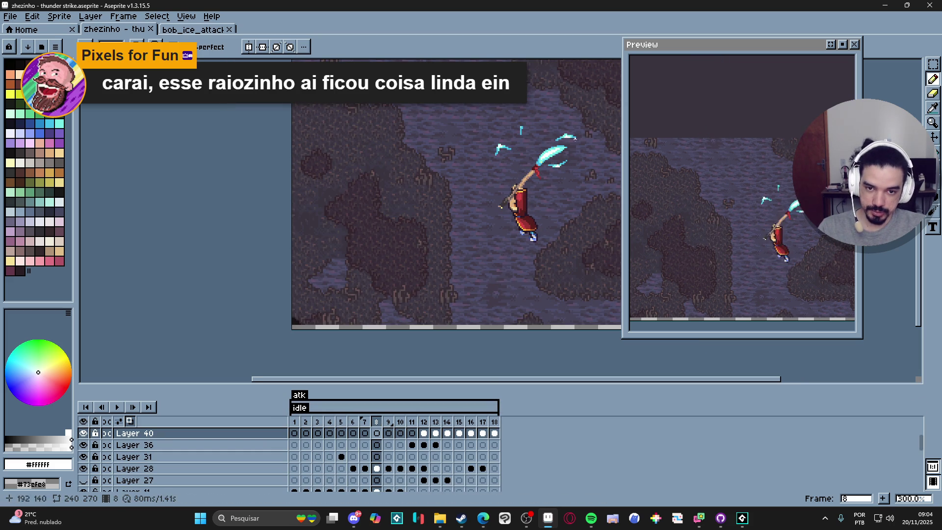
key(Right)
key(Right)
key(Right)
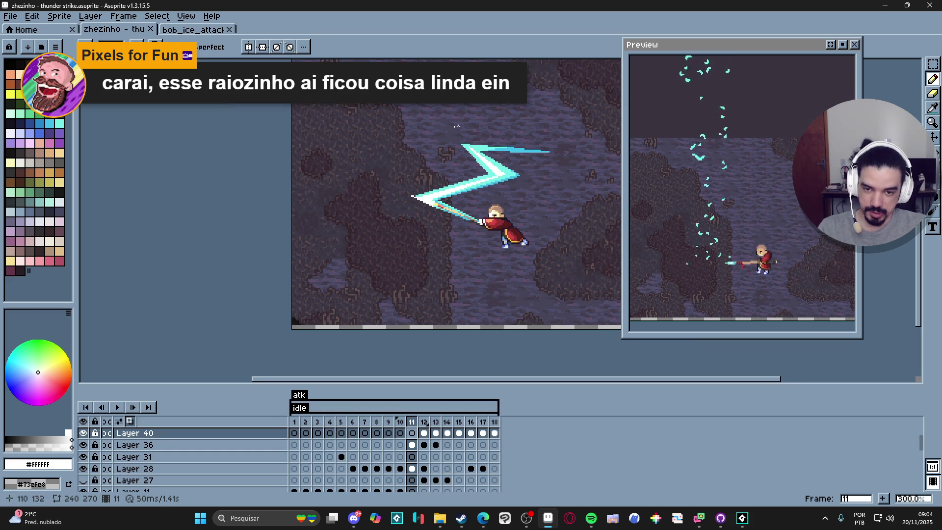
key(Right)
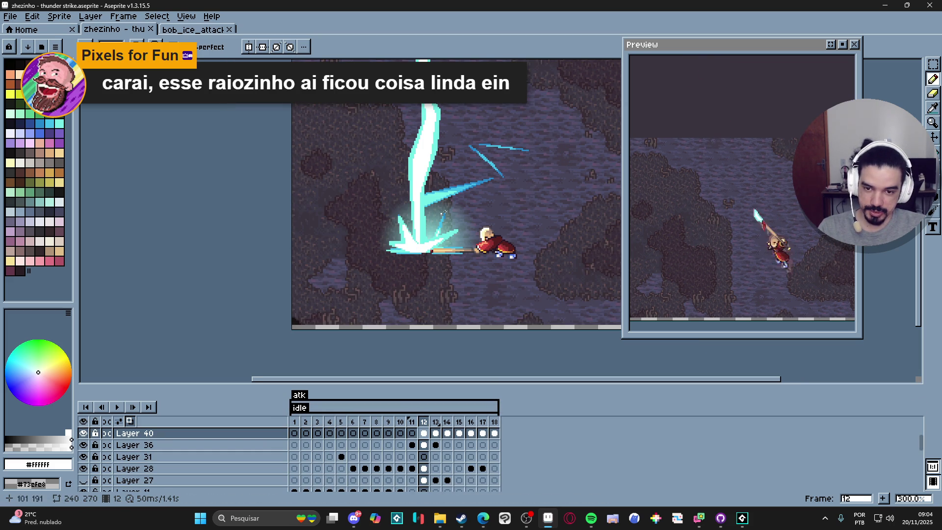
key(Right)
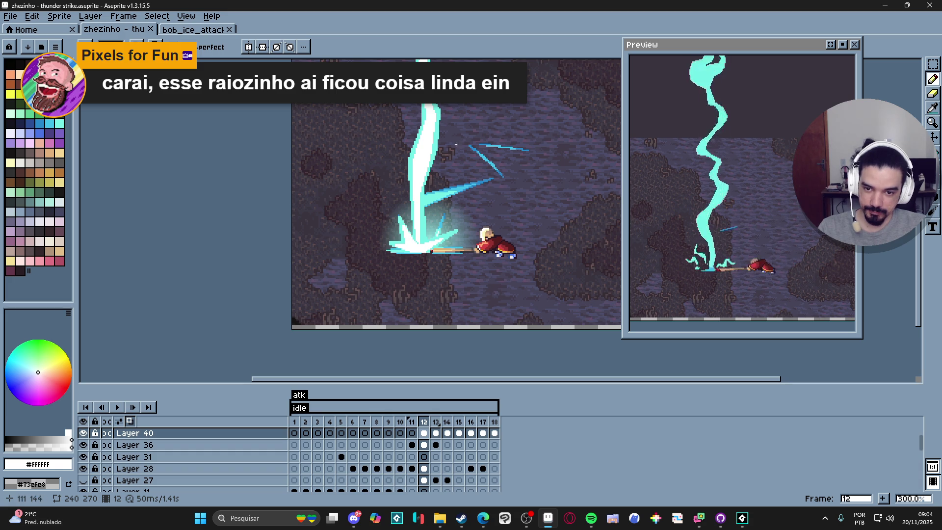
scroll(489, 277, up, 2)
key(Right)
key(Right)
key(Left)
key(Left)
key(Left)
key(Right)
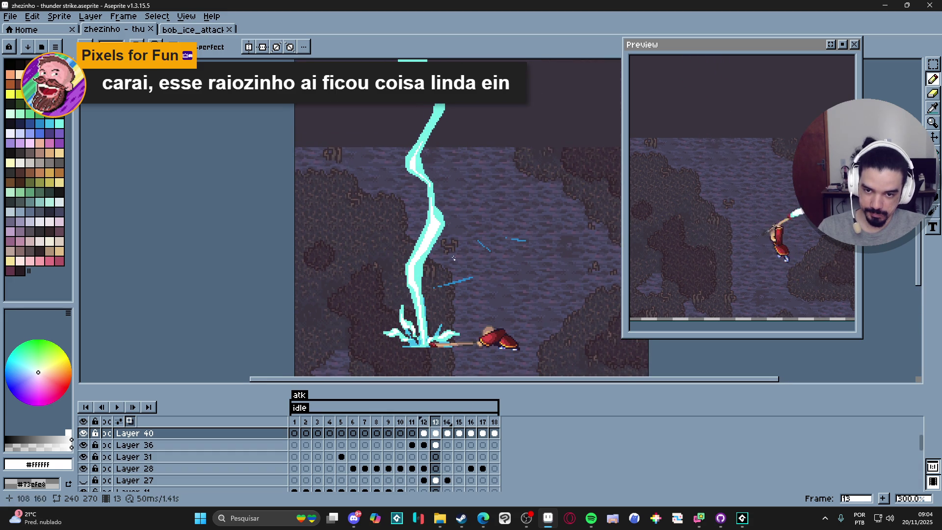
scroll(384, 141, up, 3)
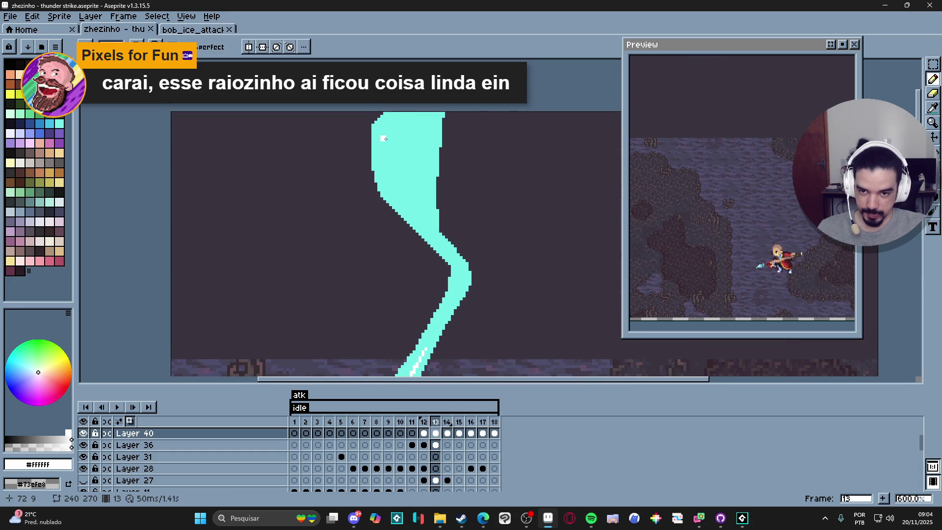
Draw two white highlight lines inside the bolt and fill between them with white
mouse_move(387, 133)
mouse_down()
mouse_move(392, 186)
mouse_move(429, 224)
mouse_up()
mouse_move(423, 189)
mouse_down()
mouse_move(421, 122)
mouse_move(389, 127)
mouse_up()
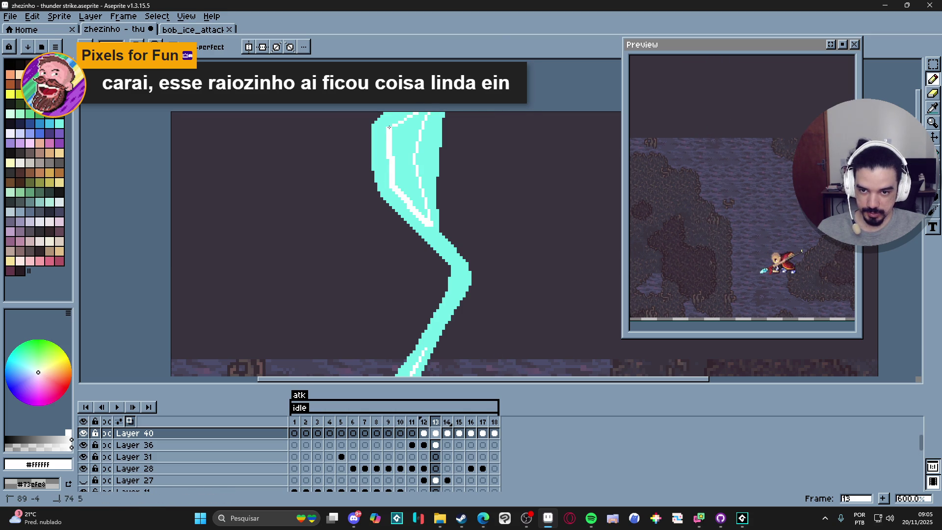
key(g)
click(398, 142)
scroll(434, 228, up, 1)
Reshape the white core with a cyan line and extend white highlights up the bolt
alt+click(434, 228)
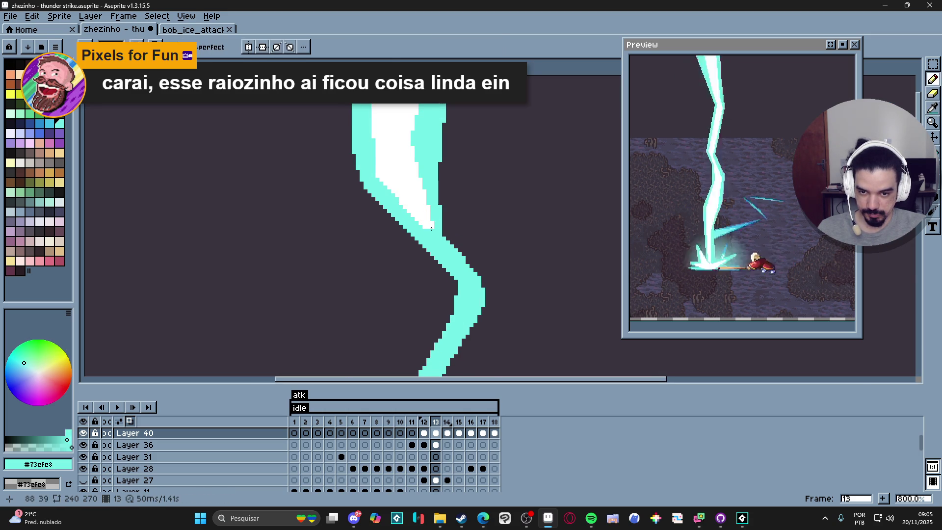
mouse_move(436, 230)
mouse_down()
mouse_move(413, 142)
mouse_move(432, 104)
mouse_up()
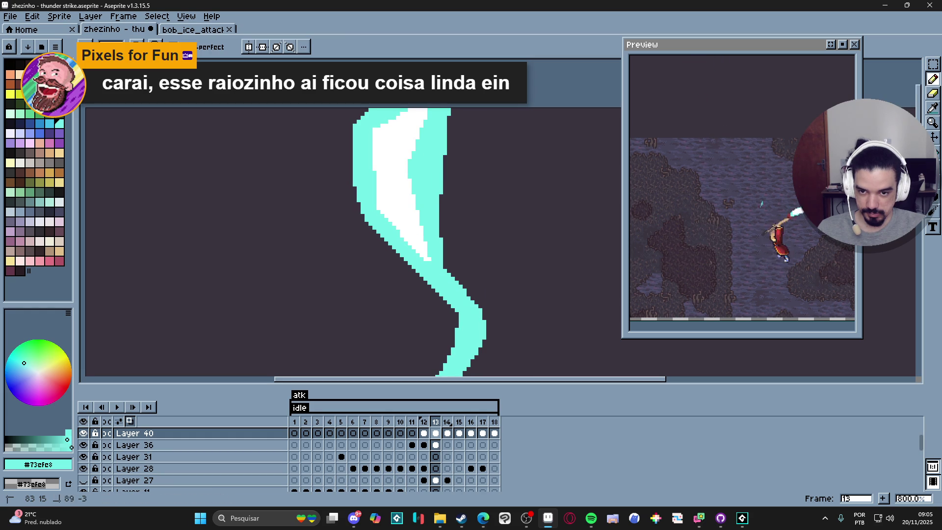
alt+click(389, 214)
click(382, 208)
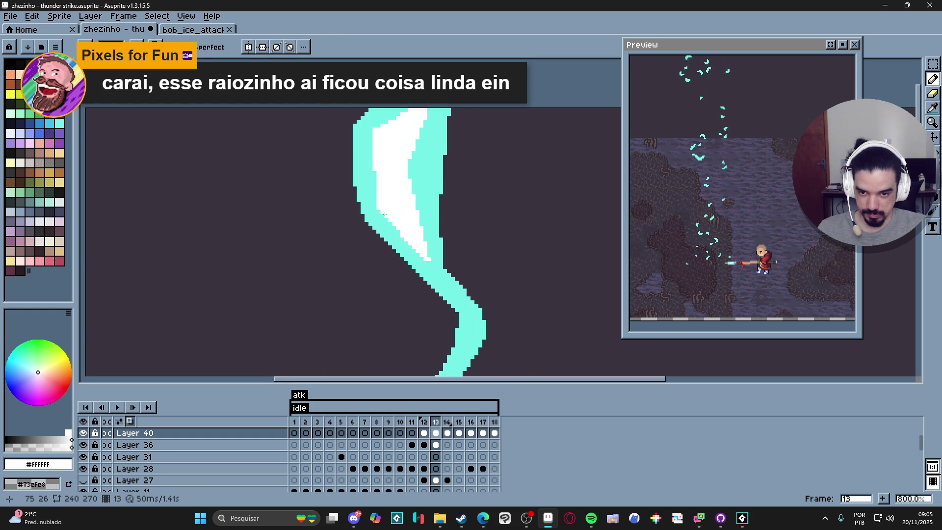
drag(465, 312, 470, 312)
drag(422, 259, 377, 211)
scroll(450, 295, down, 3)
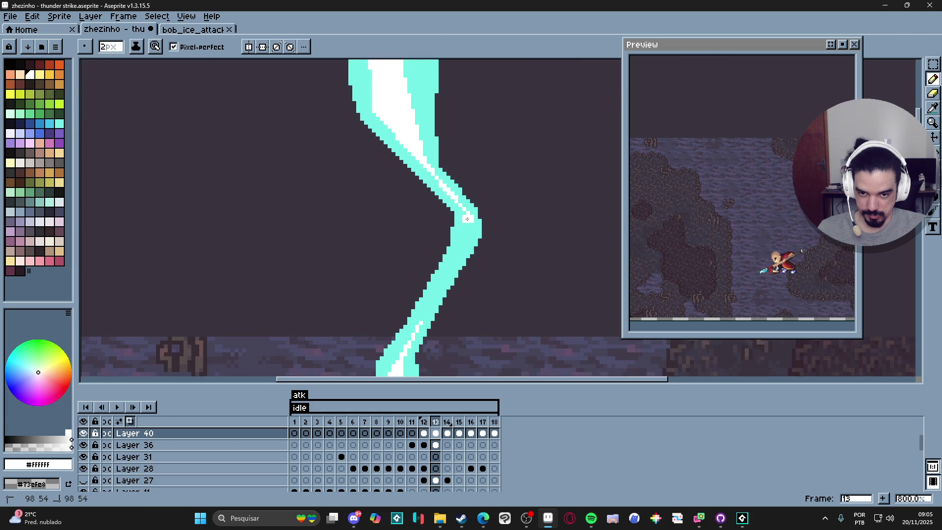
With a 1px brush, draw a thin white core down the bolt's lower bend
key(minus)
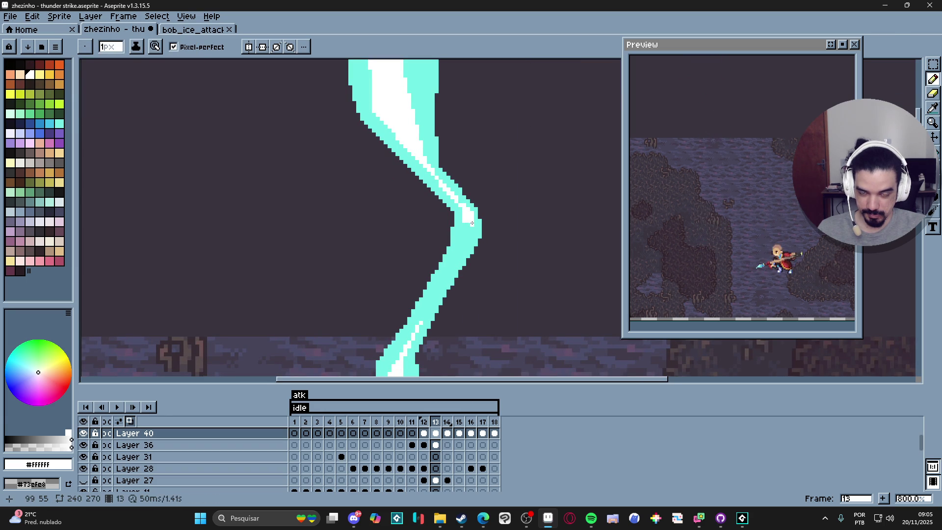
drag(472, 240, 433, 302)
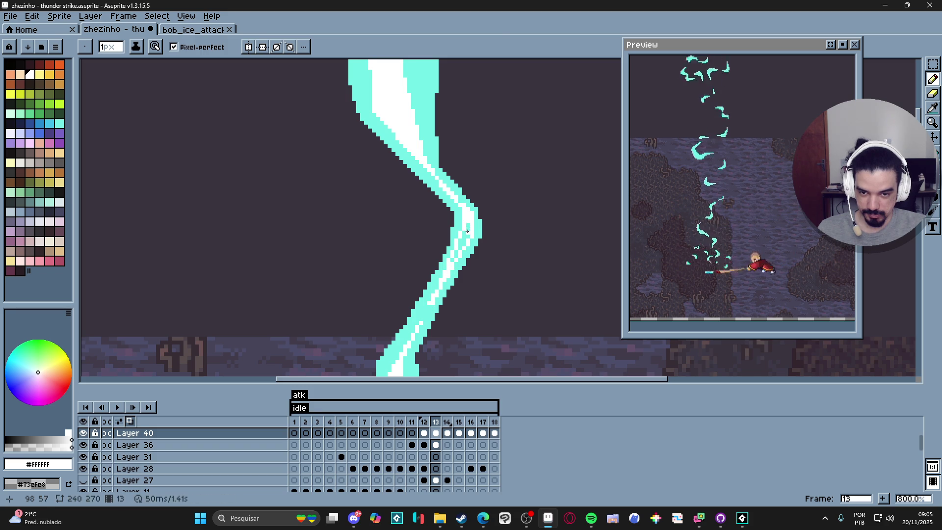
scroll(456, 260, up, 2)
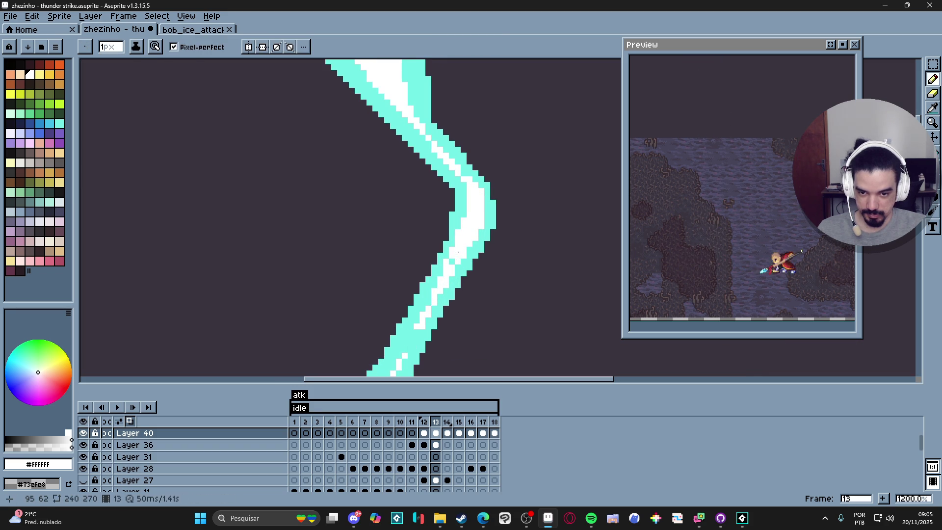
scroll(451, 260, down, 5)
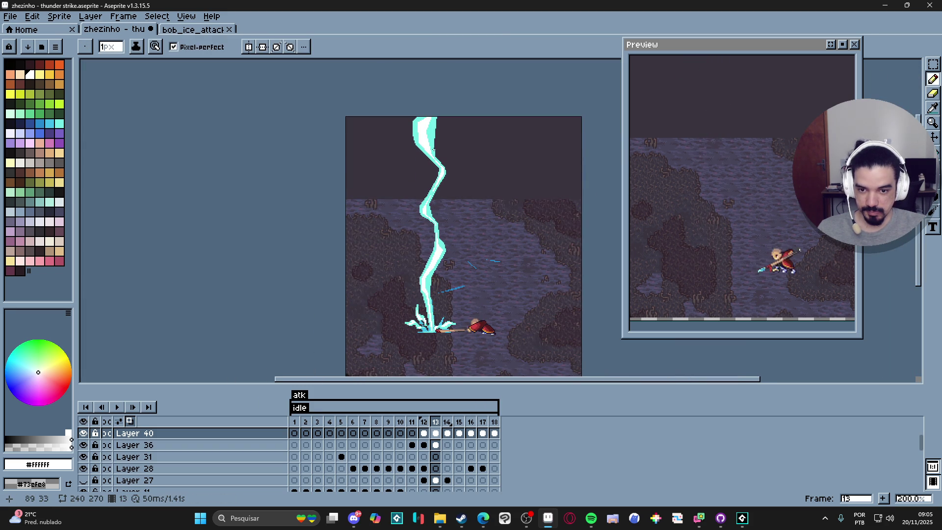
Switch to frame 14 and save the thunder strike file with Ctrl+S
click(447, 433)
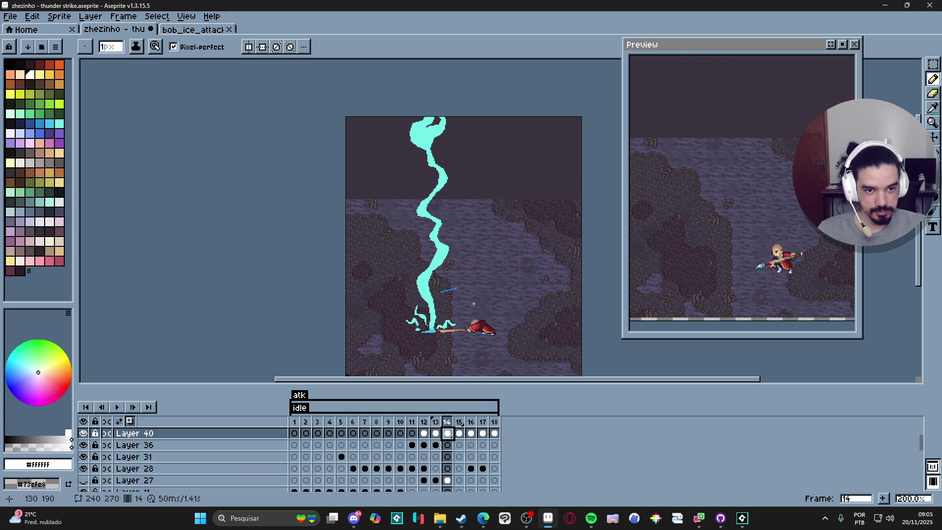
key(ctrl+s)
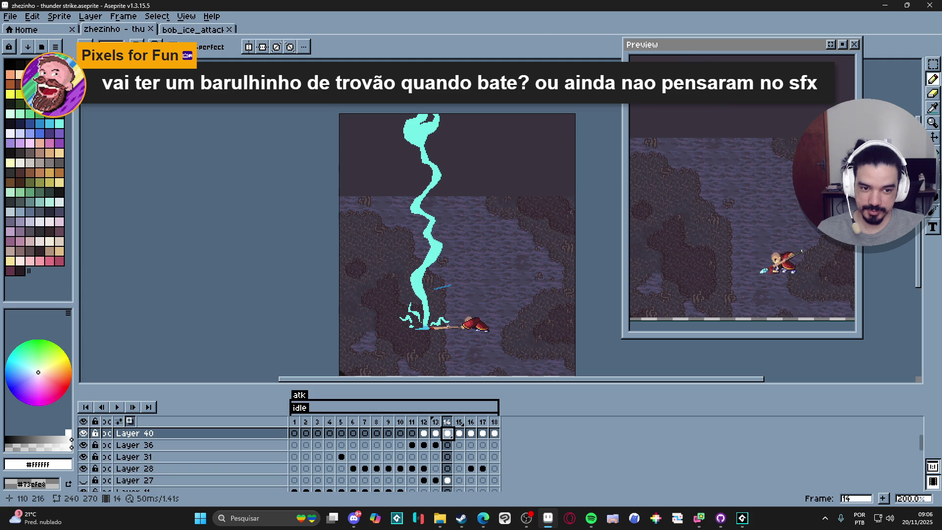
On Layer 22, erase the thin blue streak beside the bolt
scroll(446, 285, up, 7)
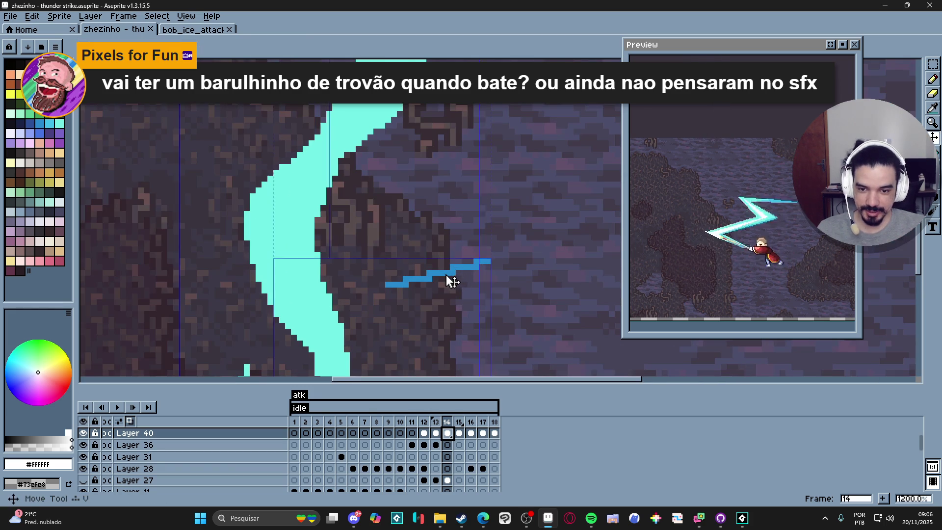
ctrl+click(466, 273)
key(e)
drag(485, 262, 414, 262)
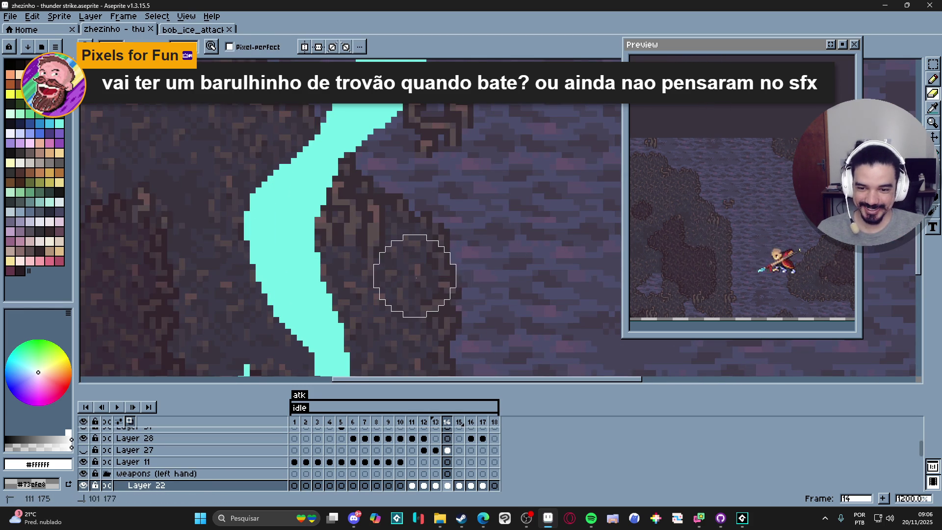
Reselect Layer 40 with the Pencil and compare frames 13 and 14
key(v)
ctrl+click(303, 298)
scroll(304, 294, down, 8)
key(b)
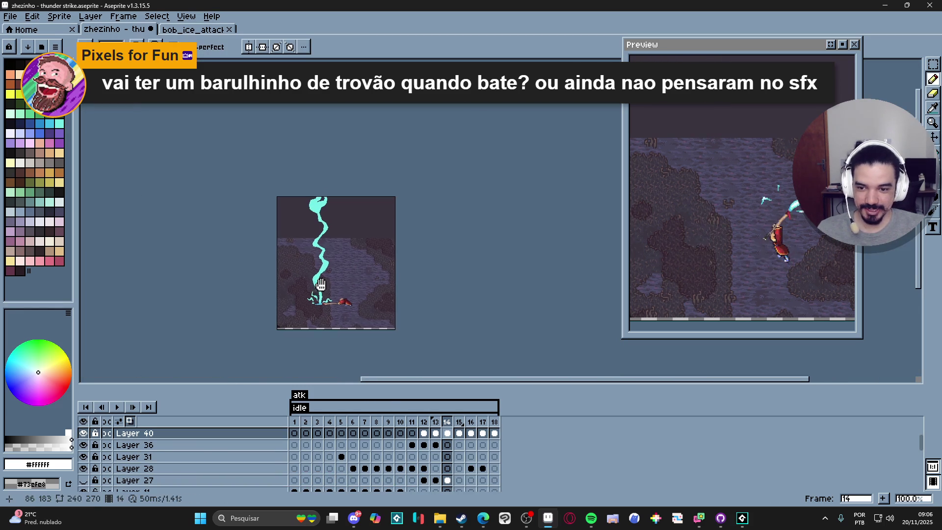
scroll(340, 199, up, 3)
scroll(372, 245, down, 2)
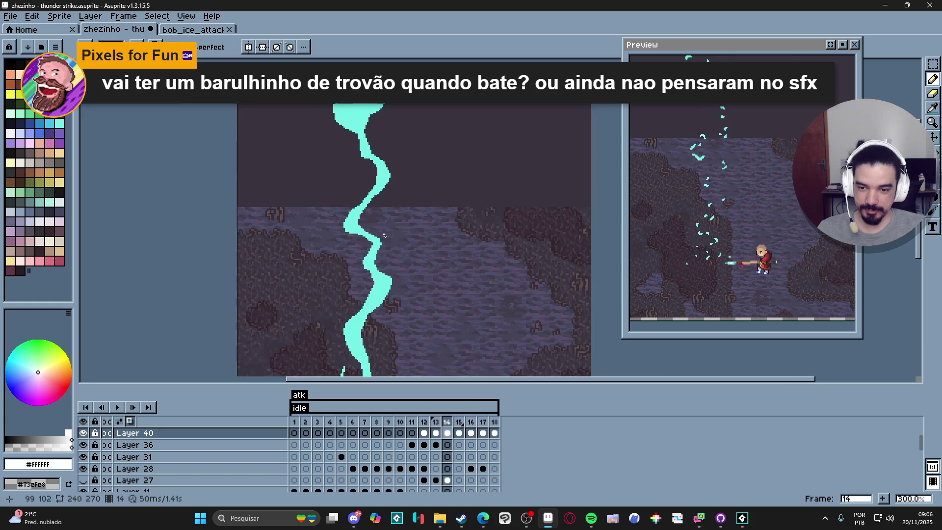
click(435, 422)
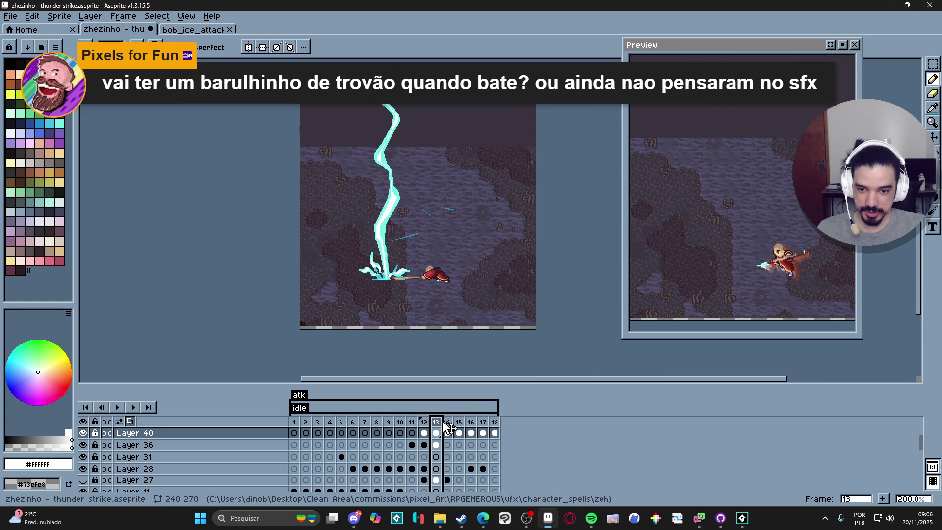
scroll(372, 216, up, 1)
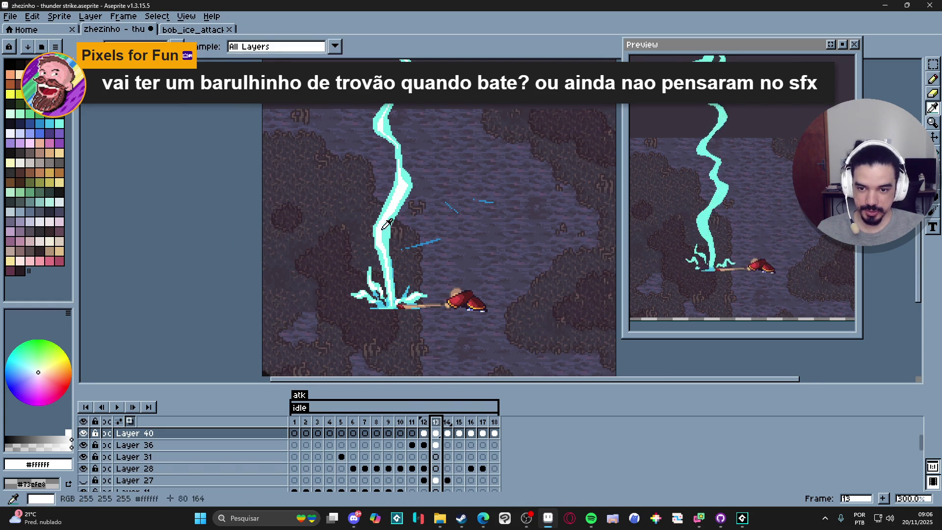
click(446, 434)
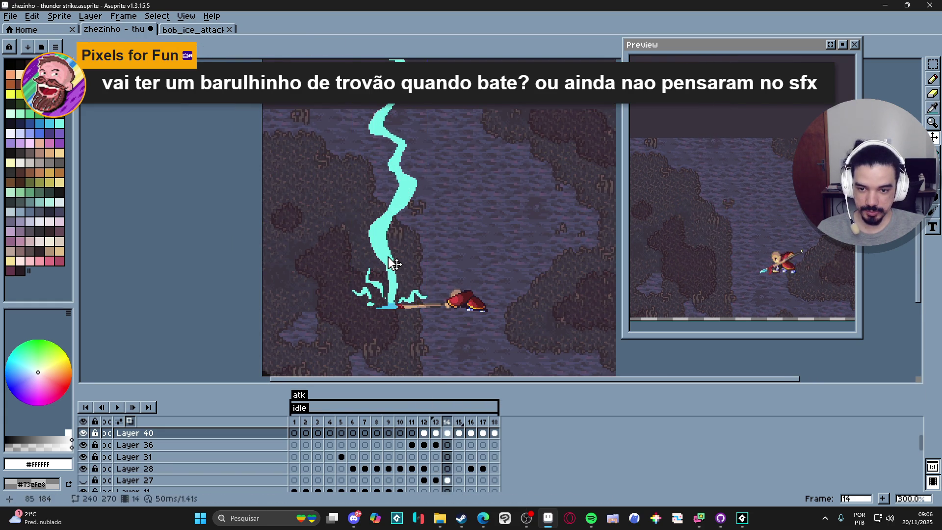
scroll(394, 305, up, 4)
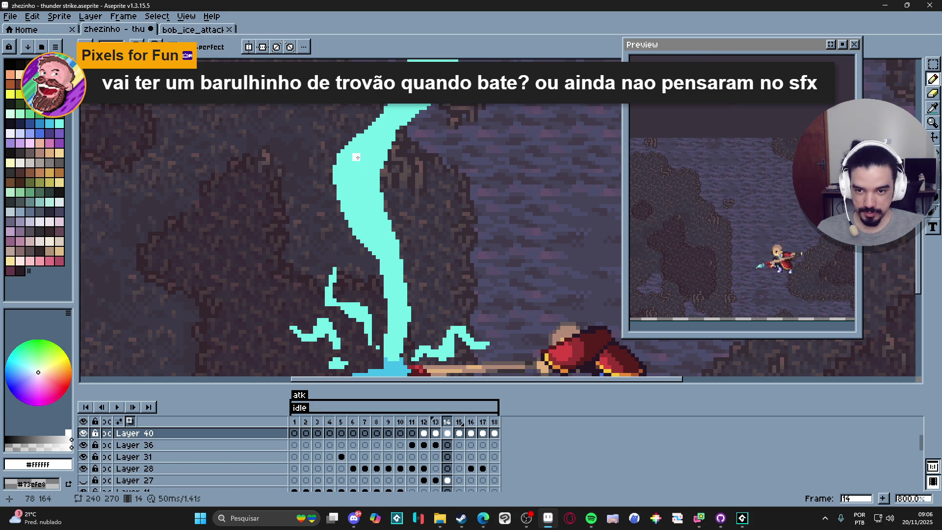
Draw white highlight lines down the bolt's lower stretch and back up
mouse_move(370, 146)
mouse_down()
mouse_move(348, 175)
mouse_move(352, 214)
mouse_up()
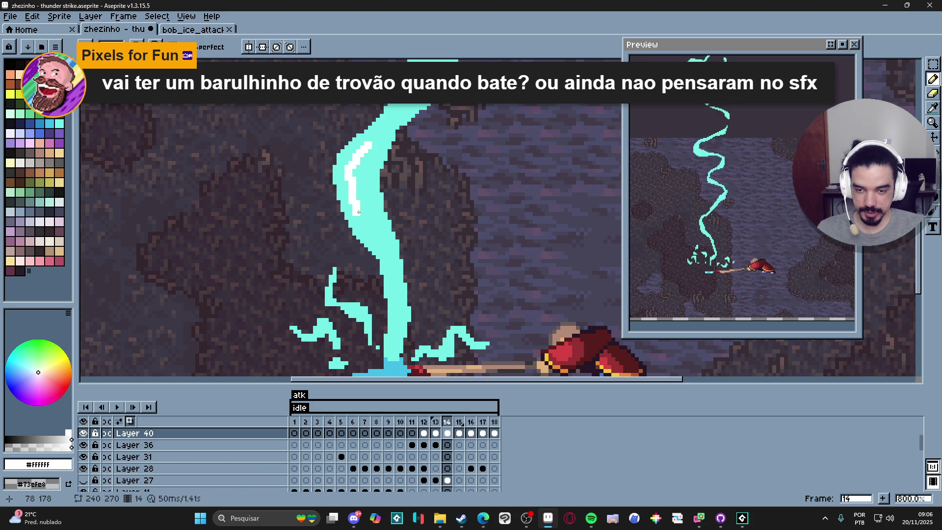
drag(381, 241, 389, 259)
drag(396, 305, 397, 323)
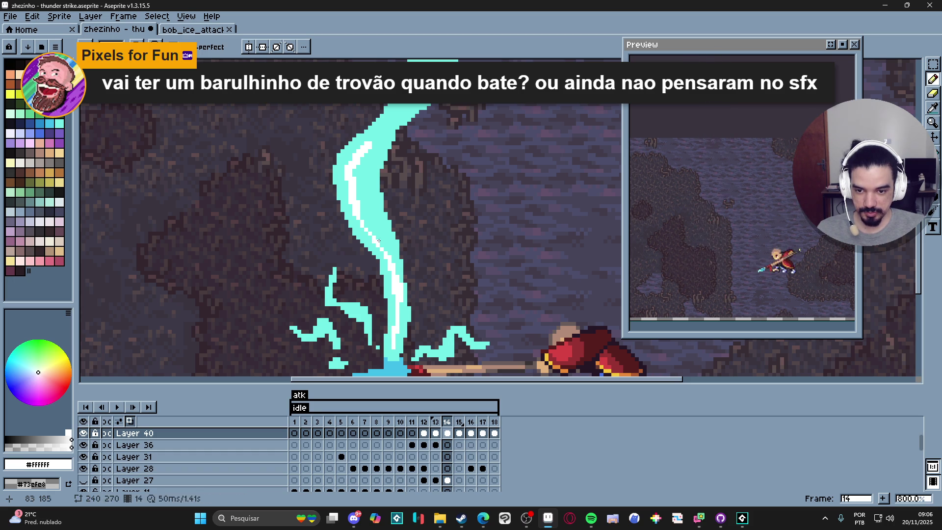
drag(390, 260, 365, 188)
drag(366, 150, 370, 147)
scroll(362, 197, down, 3)
scroll(375, 197, up, 5)
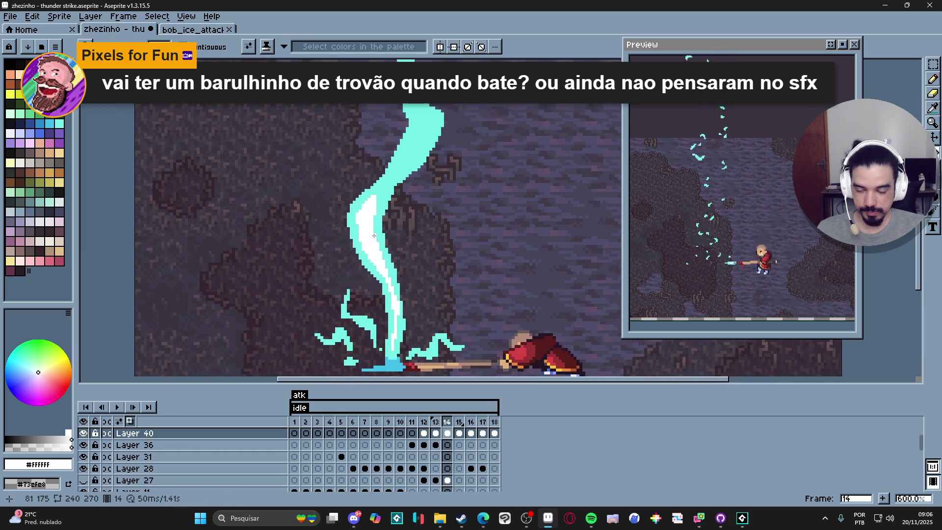
Outline the bolt's core with white strokes and flood-fill it solid white
drag(393, 172, 443, 114)
drag(379, 193, 385, 186)
scroll(378, 197, down, 2)
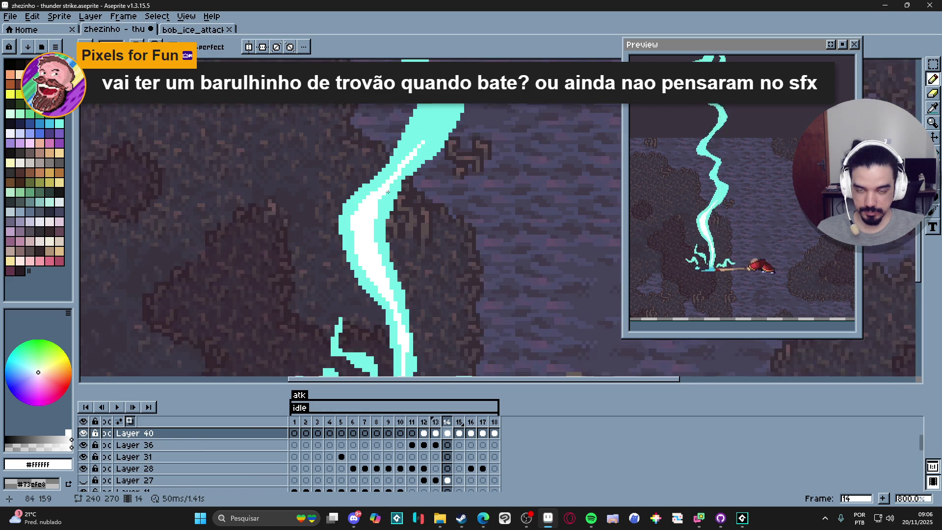
scroll(397, 210, up, 2)
mouse_move(382, 252)
mouse_down()
mouse_move(421, 163)
mouse_move(470, 140)
mouse_up()
mouse_move(463, 142)
mouse_down()
mouse_move(456, 164)
mouse_move(398, 227)
mouse_up()
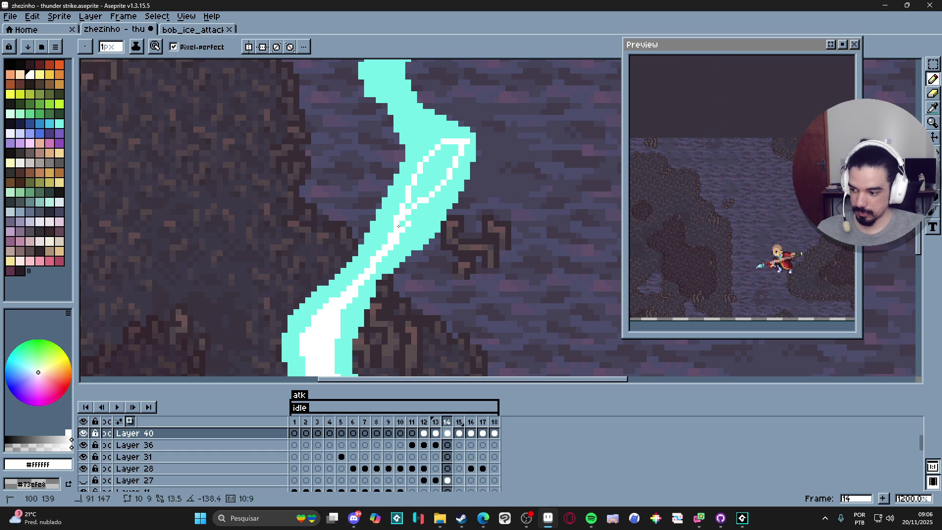
key(g)
click(425, 192)
Eyedrop white from the core and paint extra white pixels into it
scroll(442, 206, up, 2)
key(i)
alt+click(456, 194)
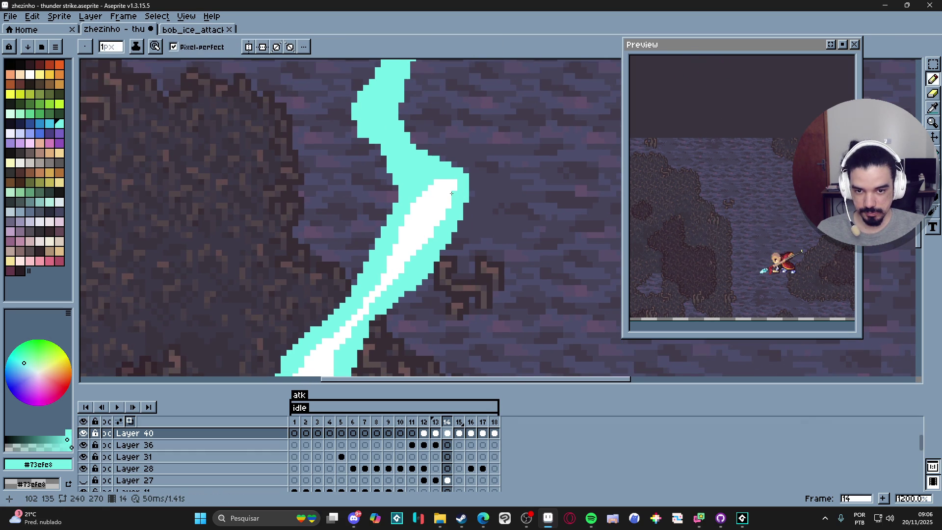
scroll(451, 196, up, 1)
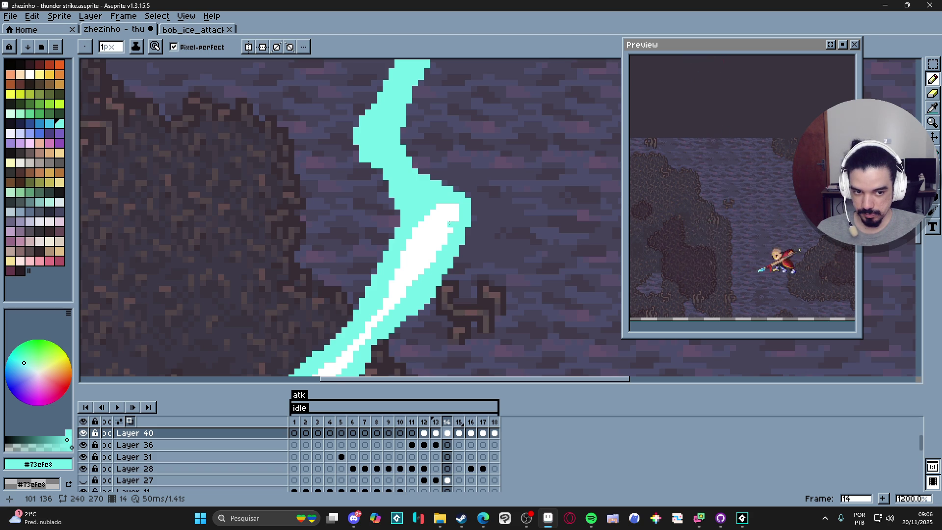
scroll(450, 224, up, 1)
alt+click(437, 210)
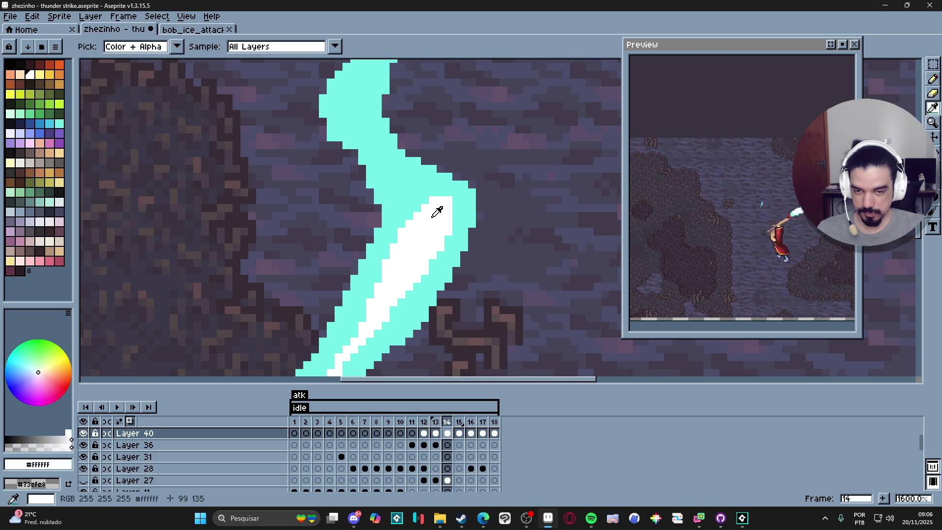
mouse_move(399, 169)
mouse_down()
mouse_move(378, 153)
mouse_move(404, 179)
mouse_up()
scroll(404, 179, up, 3)
click(397, 203)
Paint a 2px white block at the bolt's upper bend, then return to 1px
key(plus)
drag(373, 177, 366, 169)
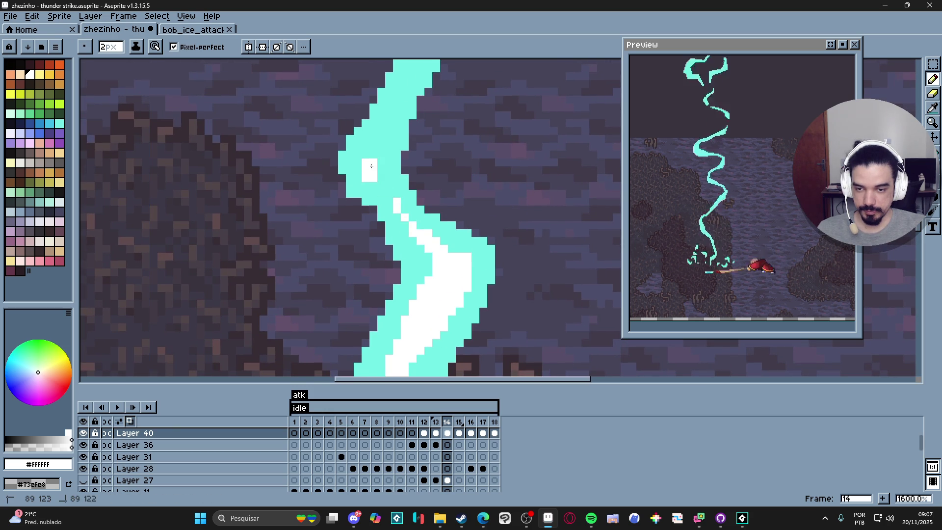
click(377, 188)
key(minus)
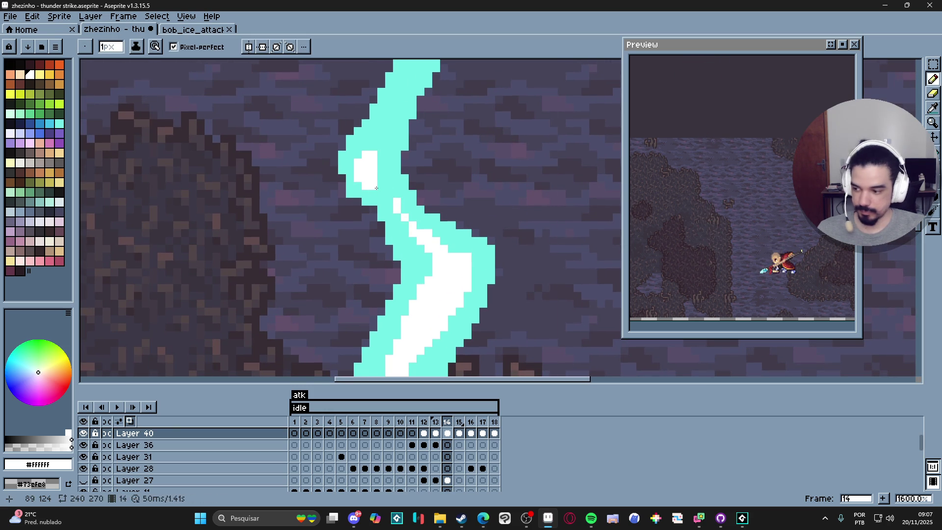
drag(376, 188, 381, 190)
Save the file and add a vertical run of white in the bolt
key(ctrl+s)
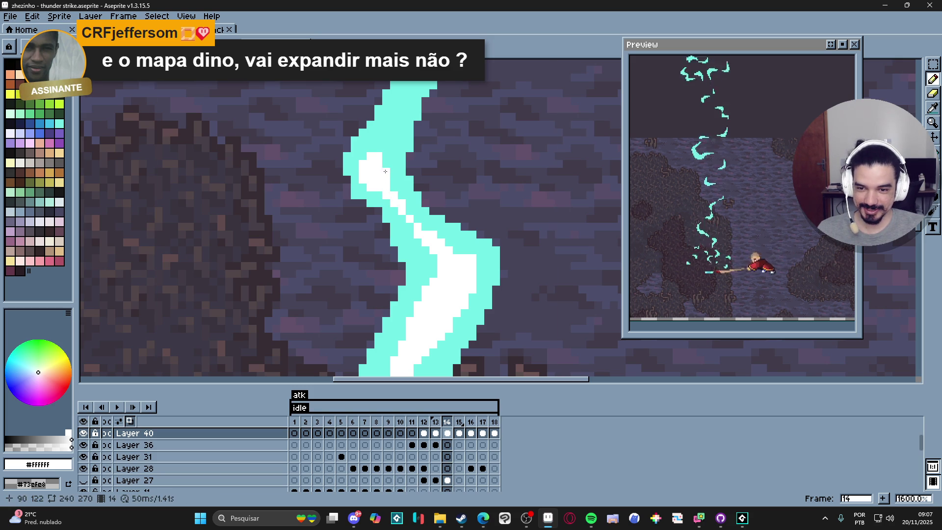
drag(383, 178, 386, 154)
scroll(394, 216, down, 8)
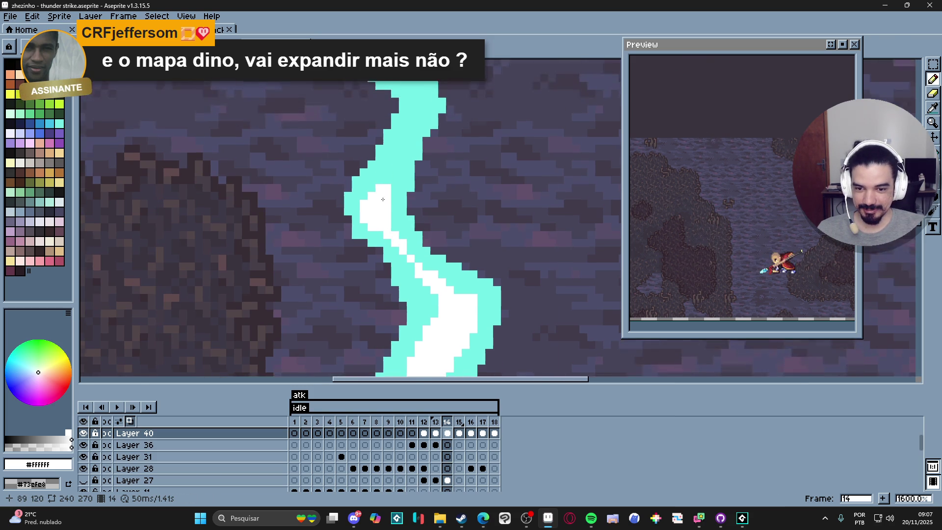
scroll(394, 216, up, 8)
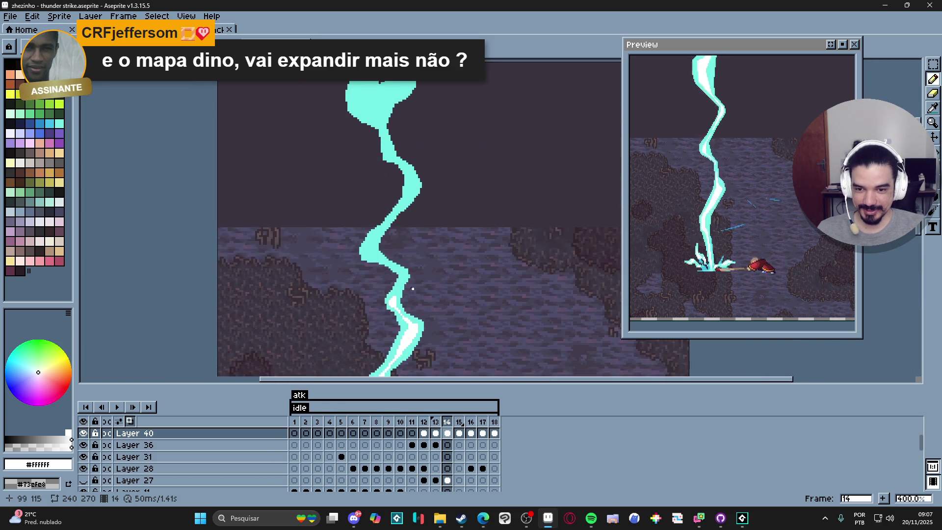
Draw a diagonal white line along the upper bolt, undo the bad stroke, and whiten the block
drag(393, 327, 418, 251)
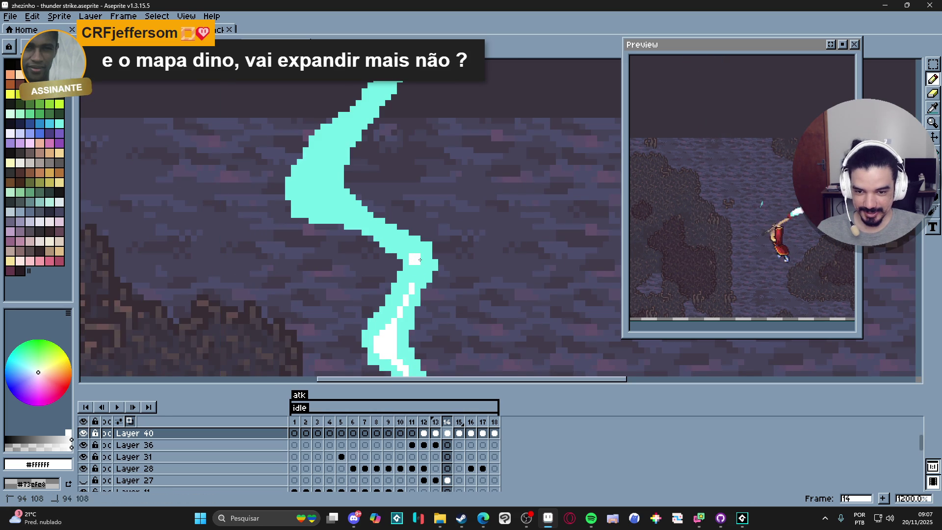
click(420, 253)
key(ctrl+z)
click(411, 253)
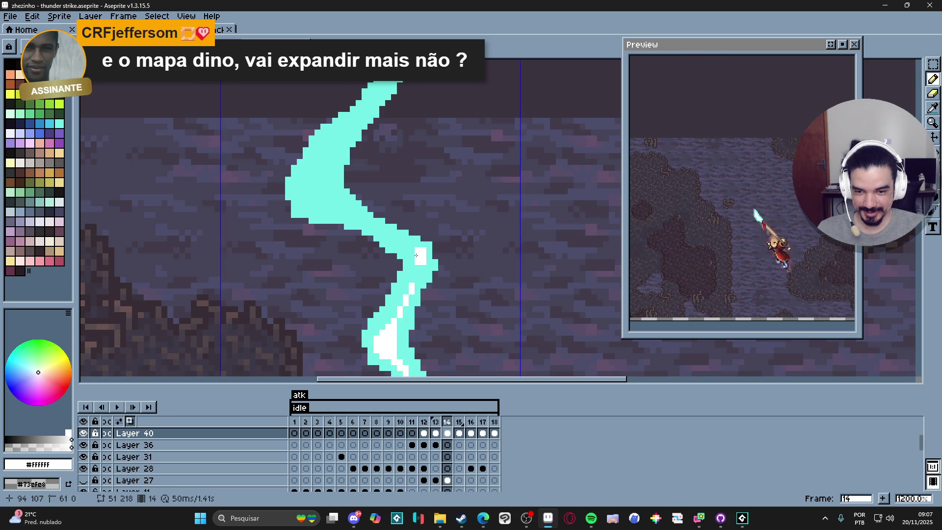
drag(411, 253, 417, 266)
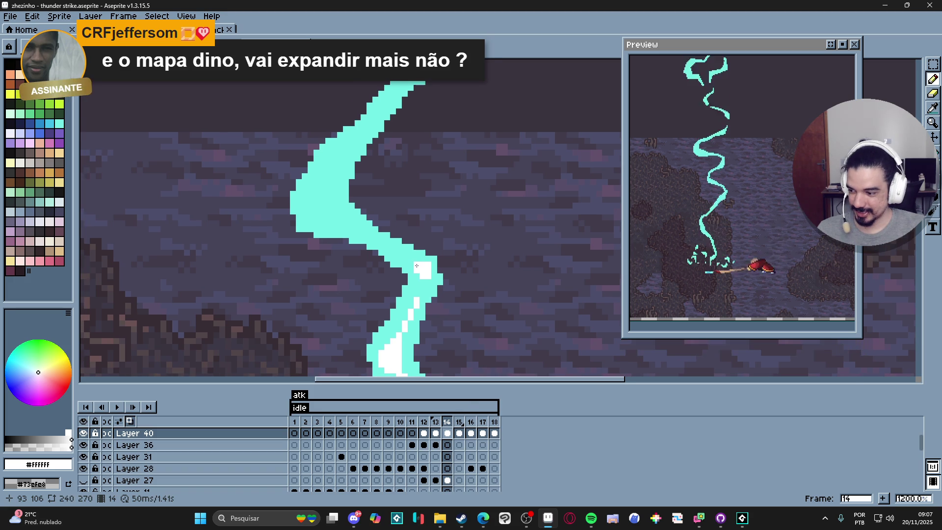
Paint a vertical white run inside the bolt and extend white rightward from the blob
scroll(417, 265, up, 1)
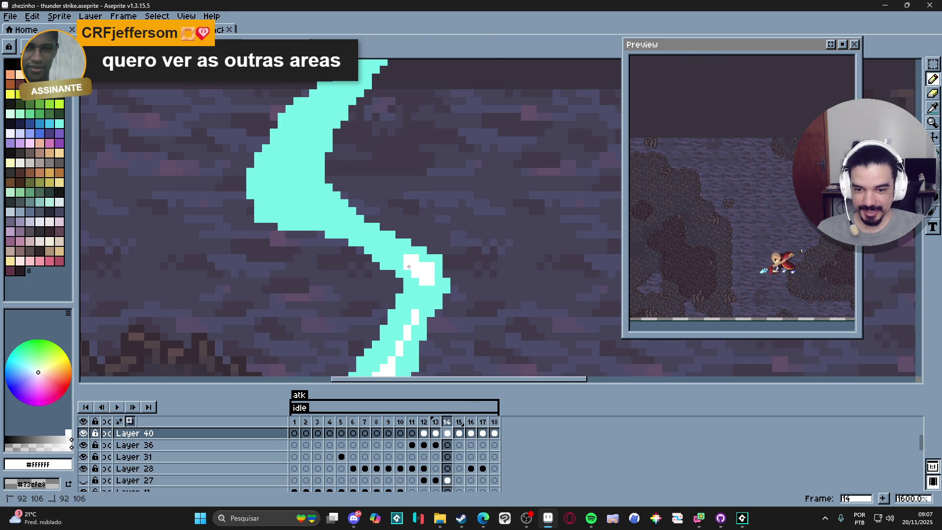
shift+click(347, 223)
scroll(346, 222, down, 2)
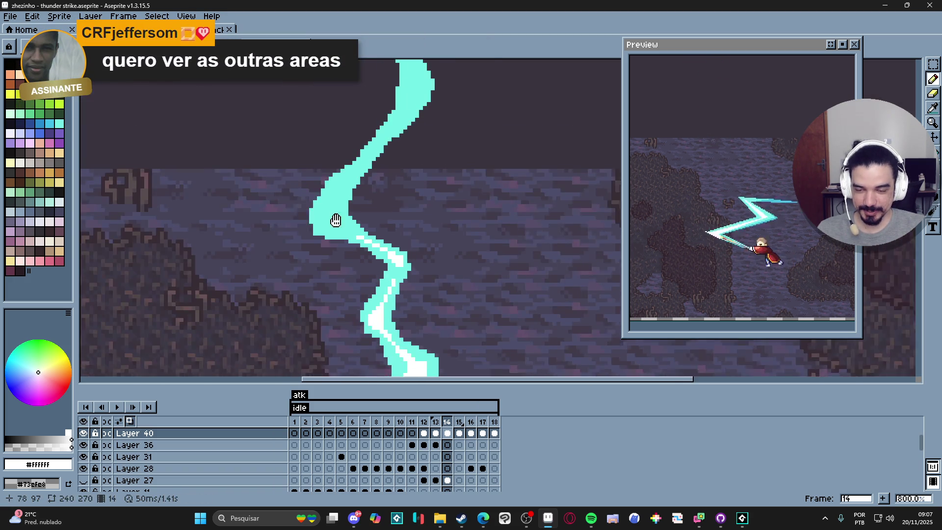
scroll(347, 245, up, 1)
mouse_move(348, 244)
mouse_down()
mouse_move(352, 229)
mouse_move(350, 250)
mouse_up()
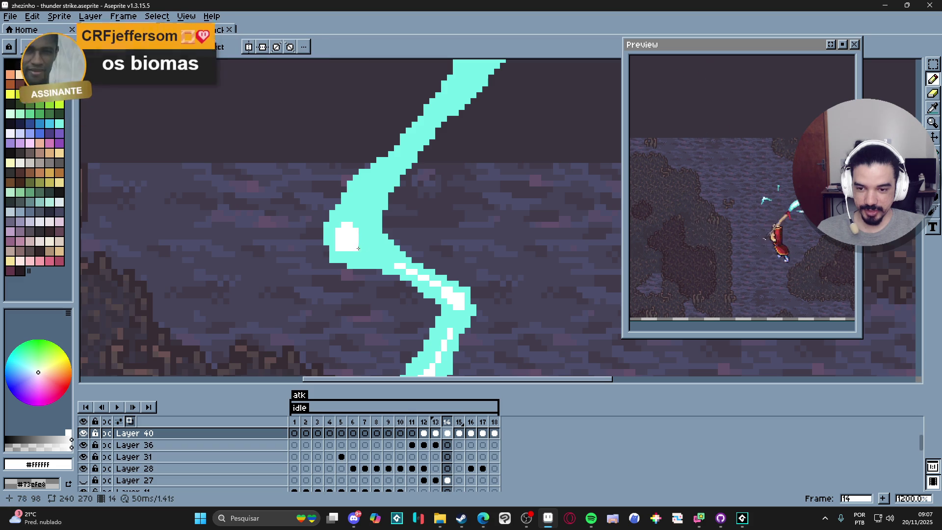
shift+click(384, 259)
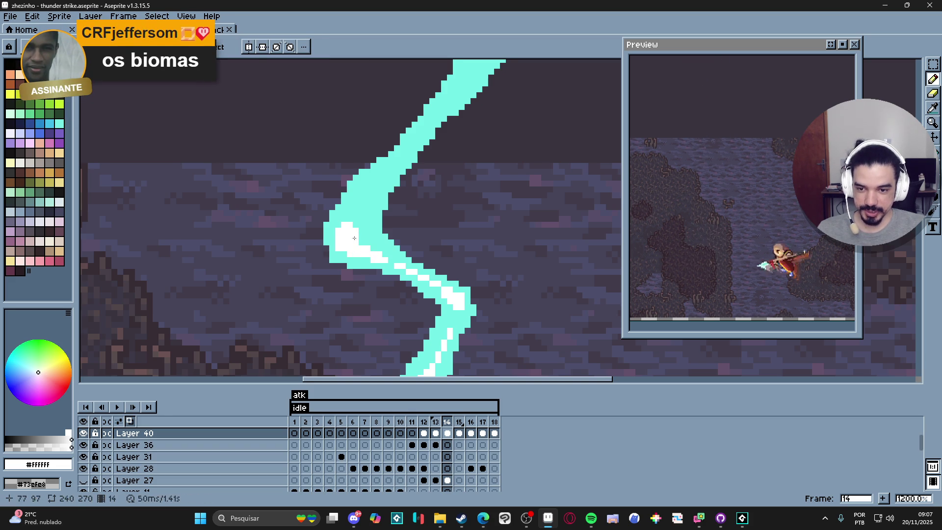
Add scattered white pixels higher in the bend, toggling between eyedropper and pencil
scroll(356, 244, up, 1)
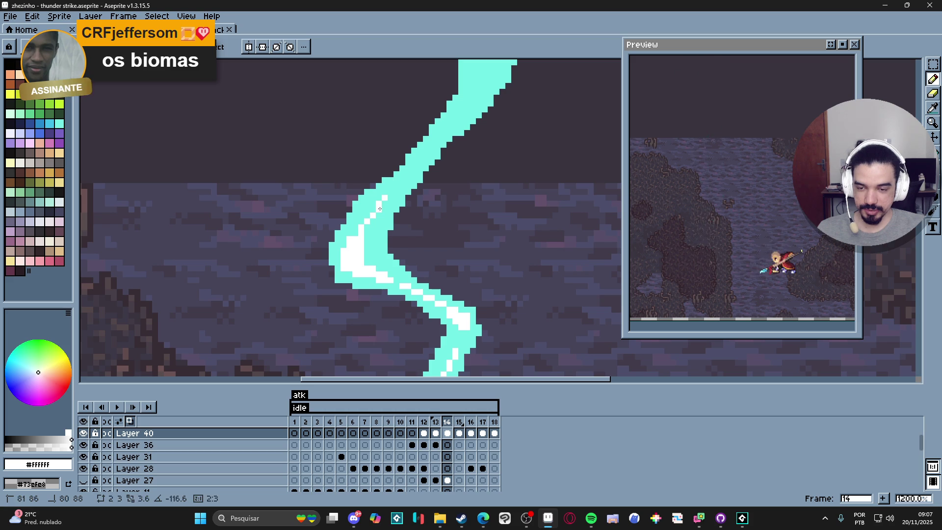
shift+click(359, 250)
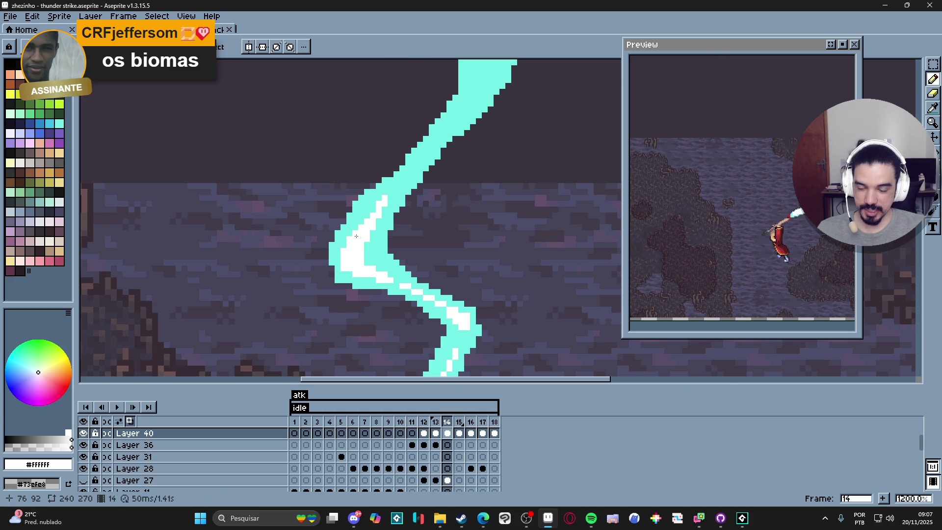
scroll(354, 234, down, 3)
scroll(365, 225, up, 4)
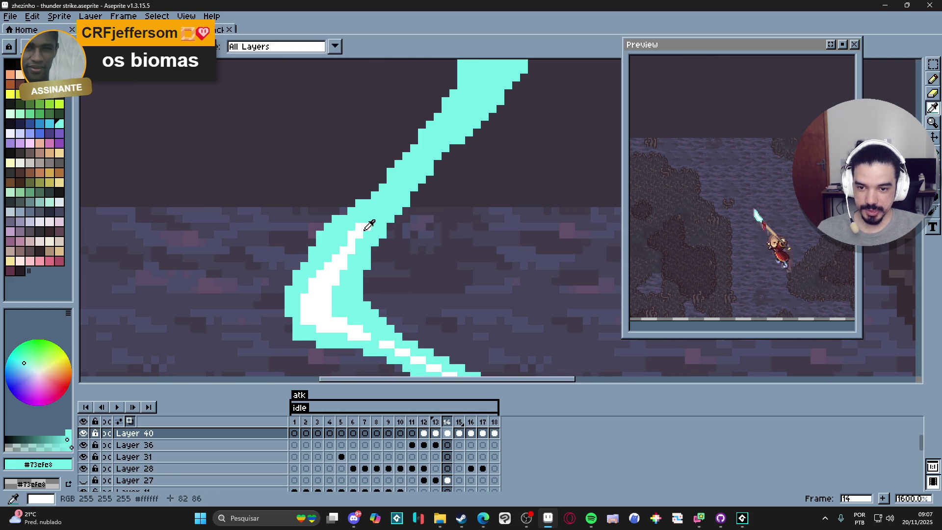
scroll(349, 243, down, 7)
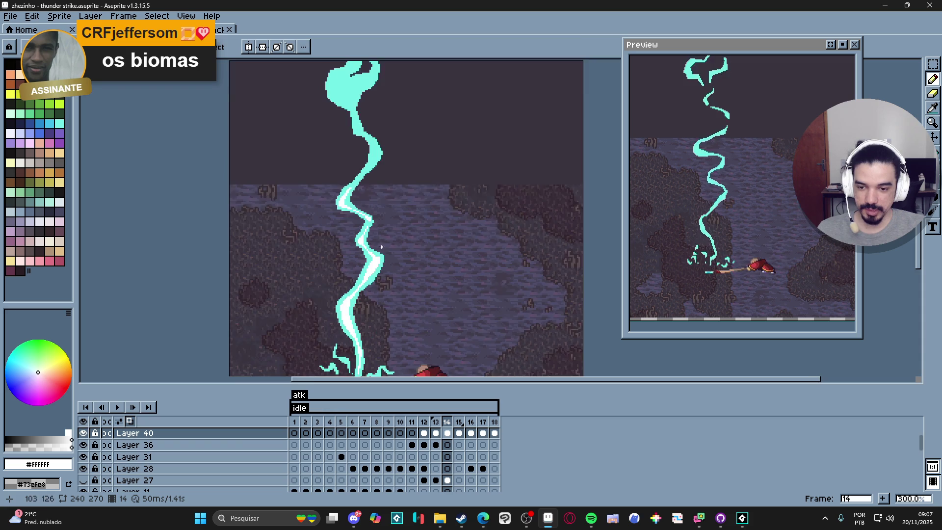
scroll(377, 252, up, 6)
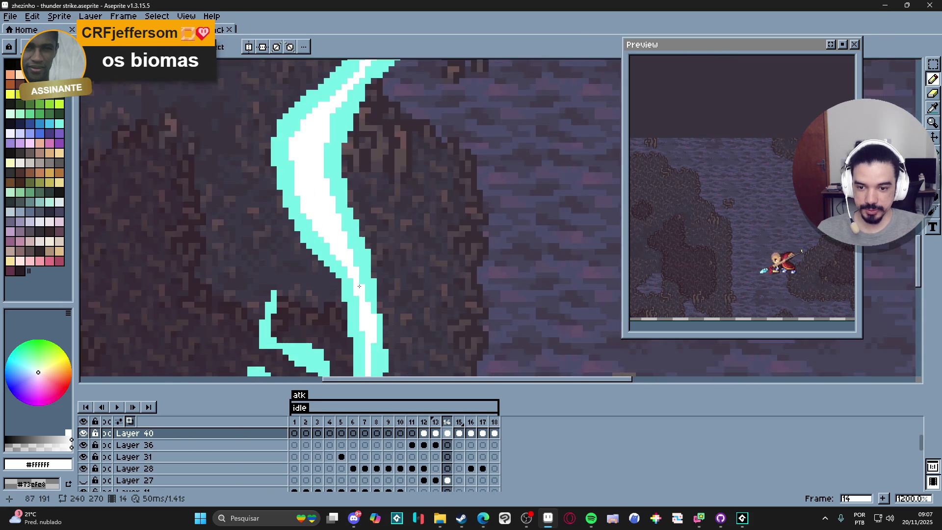
key(i)
key(b)
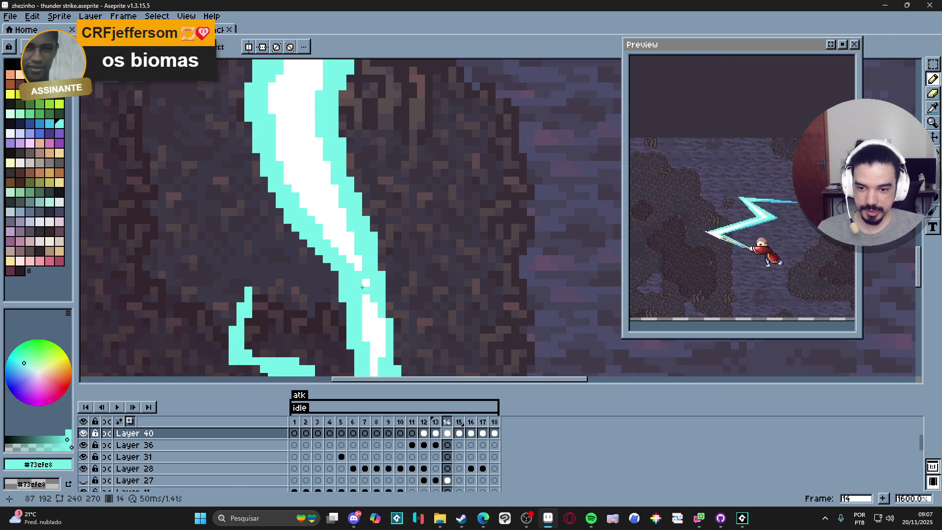
scroll(360, 277, down, 3)
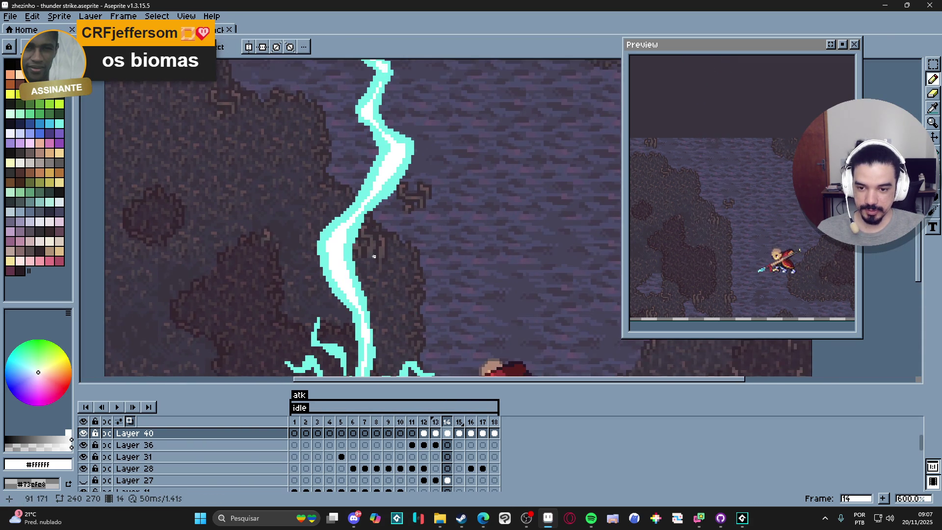
scroll(374, 100, up, 3)
scroll(374, 100, down, 5)
scroll(385, 245, up, 4)
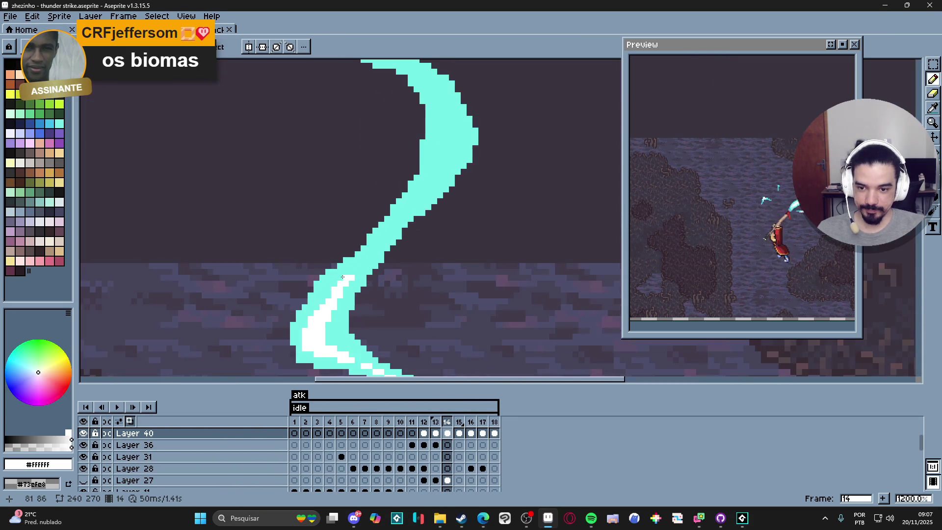
scroll(395, 250, down, 2)
Paint a white block and stroke down the bolt's upper curve, then save the file
scroll(429, 219, up, 2)
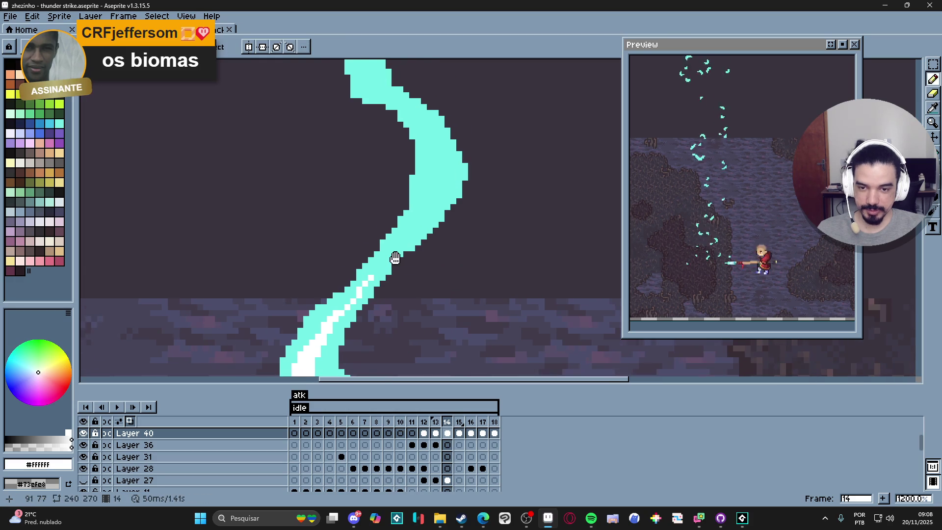
click(447, 171)
drag(447, 171, 406, 235)
key(ctrl+s)
Try a vertical white line up the bolt, undo it, and pick the bolt's cyan as the colour
drag(431, 195, 436, 217)
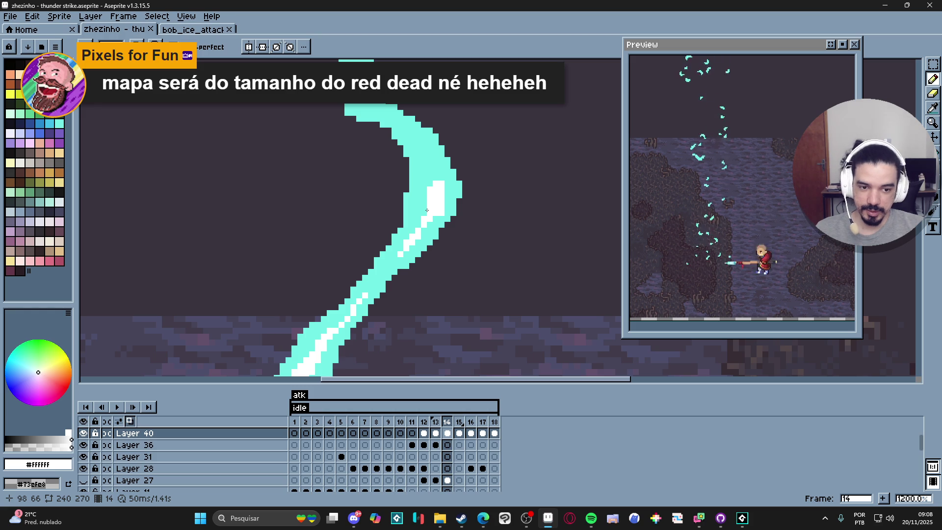
mouse_move(421, 212)
mouse_down()
mouse_move(427, 173)
mouse_move(434, 175)
mouse_up()
key(ctrl+z)
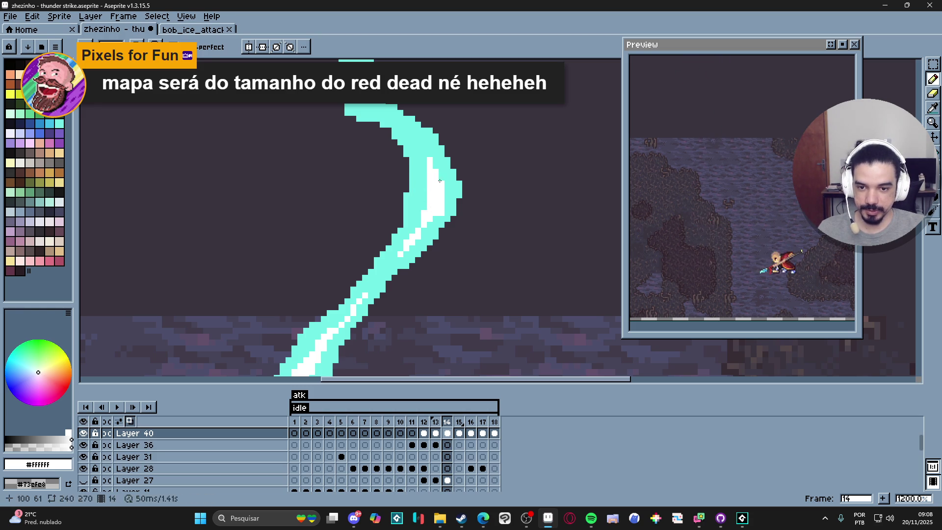
alt+click(442, 210)
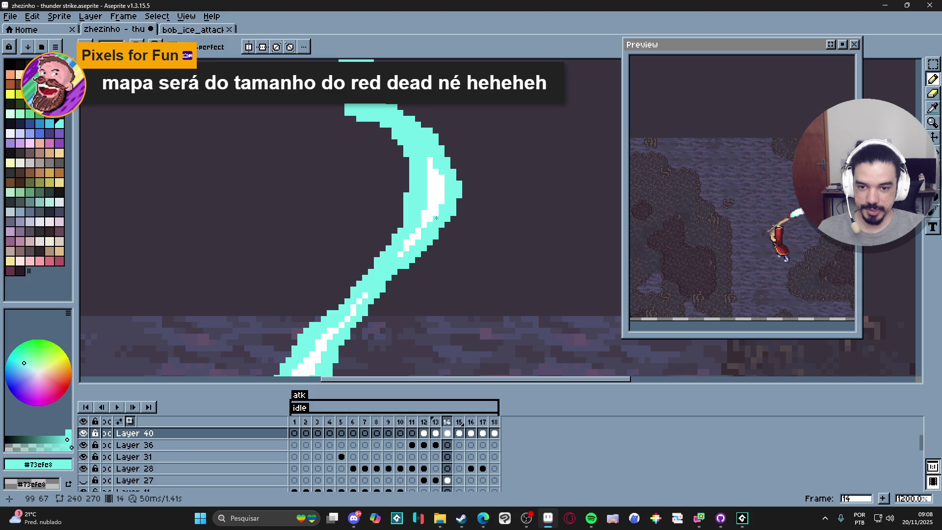